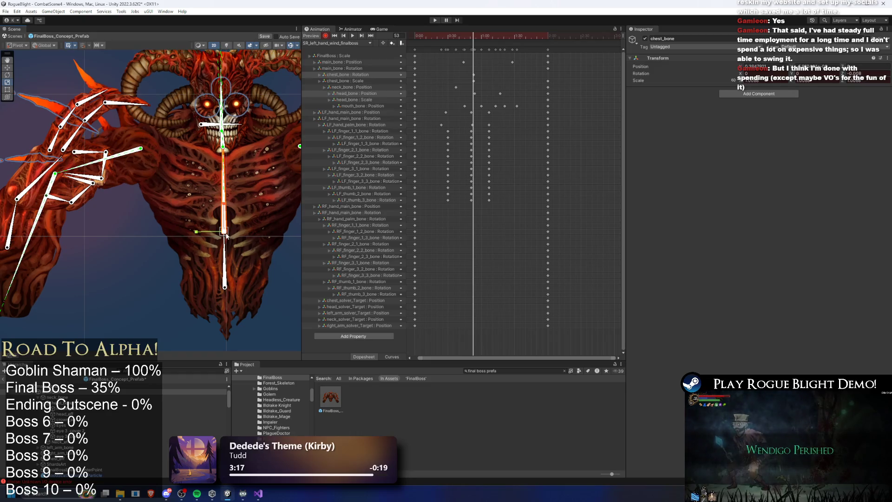
Delete the chest_bone rotation track and preview the clip from frame 24.
{"action": "left_click", "coordinate": [351, 75]}
{"action": "key", "text": "Delete"}
{"action": "mouse_move", "coordinate": [467, 37]}
{"action": "left_mouse_down"}
{"action": "mouse_move", "coordinate": [432, 37]}
{"action": "mouse_move", "coordinate": [537, 39]}
{"action": "left_mouse_up"}
{"action": "key", "text": "space"}
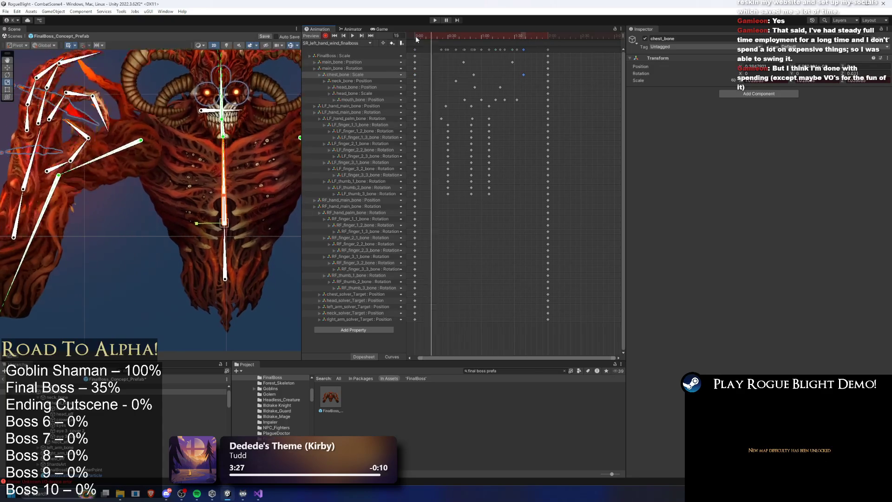
At frame 38, inspect the RF_hand_main_bone and RF_hand_palm_bone colliders.
{"action": "left_click", "coordinate": [128, 295]}
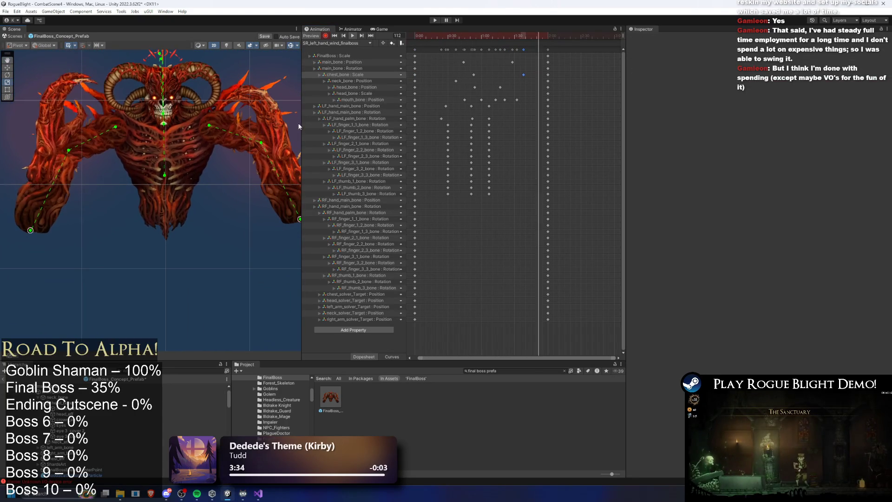
{"action": "left_click_drag", "start_coordinate": [445, 34], "coordinate": [457, 34]}
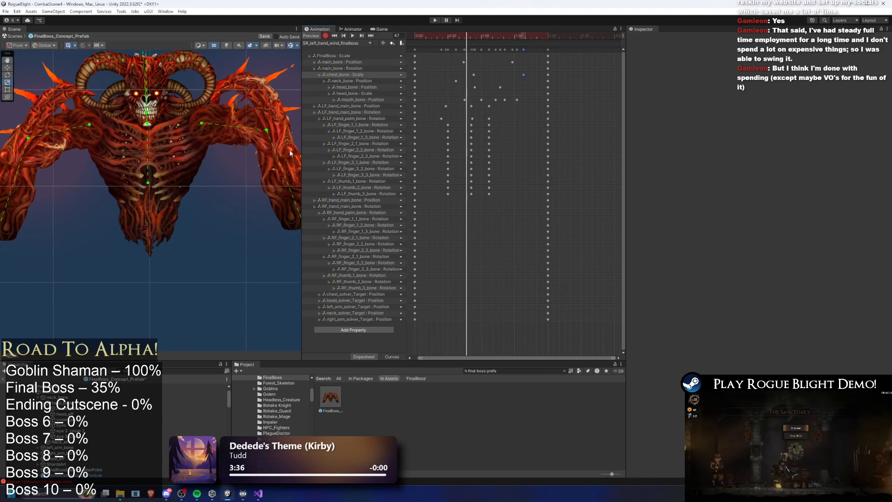
{"action": "left_click", "coordinate": [290, 169]}
{"action": "left_click", "coordinate": [291, 168]}
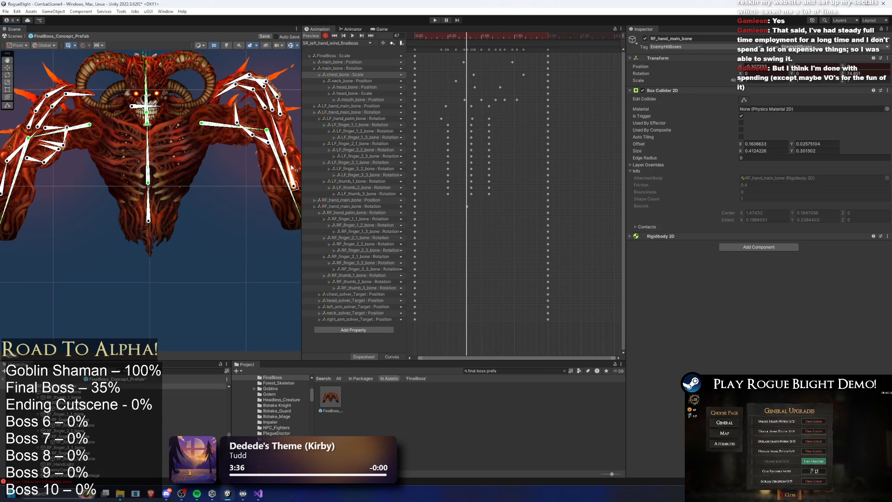
{"action": "left_click", "coordinate": [284, 133]}
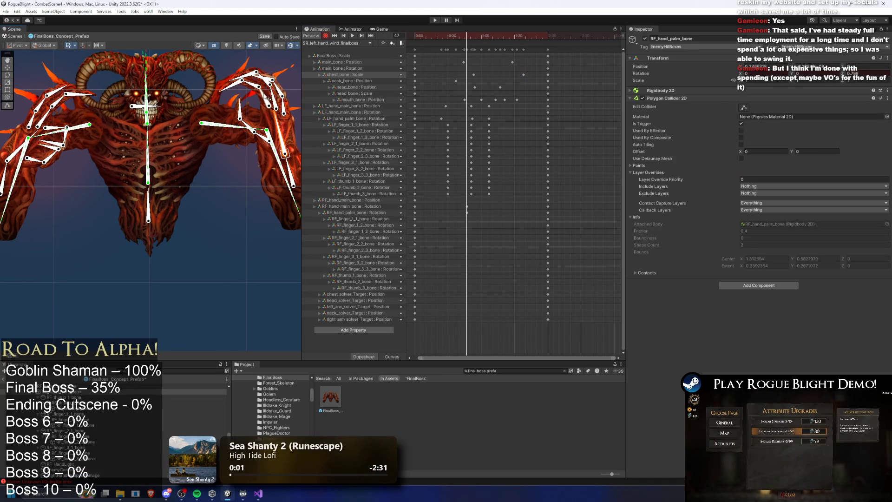
Inspect the first right finger bone and RF_thumb_3_bone colliders, then replay the preview.
{"action": "scroll", "coordinate": [268, 98], "scroll_direction": "up", "scroll_amount": 2}
{"action": "scroll", "coordinate": [264, 97], "scroll_direction": "up", "scroll_amount": 2}
{"action": "left_click", "coordinate": [257, 96]}
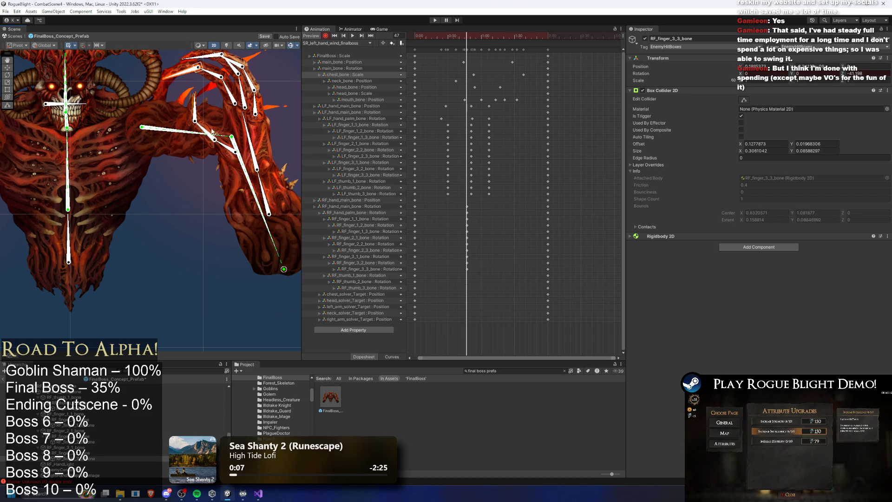
{"action": "left_click", "coordinate": [200, 113]}
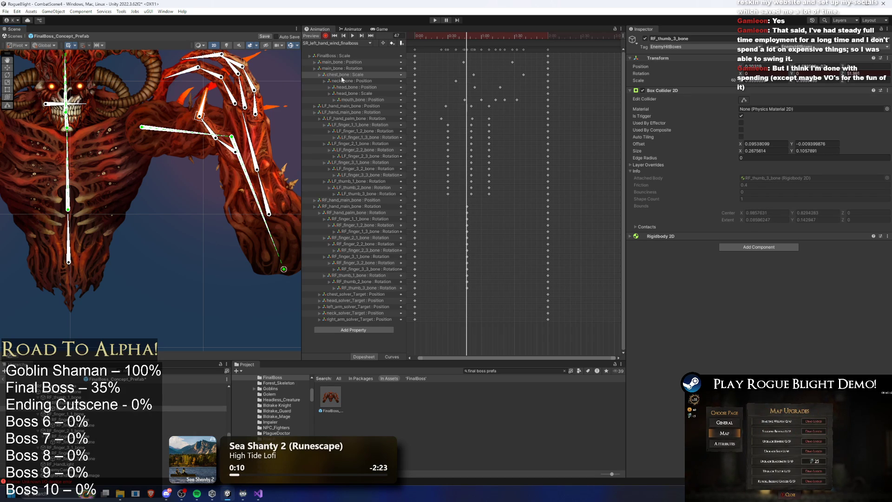
{"action": "key", "text": "space"}
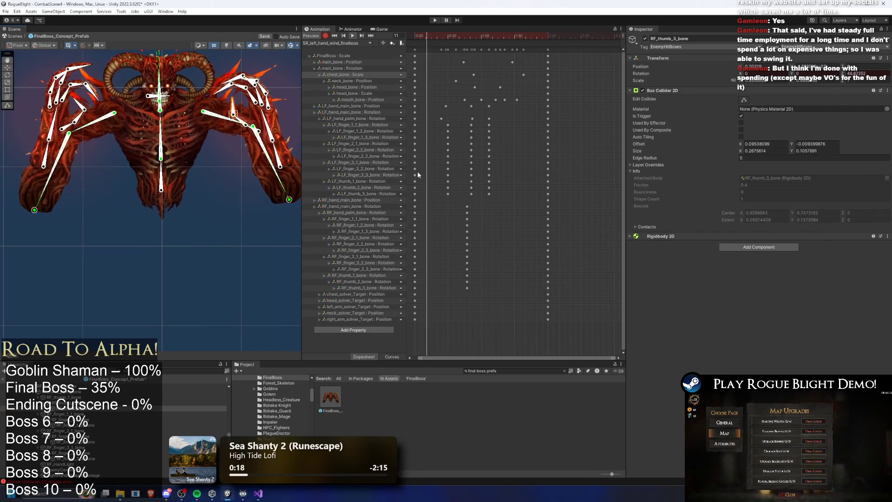
{"action": "left_click", "coordinate": [139, 260]}
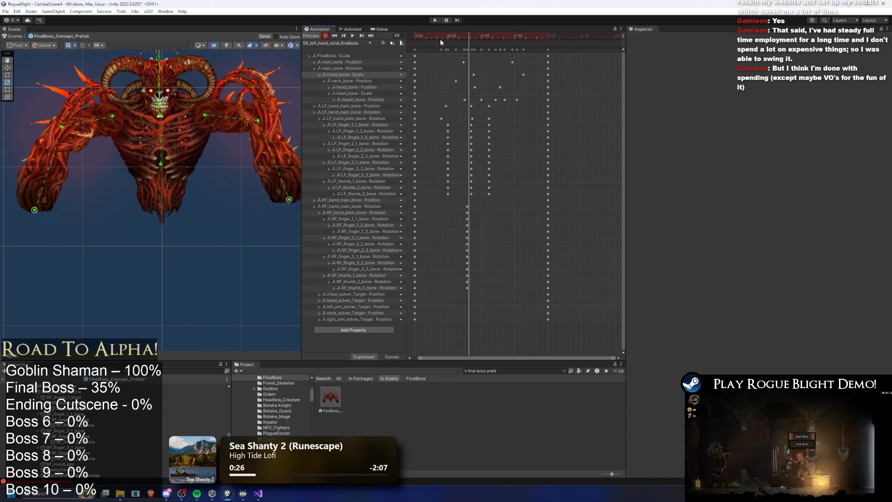
At frame 71, key the chest and head solver targets shifted right.
{"action": "scroll", "coordinate": [167, 57], "scroll_direction": "up", "scroll_amount": 2}
{"action": "left_click_drag", "start_coordinate": [172, 35], "coordinate": [171, 74]}
{"action": "left_click", "coordinate": [492, 36]}
{"action": "left_click_drag", "start_coordinate": [179, 111], "coordinate": [187, 109]}
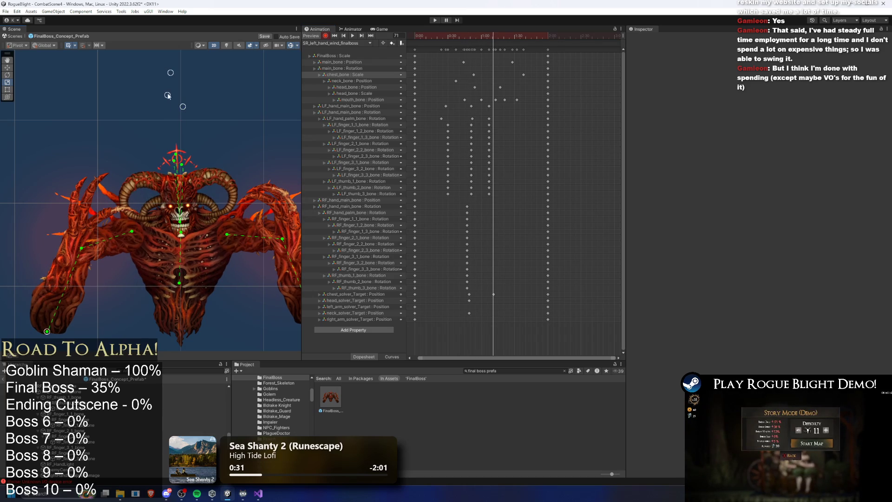
{"action": "left_click_drag", "start_coordinate": [172, 72], "coordinate": [184, 70]}
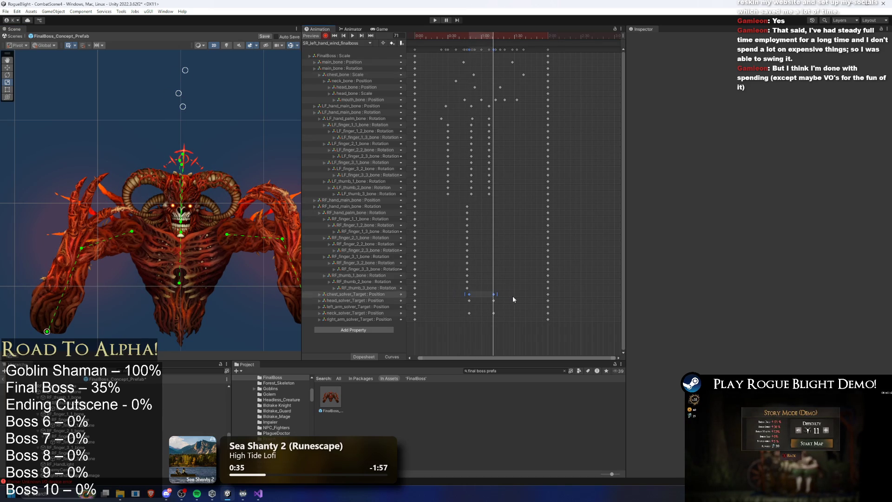
Select the two head_solver_Target keyframes and preview the animation from the start.
{"action": "left_click_drag", "start_coordinate": [461, 300], "coordinate": [483, 304]}
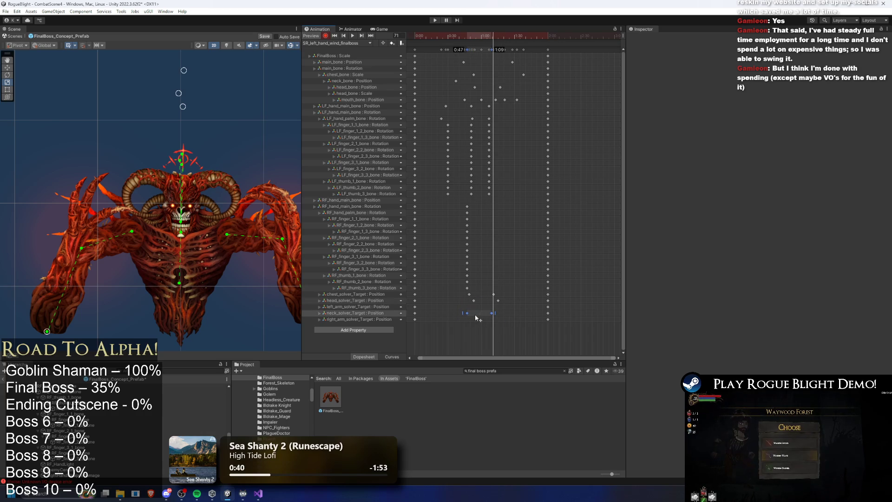
{"action": "left_click", "coordinate": [451, 39]}
{"action": "key", "text": "space"}
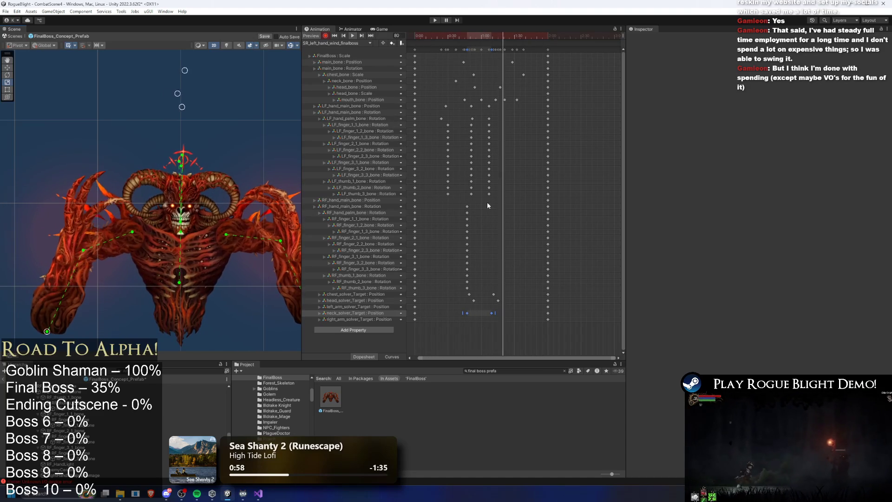
{"action": "left_click", "coordinate": [467, 36]}
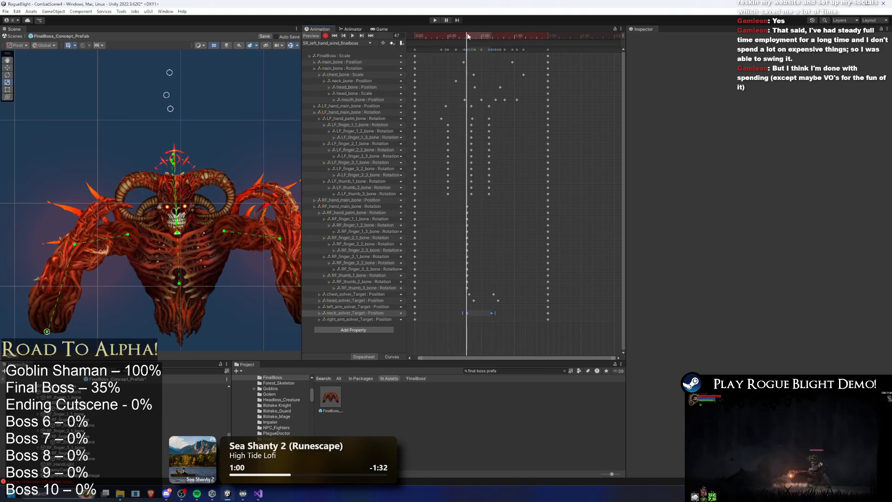
Reposition RF_hand_main_bone at frame 47 and preview the result.
{"action": "left_click", "coordinate": [237, 233]}
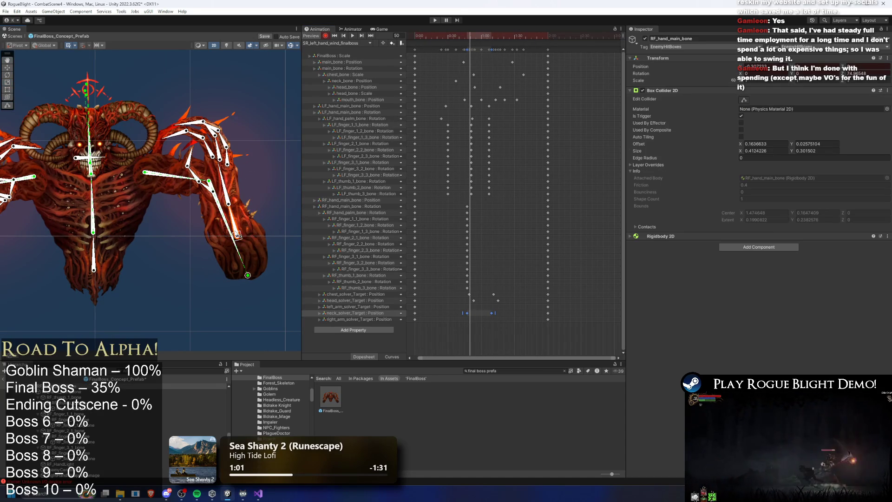
{"action": "mouse_move", "coordinate": [251, 236]}
{"action": "left_mouse_down"}
{"action": "mouse_move", "coordinate": [260, 235]}
{"action": "mouse_move", "coordinate": [241, 234]}
{"action": "left_mouse_up"}
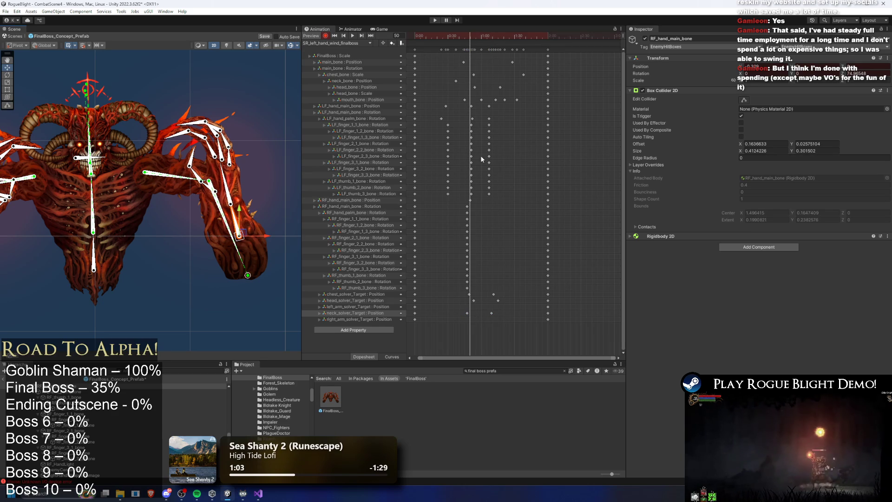
{"action": "key", "text": "space"}
{"action": "left_click", "coordinate": [419, 33]}
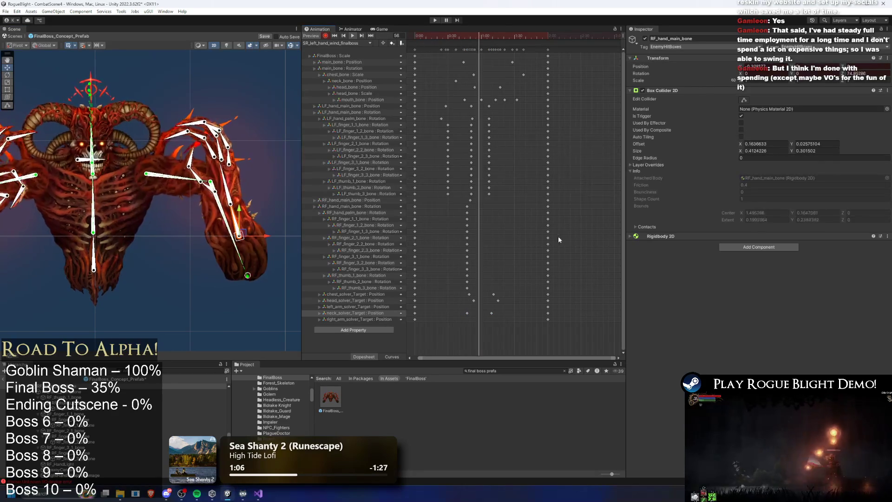
{"action": "left_click", "coordinate": [454, 200]}
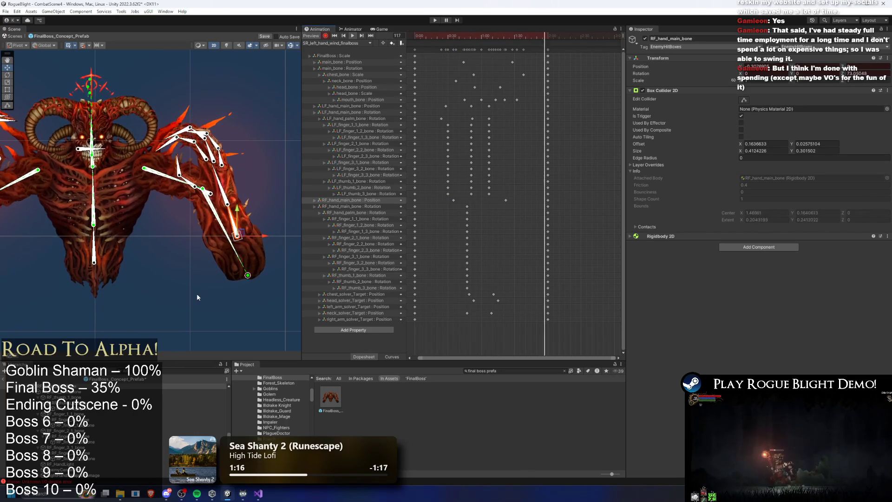
{"action": "left_click", "coordinate": [192, 272]}
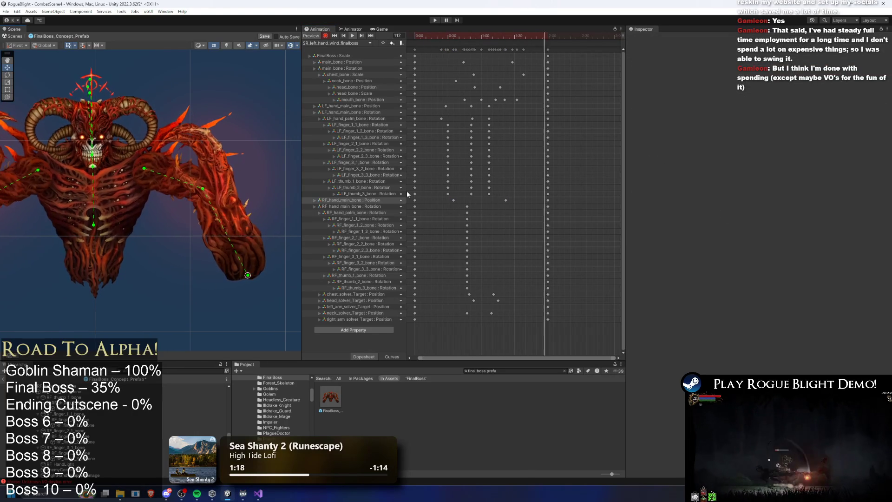
At frame 60, nudge the right hand slightly right and down.
{"action": "left_click_drag", "start_coordinate": [112, 150], "coordinate": [134, 135]}
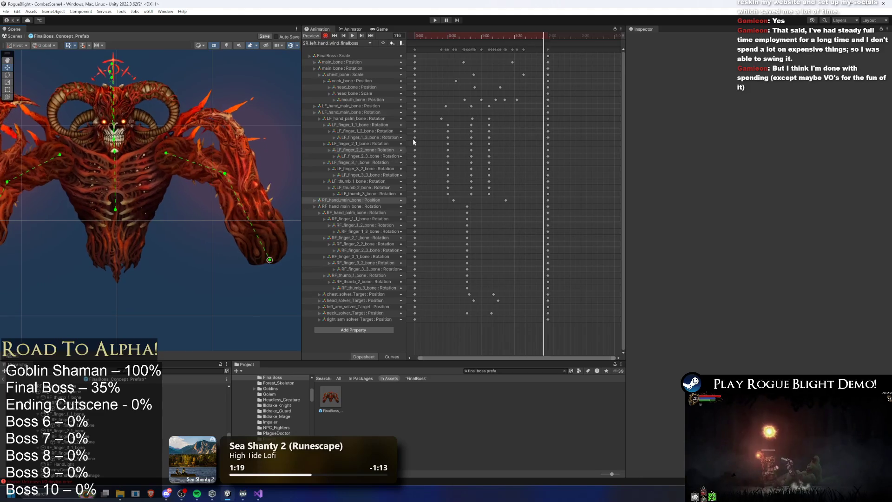
{"action": "left_click", "coordinate": [476, 35]}
{"action": "left_click_drag", "start_coordinate": [476, 36], "coordinate": [481, 36]}
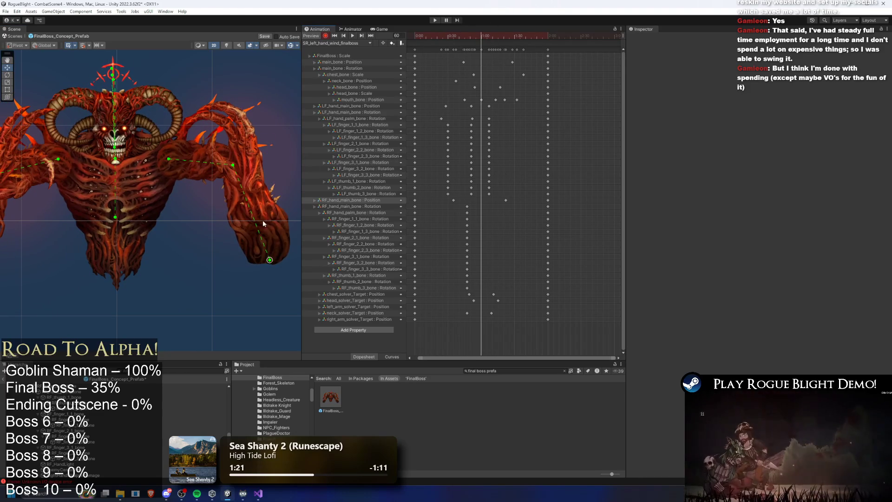
{"action": "left_click", "coordinate": [265, 219]}
{"action": "left_click_drag", "start_coordinate": [266, 220], "coordinate": [267, 224]}
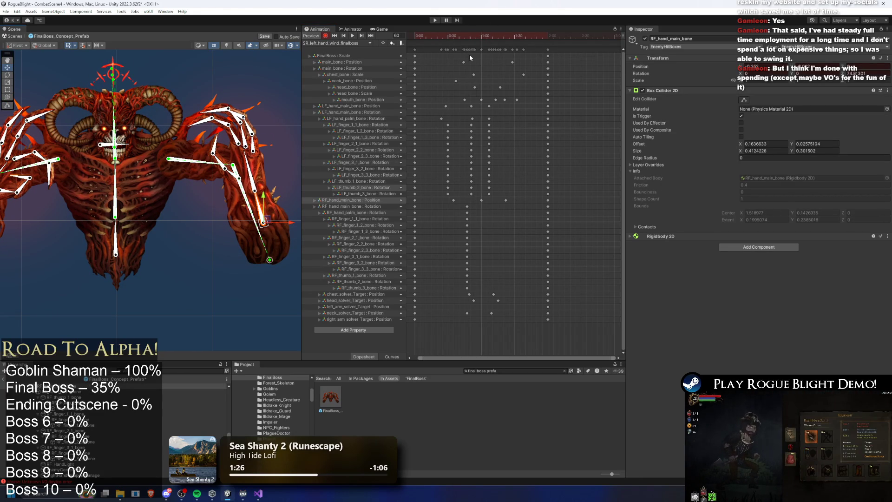
Retime the RF_hand_main_bone Position keyframe slightly later in the dopesheet.
{"action": "left_click", "coordinate": [451, 34]}
{"action": "left_click", "coordinate": [506, 200]}
{"action": "mouse_move", "coordinate": [503, 202]}
{"action": "left_mouse_down"}
{"action": "mouse_move", "coordinate": [513, 203]}
{"action": "mouse_move", "coordinate": [451, 200]}
{"action": "left_mouse_up"}
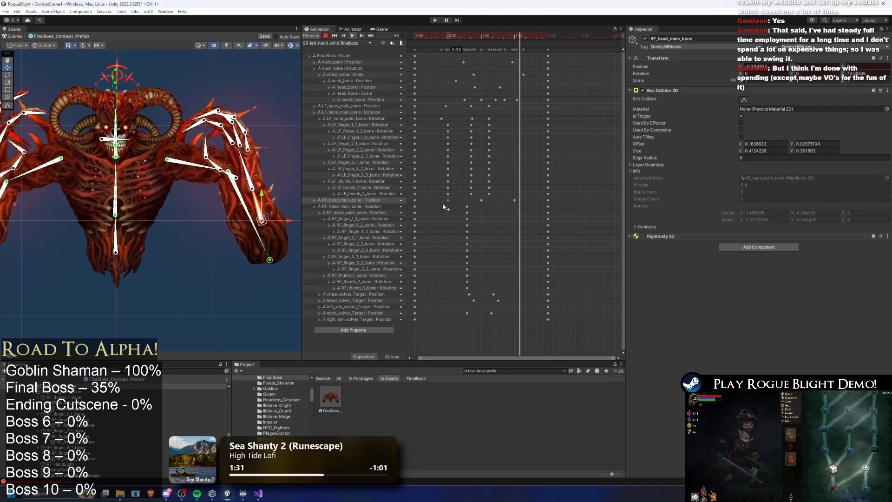
{"action": "left_click", "coordinate": [235, 78]}
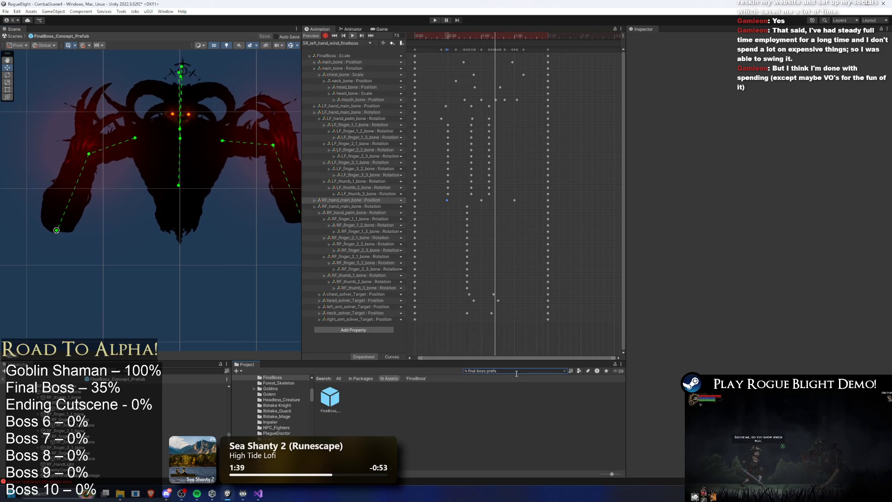
Search the assets for 'Unparted R' and inspect the UnpartedRoyalty_Prefab components.
{"action": "key", "text": "BackSpace"}
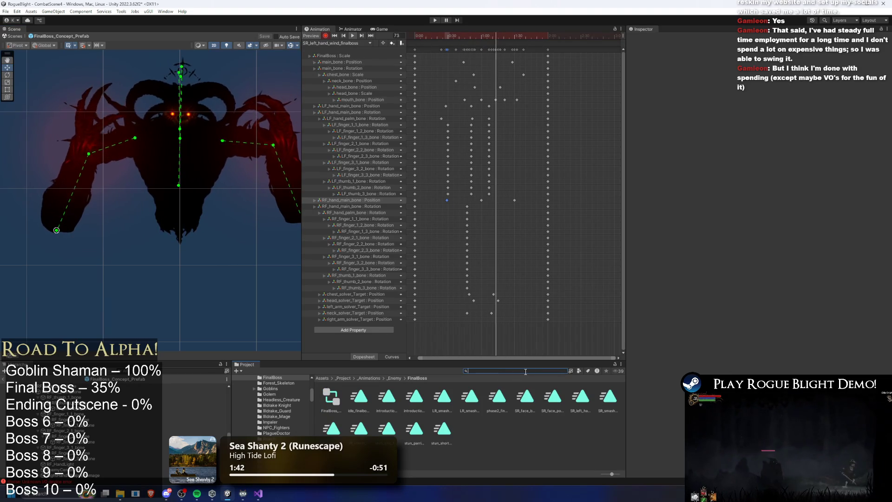
{"action": "type", "text": "unparte"}
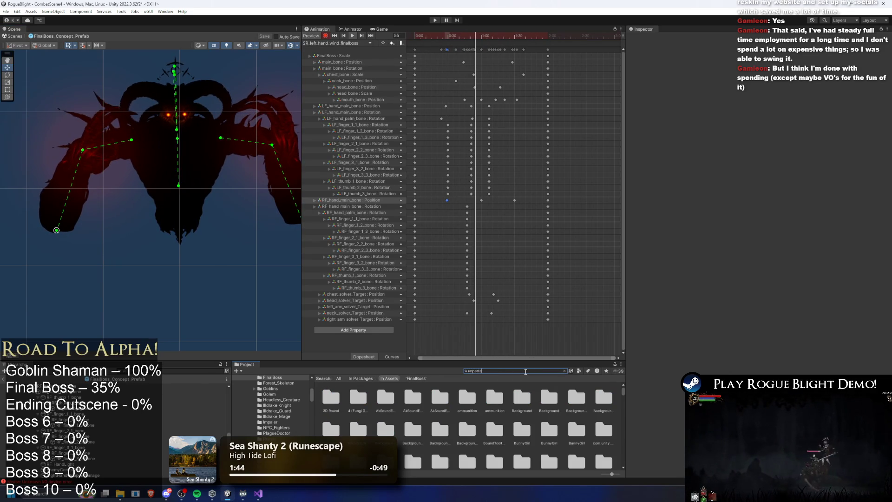
{"action": "type", "text": "d roya"}
{"action": "scroll", "coordinate": [557, 421], "scroll_direction": "down", "scroll_amount": 2}
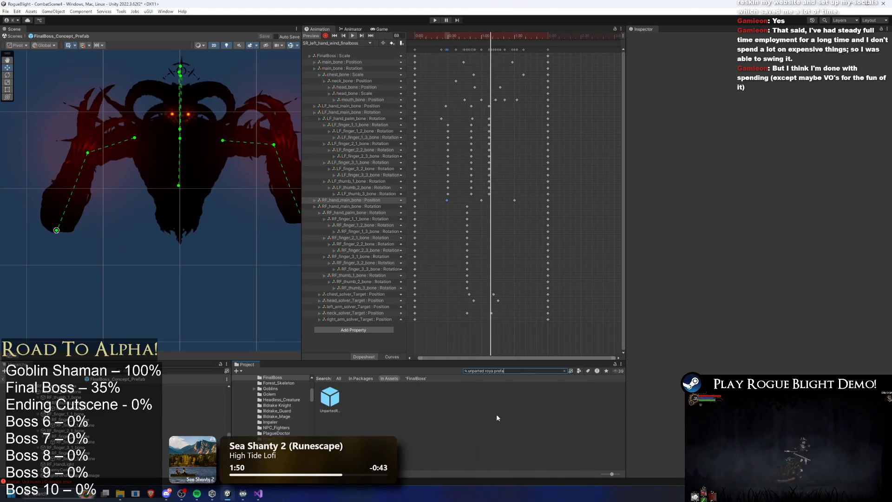
{"action": "left_click", "coordinate": [330, 397]}
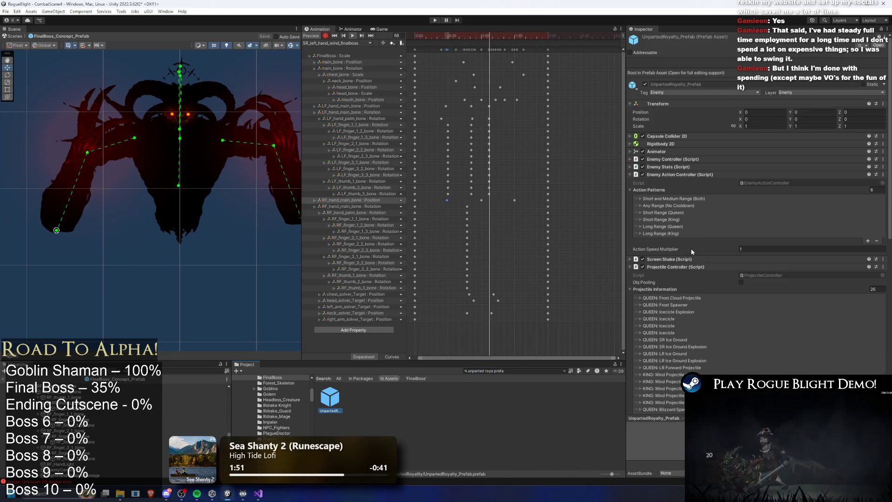
Copy the KING: Wind Projectile (Forward) entry and select the final boss.
{"action": "scroll", "coordinate": [689, 249], "scroll_direction": "down", "scroll_amount": 3}
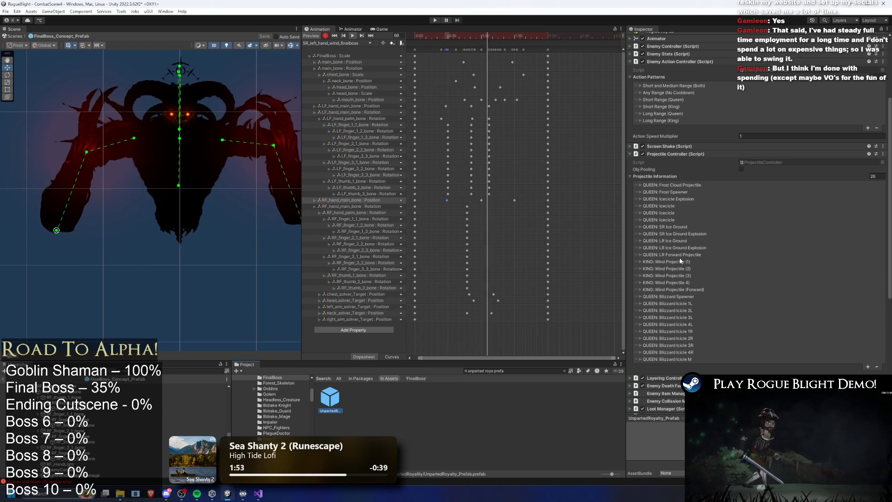
{"action": "right_click", "coordinate": [692, 290]}
{"action": "left_click", "coordinate": [702, 306]}
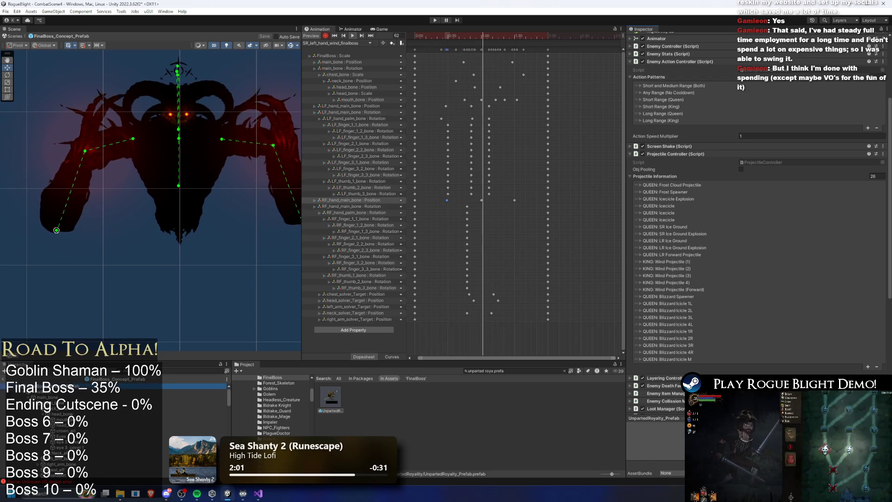
{"action": "left_click", "coordinate": [70, 385]}
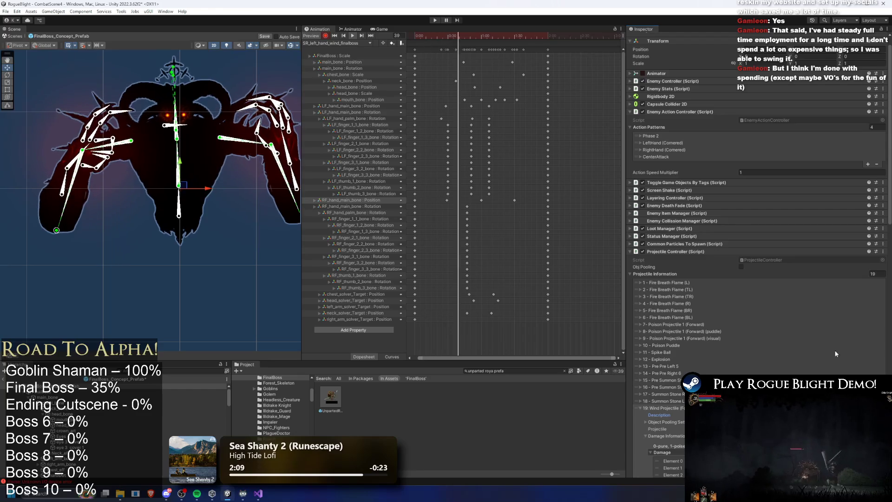
Review the Wind Projectile spawn settings and set the animation to frame 57.
{"action": "scroll", "coordinate": [822, 322], "scroll_direction": "down", "scroll_amount": 5}
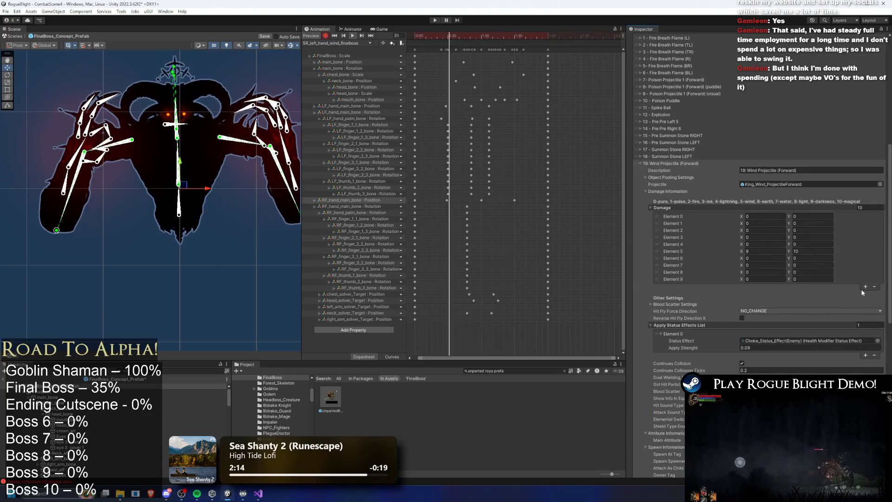
{"action": "scroll", "coordinate": [859, 284], "scroll_direction": "down", "scroll_amount": 2}
{"action": "scroll", "coordinate": [846, 278], "scroll_direction": "down", "scroll_amount": 1}
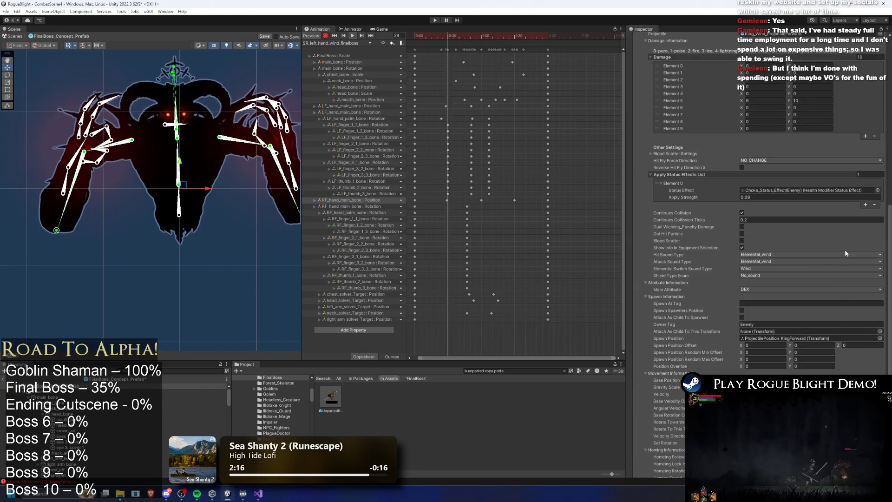
{"action": "left_click", "coordinate": [468, 35]}
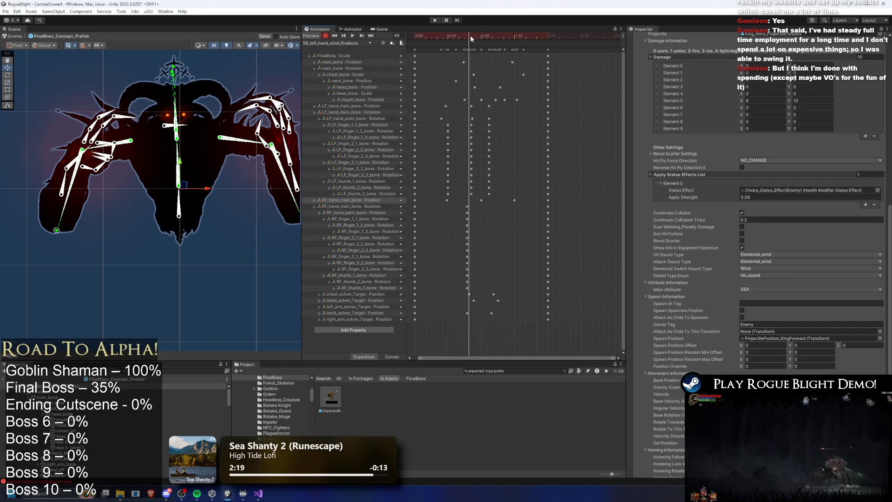
{"action": "left_click_drag", "start_coordinate": [469, 36], "coordinate": [481, 35]}
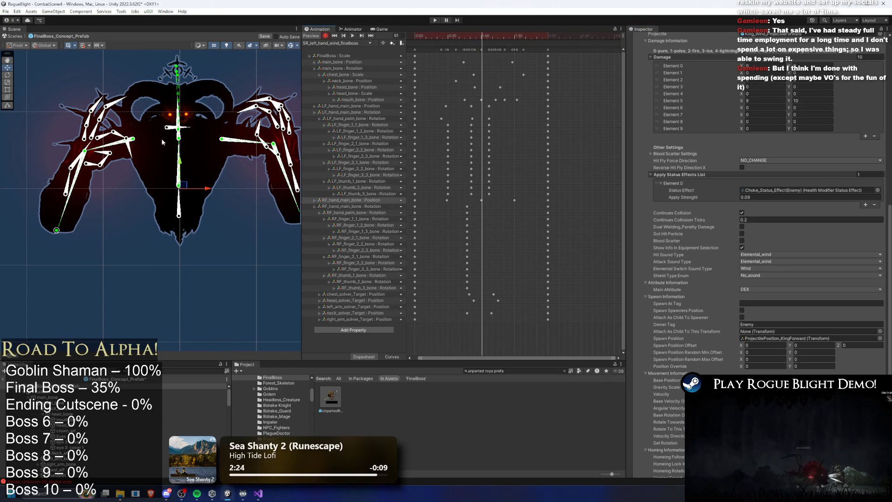
{"action": "left_click_drag", "start_coordinate": [448, 36], "coordinate": [479, 38]}
Select the left hand's LF_finger_3_3_bone, then return to the boss's projectile settings.
{"action": "scroll", "coordinate": [95, 155], "scroll_direction": "up", "scroll_amount": 6}
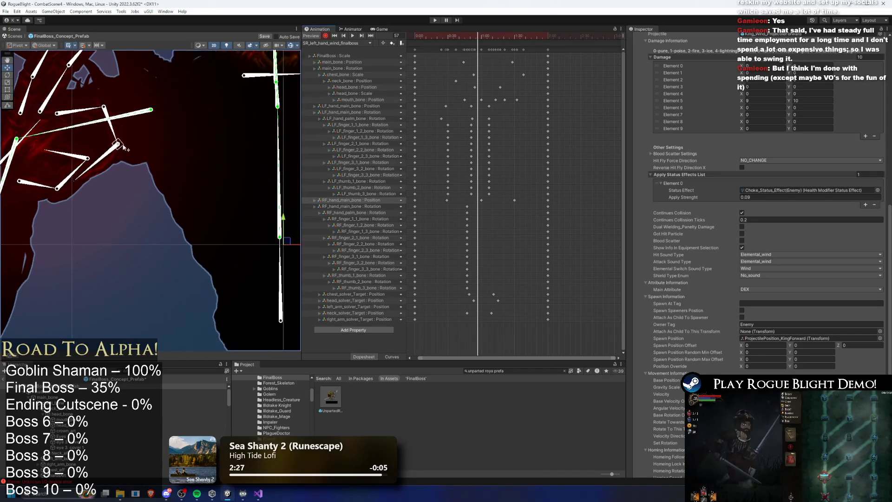
{"action": "left_click", "coordinate": [99, 160]}
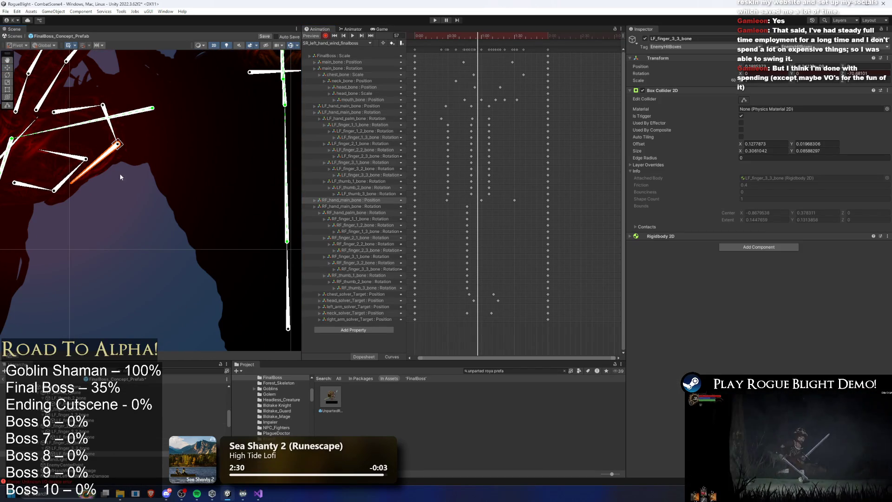
{"action": "scroll", "coordinate": [97, 181], "scroll_direction": "down", "scroll_amount": 2}
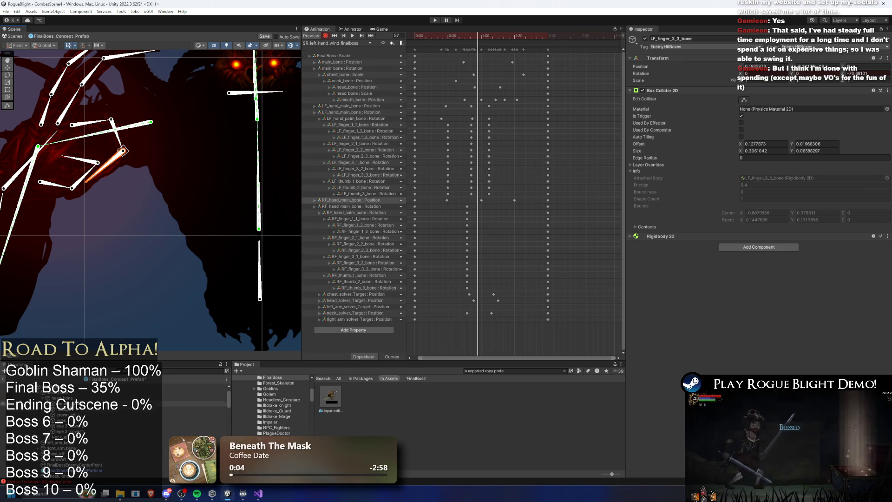
{"action": "left_click", "coordinate": [68, 394]}
{"action": "scroll", "coordinate": [800, 275], "scroll_direction": "down", "scroll_amount": 15}
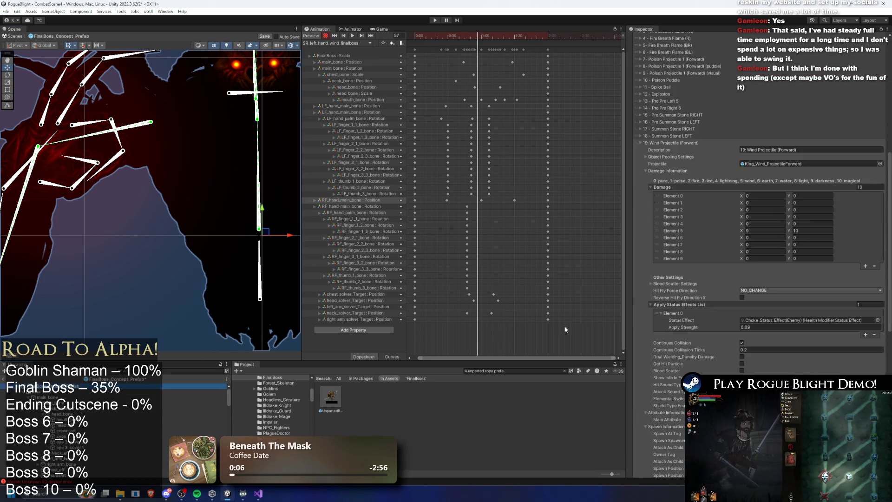
{"action": "scroll", "coordinate": [134, 425], "scroll_direction": "up", "scroll_amount": 3}
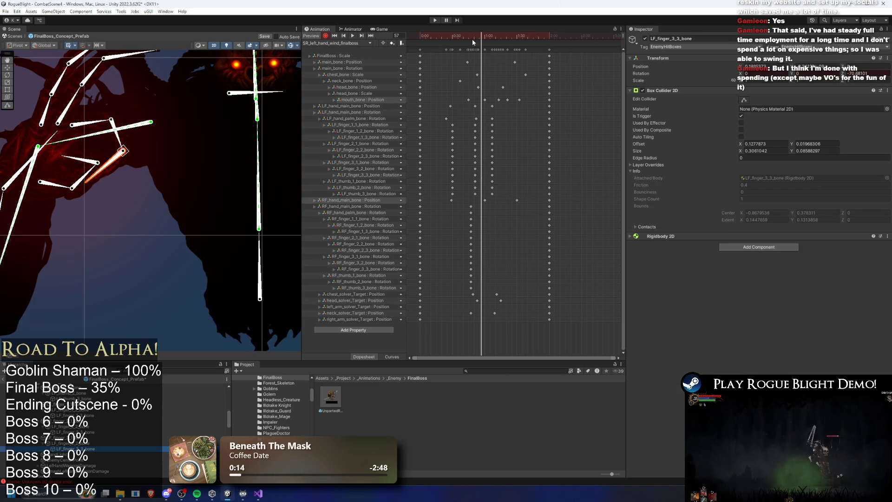
Add a frame-57 animation event calling ProjectileController SpawnProjectile with Int 19.
{"action": "right_click", "coordinate": [481, 50]}
{"action": "left_click", "coordinate": [525, 50]}
{"action": "left_click", "coordinate": [705, 56]}
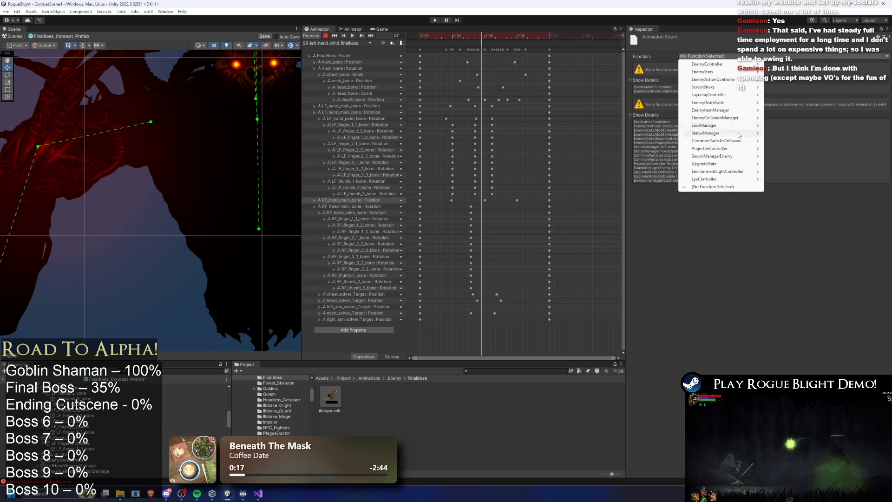
{"action": "left_click", "coordinate": [817, 151]}
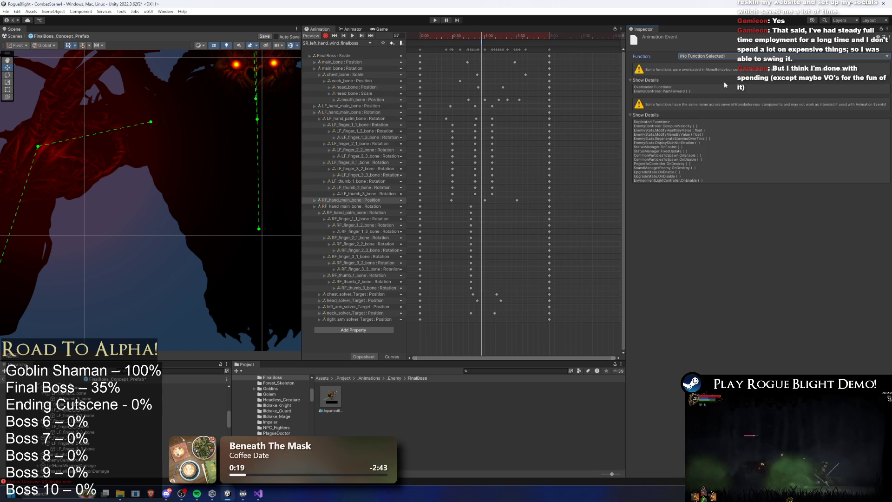
{"action": "left_click", "coordinate": [718, 54]}
{"action": "left_click", "coordinate": [789, 156]}
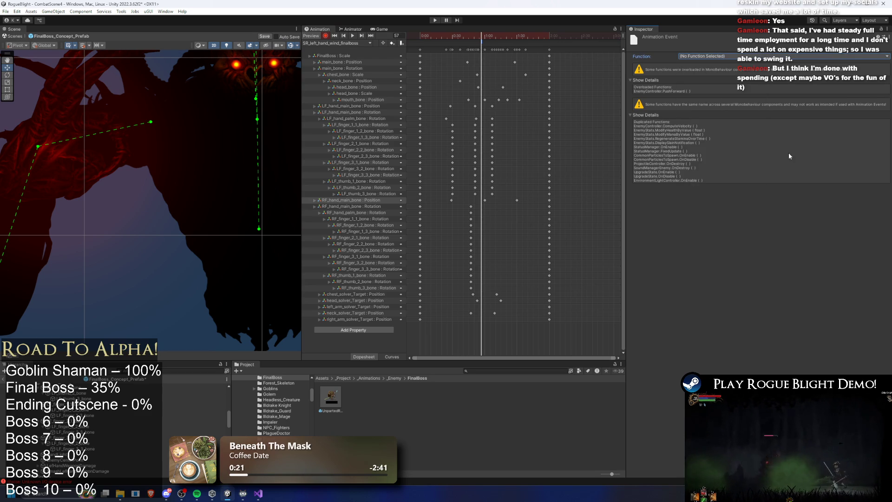
{"action": "left_click", "coordinate": [718, 56]}
{"action": "left_click", "coordinate": [785, 158]}
{"action": "left_click", "coordinate": [721, 56]}
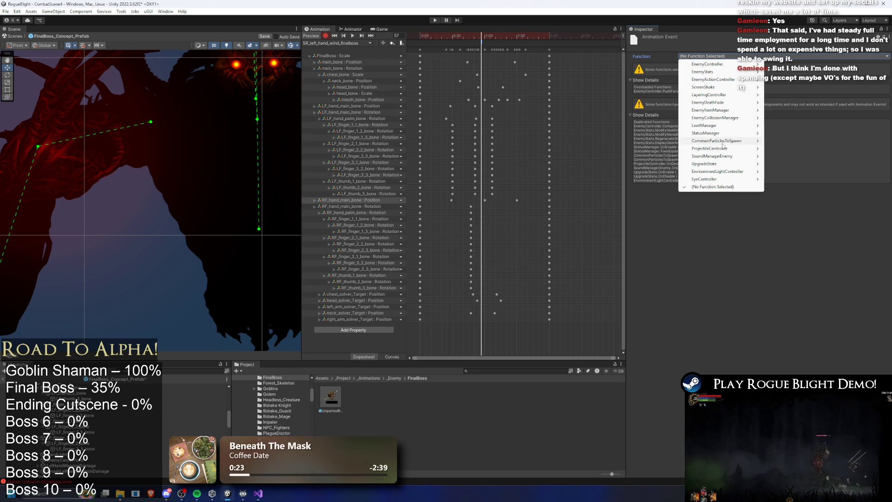
{"action": "left_click", "coordinate": [694, 72]}
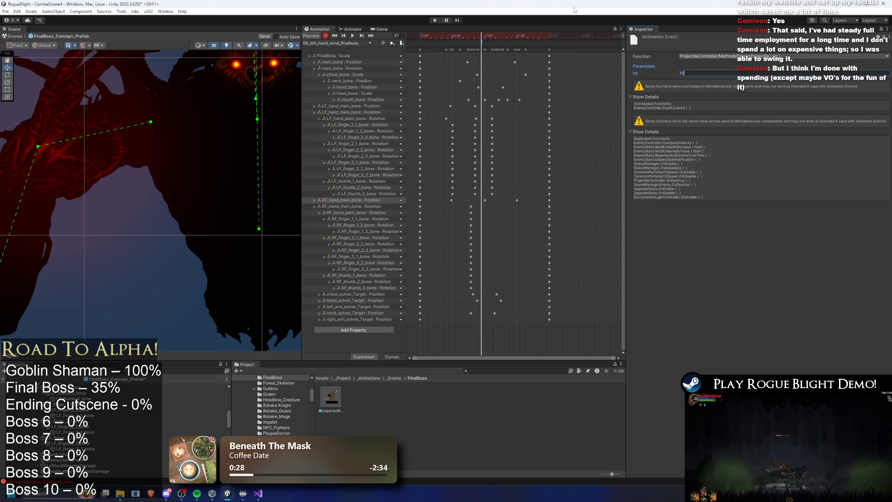
{"action": "left_click", "coordinate": [483, 37]}
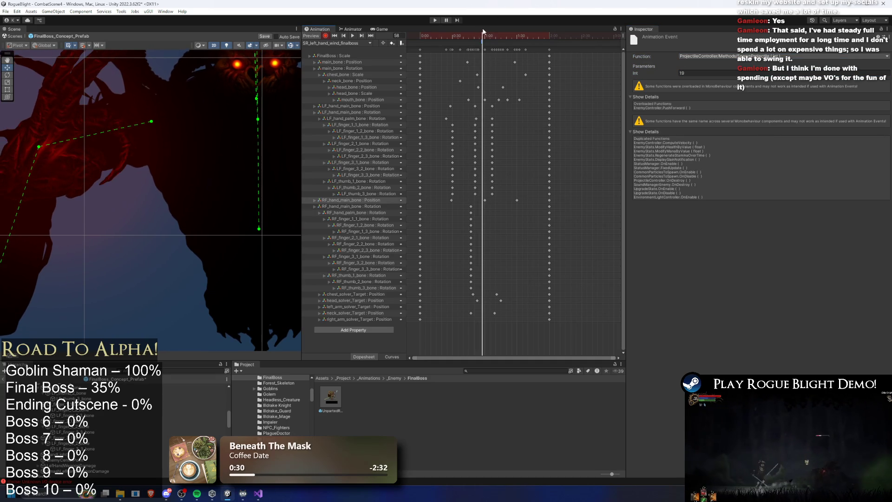
{"action": "left_click_drag", "start_coordinate": [483, 37], "coordinate": [481, 37]}
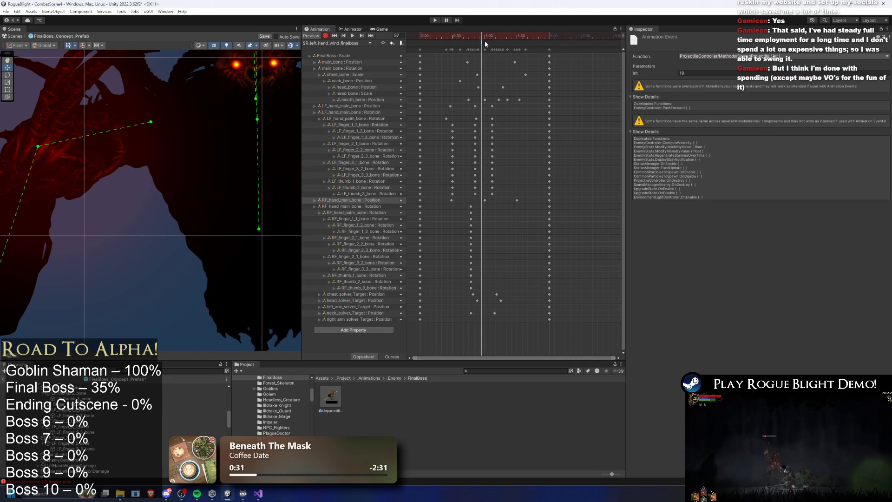
{"action": "left_click", "coordinate": [476, 37]}
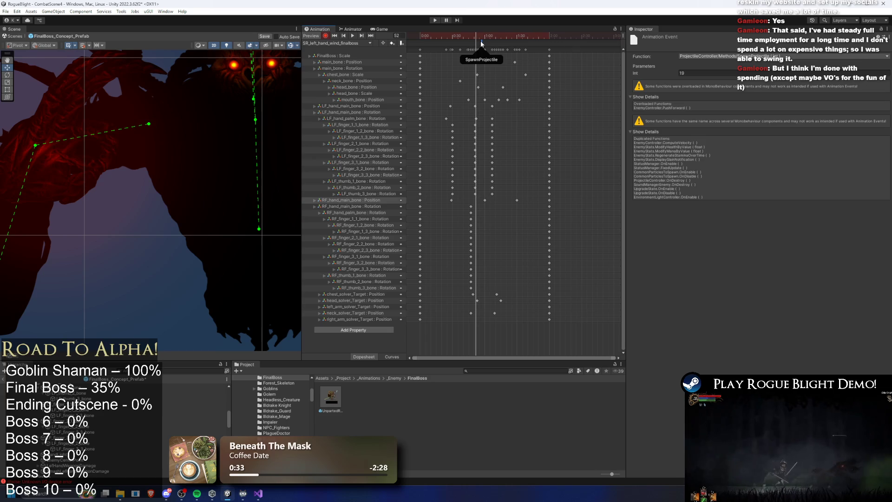
{"action": "left_click_drag", "start_coordinate": [480, 40], "coordinate": [495, 45]}
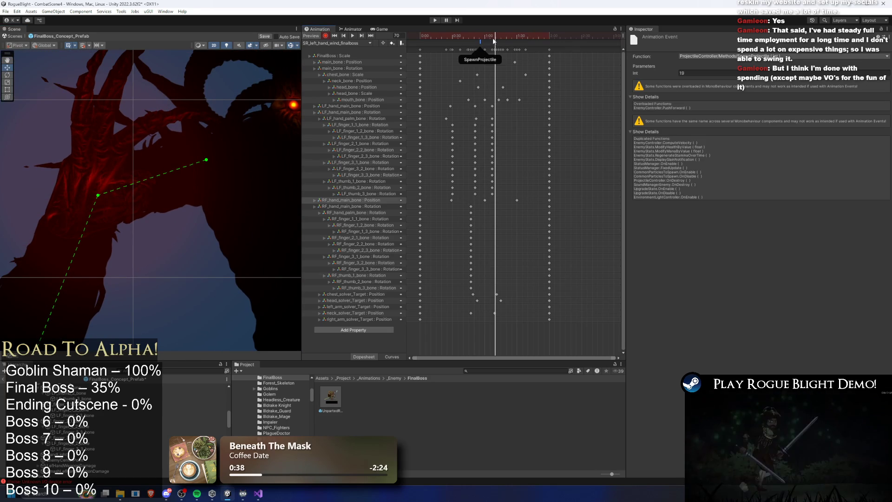
{"action": "left_click", "coordinate": [494, 41]}
{"action": "mouse_move", "coordinate": [492, 35]}
{"action": "left_mouse_down"}
{"action": "mouse_move", "coordinate": [525, 36]}
{"action": "mouse_move", "coordinate": [483, 36]}
{"action": "mouse_move", "coordinate": [494, 42]}
{"action": "left_mouse_up"}
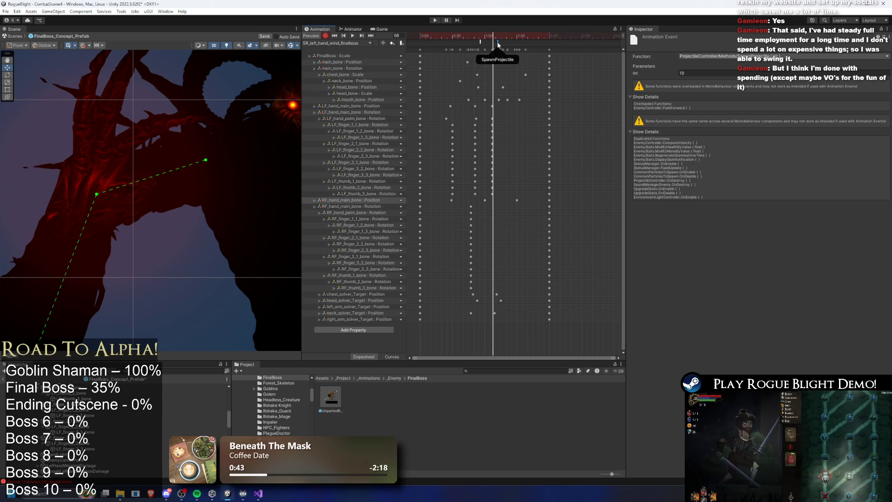
{"action": "key", "text": "space"}
{"action": "mouse_move", "coordinate": [483, 36]}
{"action": "left_mouse_down"}
{"action": "mouse_move", "coordinate": [469, 36]}
{"action": "mouse_move", "coordinate": [480, 37]}
{"action": "left_mouse_up"}
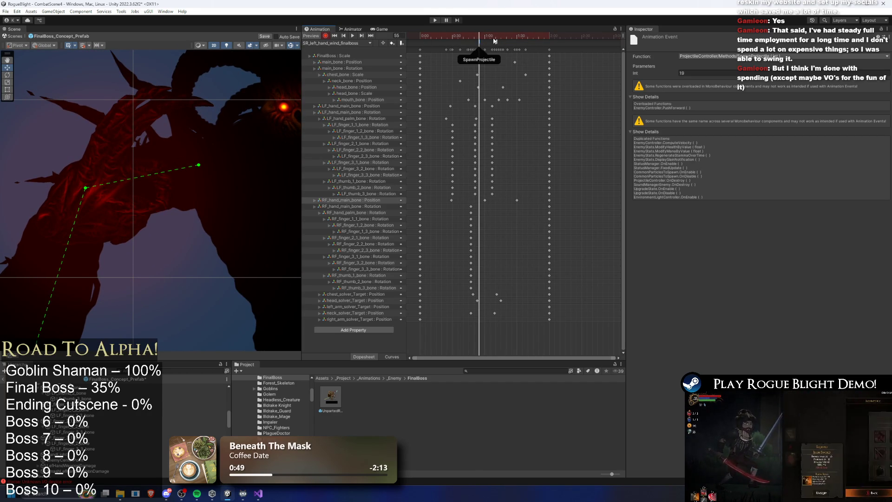
{"action": "left_click", "coordinate": [495, 36]}
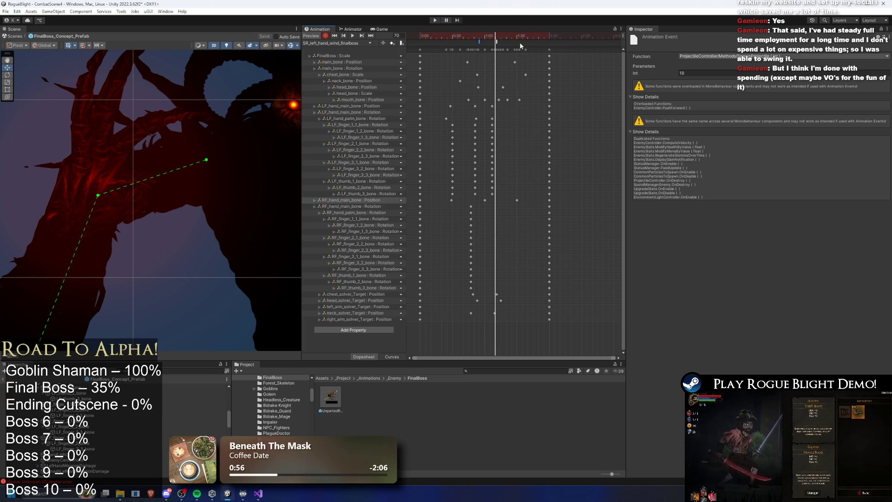
Stop recording, preview the left-hand wind clip, and switch to the boss's Animator graph.
{"action": "left_click", "coordinate": [326, 36]}
{"action": "scroll", "coordinate": [195, 409], "scroll_direction": "up", "scroll_amount": 3}
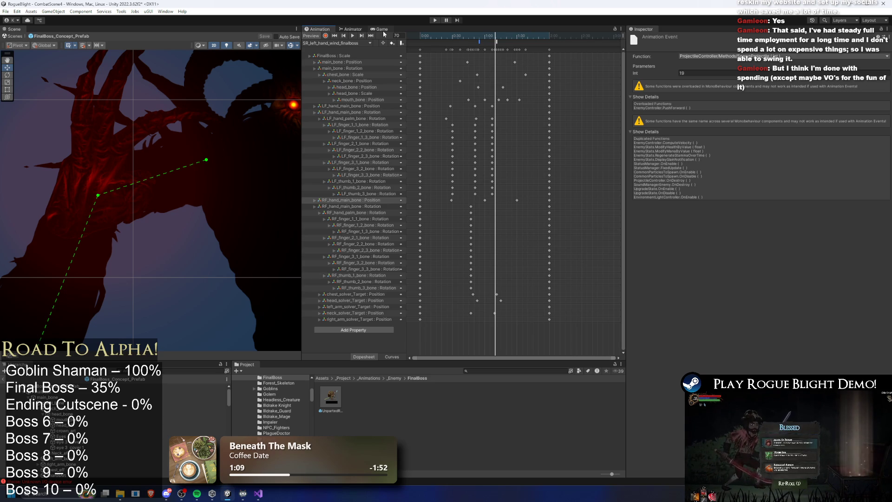
{"action": "scroll", "coordinate": [253, 141], "scroll_direction": "down", "scroll_amount": 5}
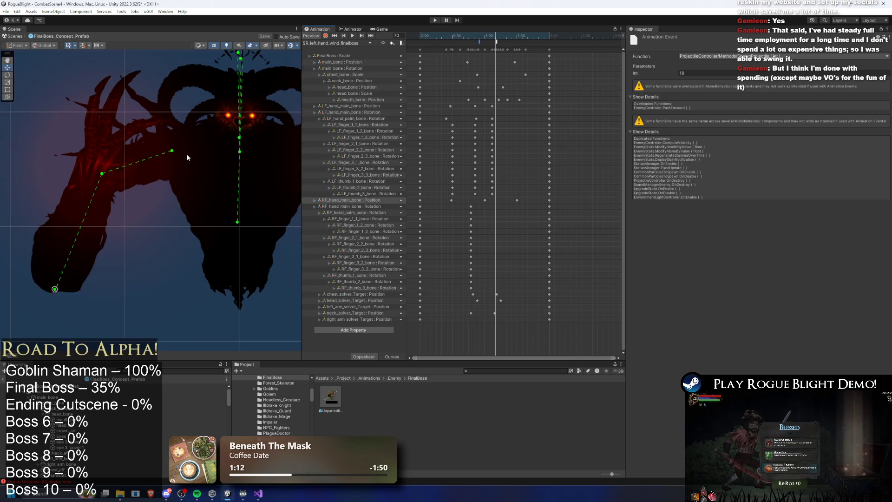
{"action": "key", "text": "space"}
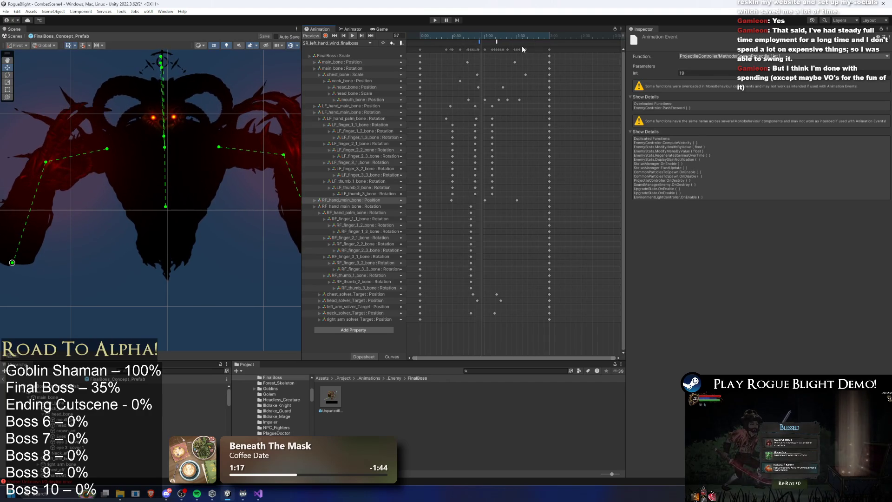
{"action": "left_click", "coordinate": [350, 30]}
Frame the state graph and rename the selected state to 'SR: Wind Left'.
{"action": "key", "text": "a"}
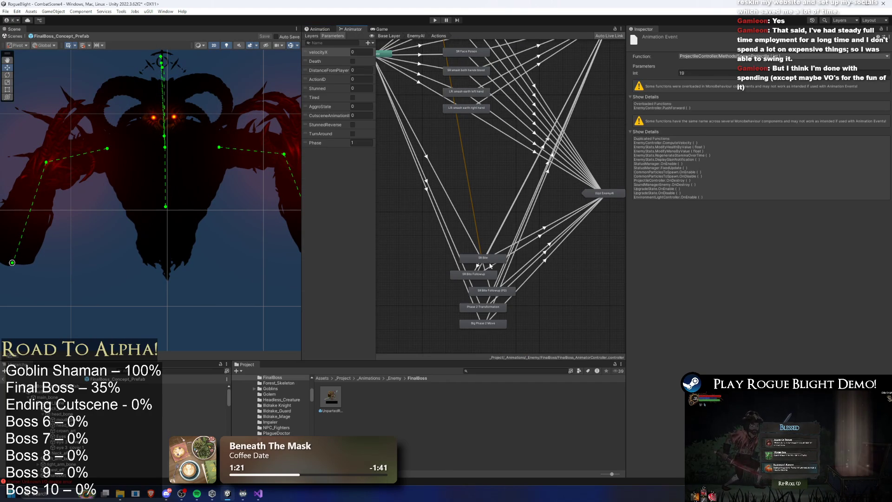
{"action": "mouse_move", "coordinate": [496, 304]}
{"action": "left_mouse_down"}
{"action": "mouse_move", "coordinate": [483, 260]}
{"action": "mouse_move", "coordinate": [481, 177]}
{"action": "mouse_move", "coordinate": [480, 298]}
{"action": "mouse_move", "coordinate": [493, 325]}
{"action": "mouse_move", "coordinate": [477, 130]}
{"action": "left_mouse_up"}
{"action": "scroll", "coordinate": [446, 112], "scroll_direction": "up", "scroll_amount": 5}
{"action": "left_click", "coordinate": [698, 39]}
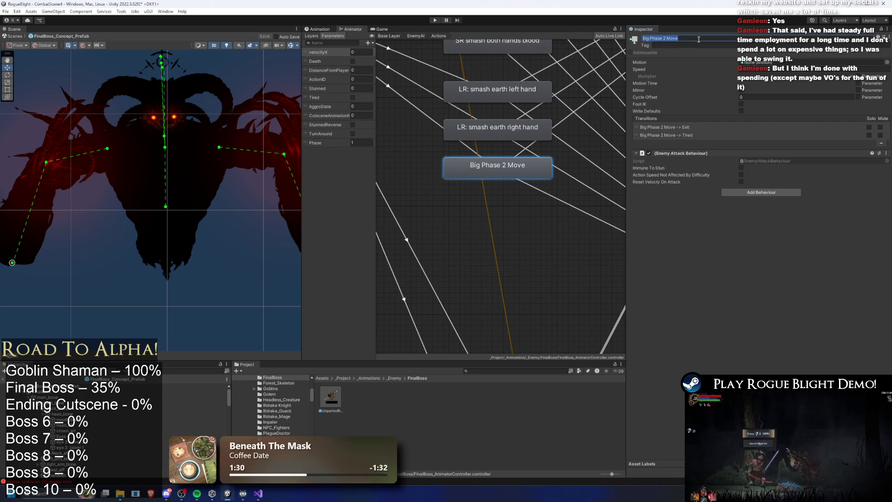
{"action": "type", "text": "SR: Wind Left"}
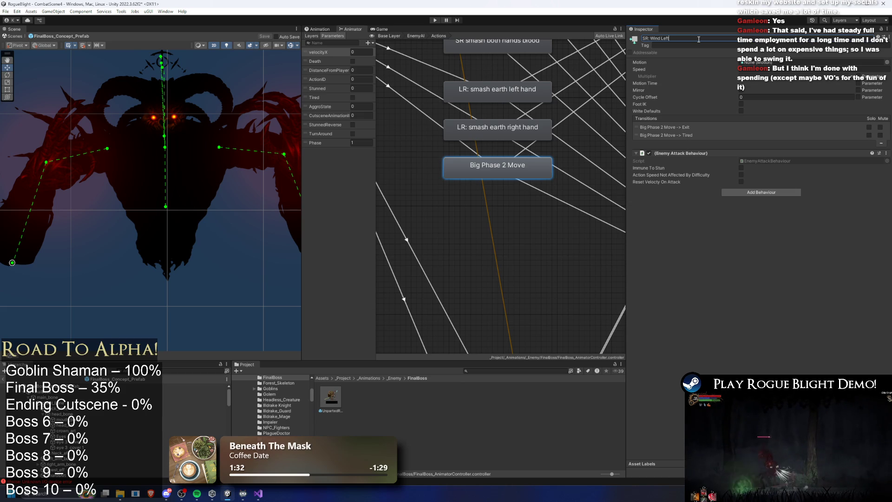
{"action": "key", "text": "Return"}
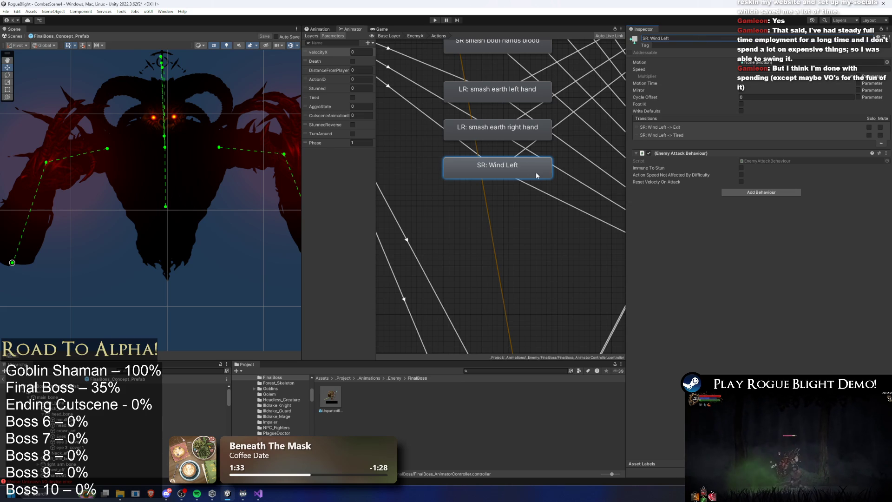
Assign SR_left_hand_wind_finalboss as the SR: Wind Left state's Motion.
{"action": "double_click", "coordinate": [510, 122]}
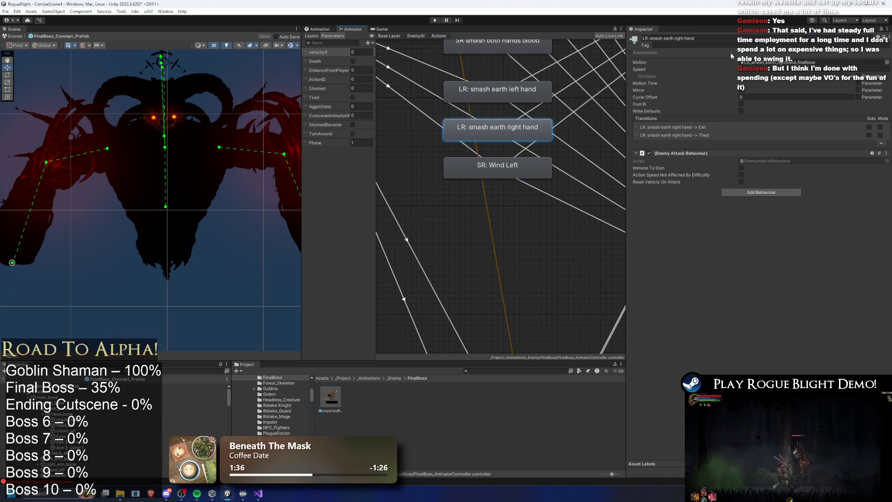
{"action": "left_click", "coordinate": [509, 164]}
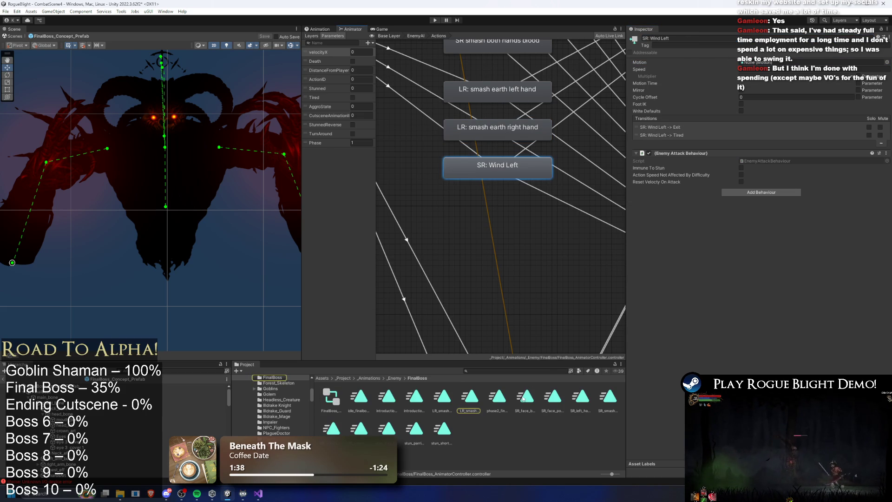
{"action": "mouse_move", "coordinate": [576, 409]}
{"action": "left_mouse_down"}
{"action": "mouse_move", "coordinate": [725, 153]}
{"action": "mouse_move", "coordinate": [790, 62]}
{"action": "left_mouse_up"}
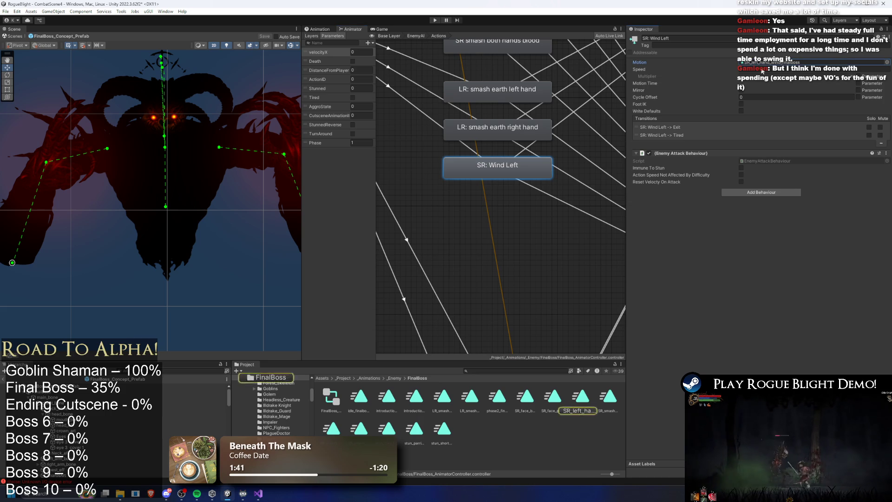
{"action": "double_click", "coordinate": [772, 62]}
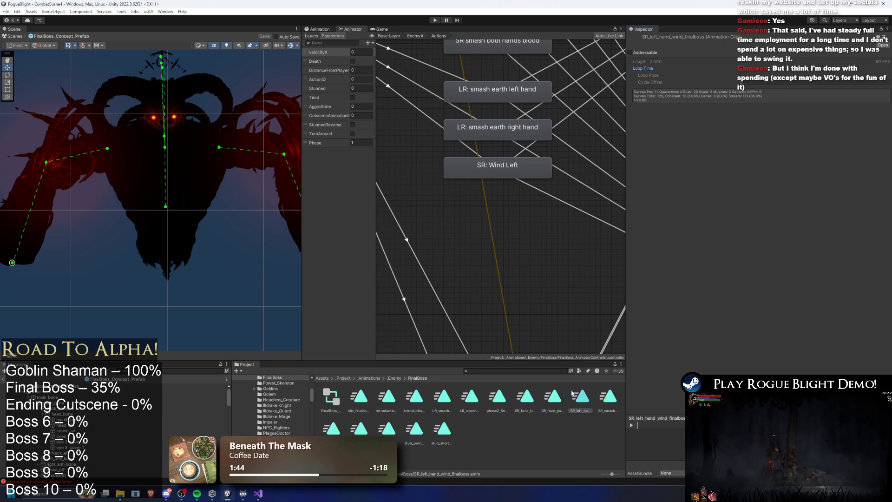
Browse other boss clips such as introduction_finalboss, idle_finalboss and stun_short_finalboss.
{"action": "key", "text": "Left"}
{"action": "key", "text": "Left"}
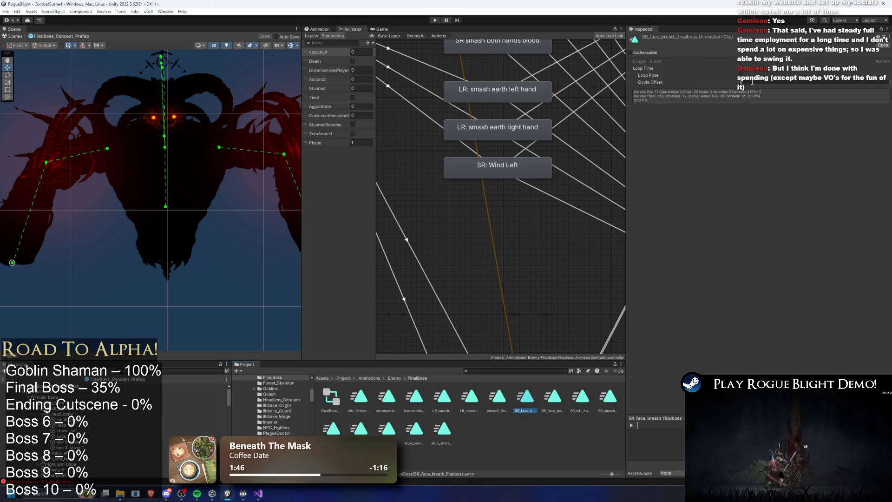
{"action": "key", "text": "Right"}
{"action": "key", "text": "Right"}
{"action": "key", "text": "Right"}
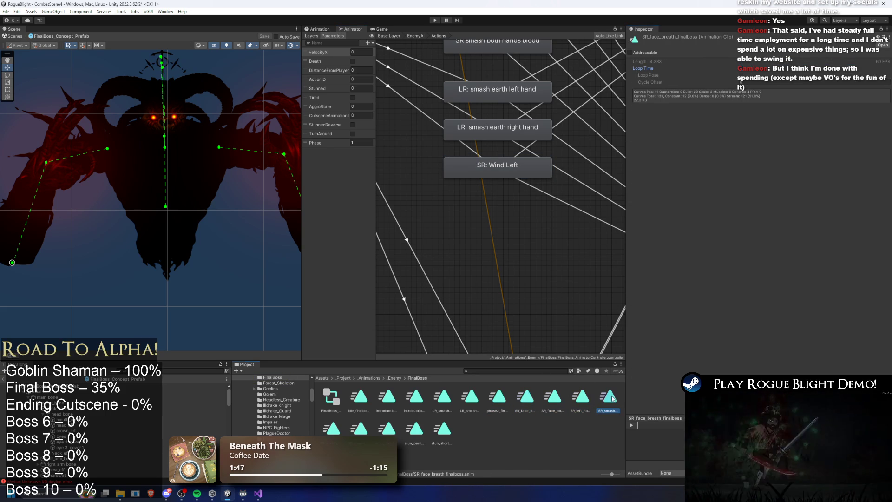
{"action": "key", "text": "Left"}
{"action": "key", "text": "Left"}
{"action": "key", "text": "Left"}
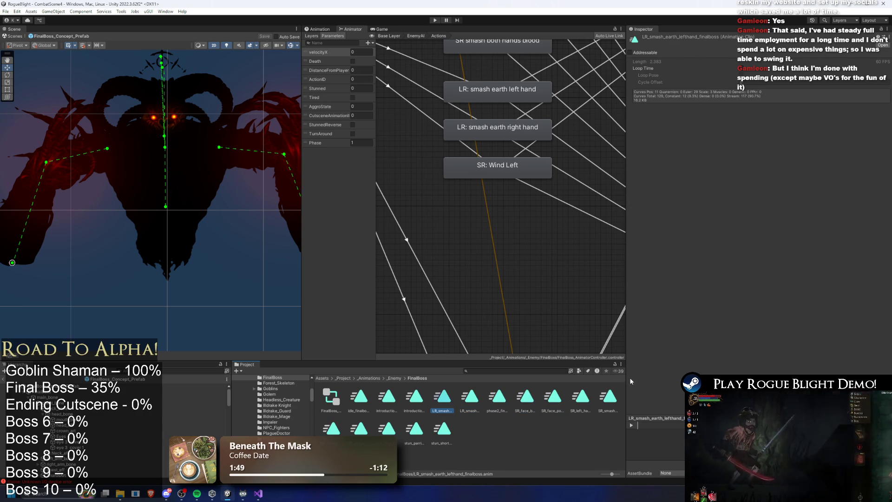
{"action": "key", "text": "Left"}
{"action": "key", "text": "Left"}
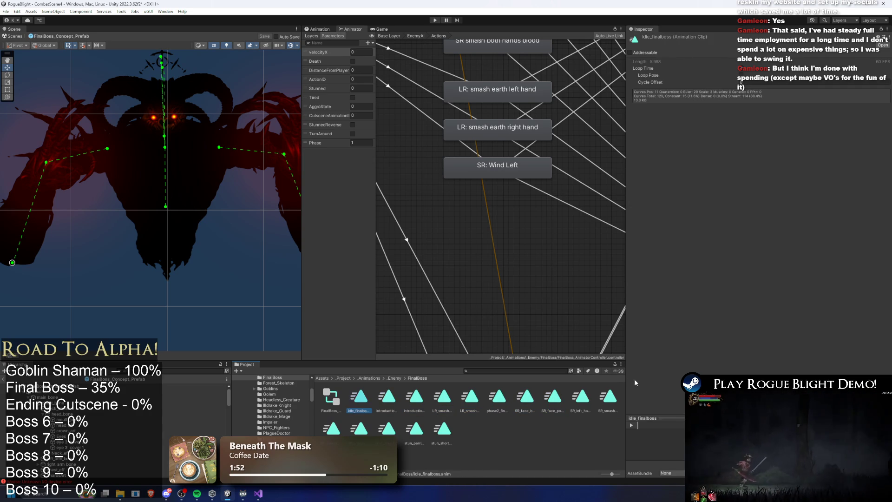
{"action": "key", "text": "Down"}
{"action": "key", "text": "Right"}
{"action": "key", "text": "Right"}
{"action": "key", "text": "Right"}
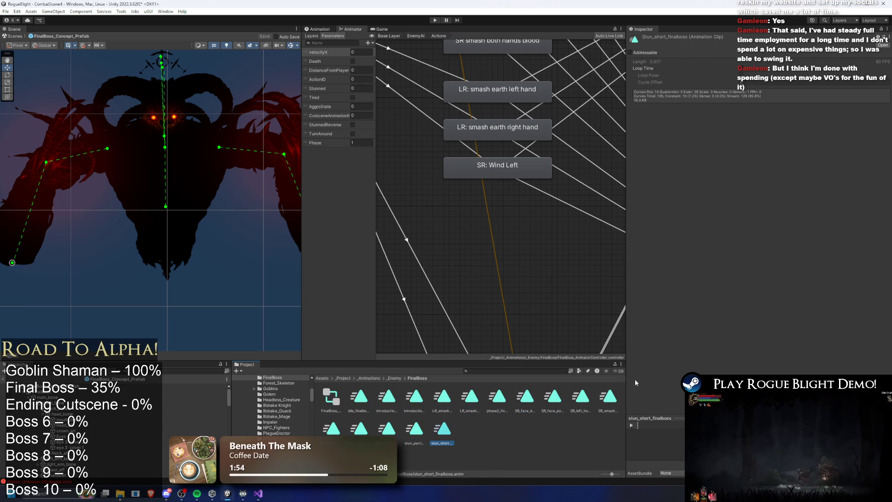
{"action": "left_click_drag", "start_coordinate": [515, 167], "coordinate": [536, 189]}
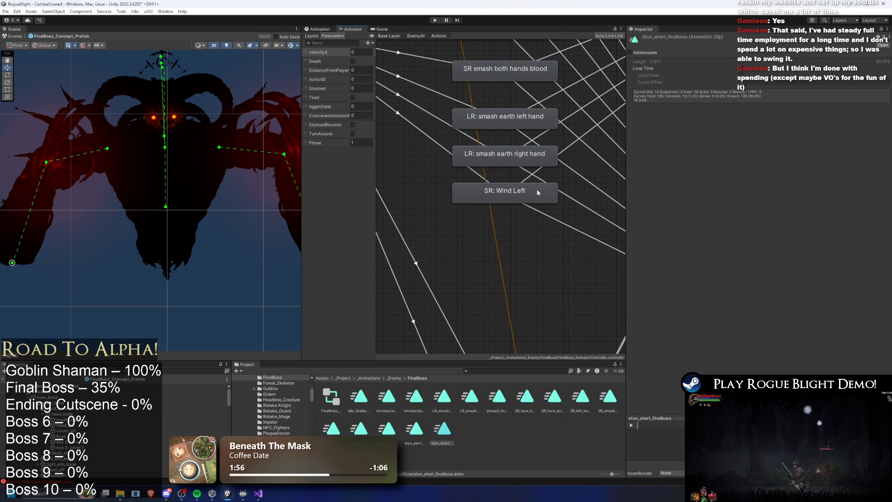
Check the AnyState transition into SR: Wind Left and its ActionID condition.
{"action": "left_click", "coordinate": [422, 133]}
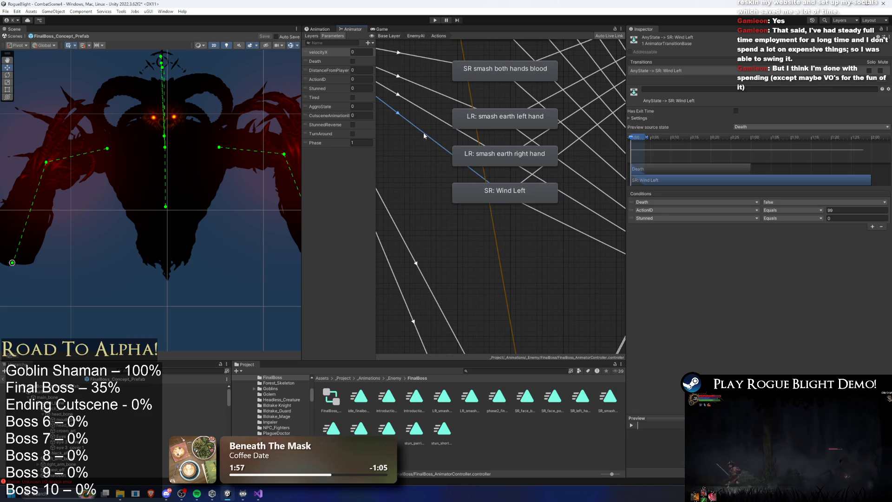
{"action": "left_click_drag", "start_coordinate": [453, 145], "coordinate": [475, 152]}
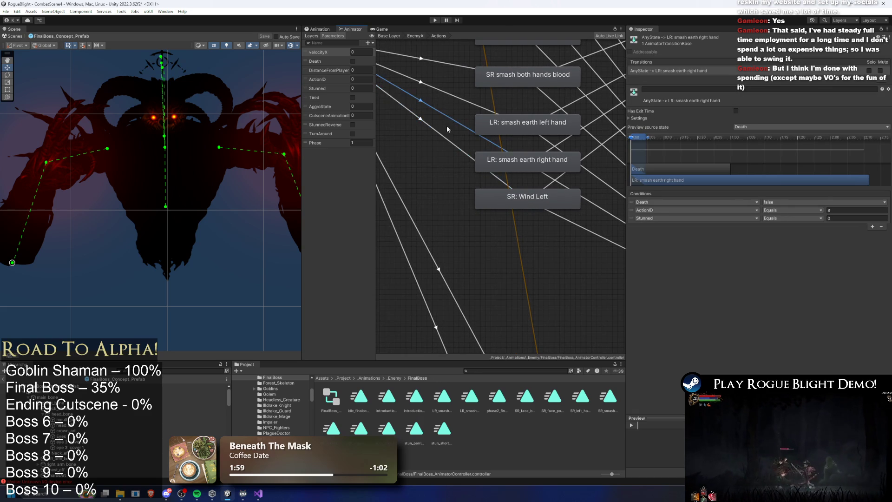
{"action": "left_click", "coordinate": [839, 211]}
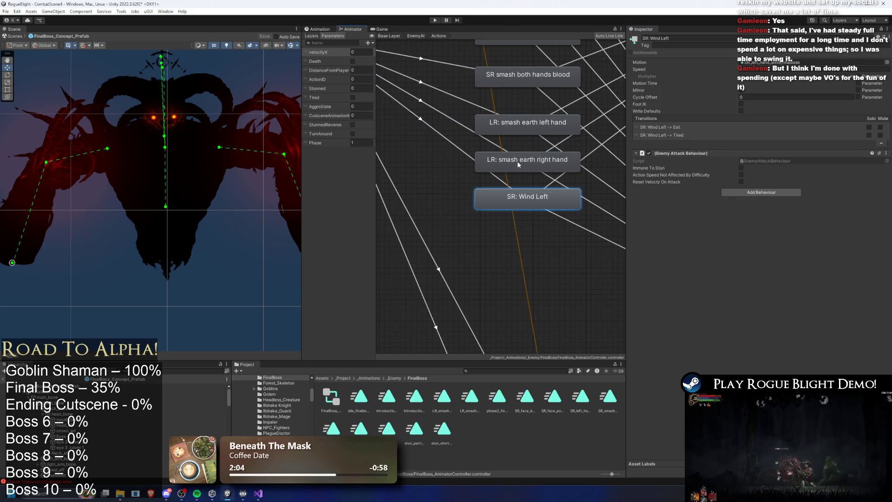
{"action": "left_click", "coordinate": [527, 199]}
{"action": "left_click_drag", "start_coordinate": [463, 113], "coordinate": [477, 133]}
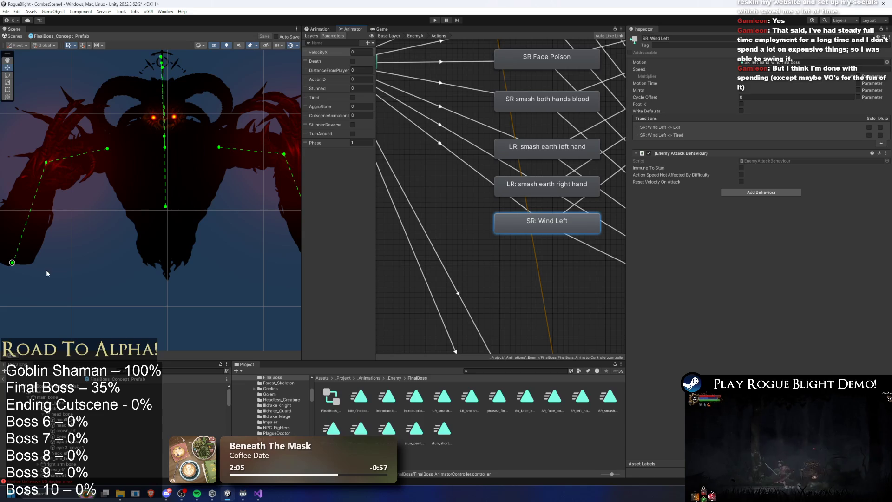
Move Phase 2 Transformation up just below SR: Wind Left, undoing a stray move.
{"action": "left_click", "coordinate": [80, 390]}
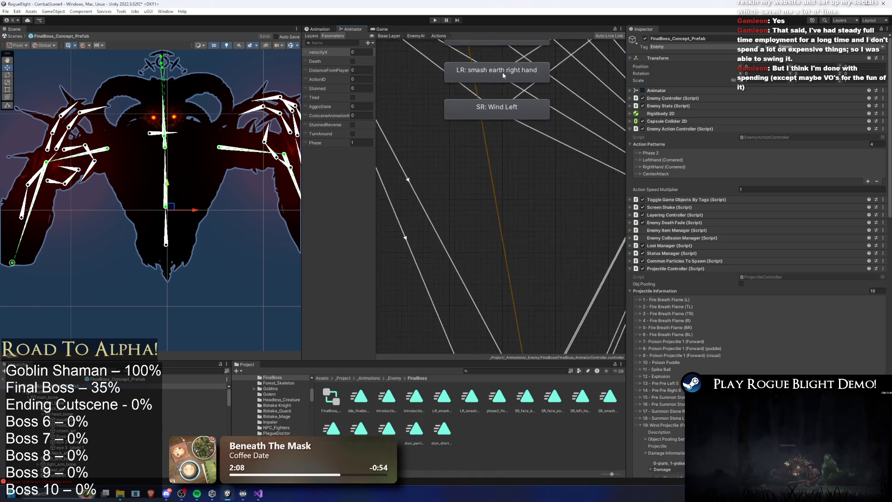
{"action": "scroll", "coordinate": [503, 78], "scroll_direction": "down", "scroll_amount": 5}
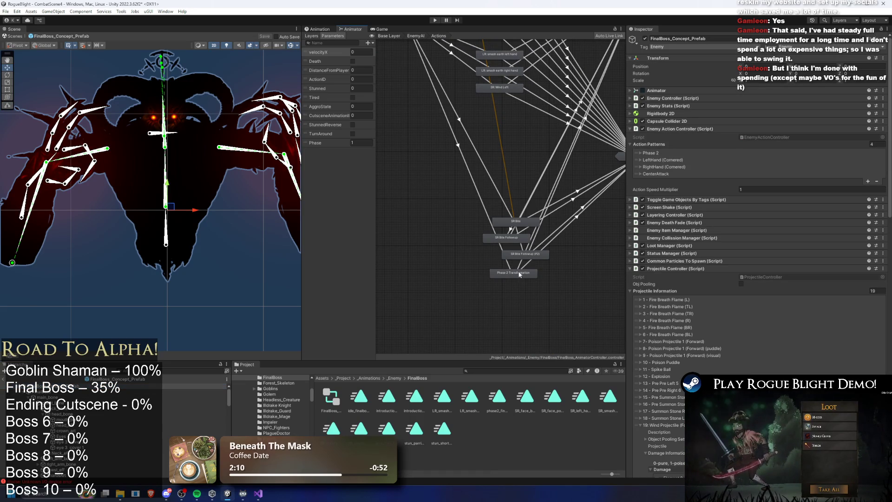
{"action": "left_click_drag", "start_coordinate": [527, 253], "coordinate": [558, 252]}
{"action": "key", "text": "ctrl+z"}
{"action": "mouse_move", "coordinate": [513, 272]}
{"action": "left_mouse_down"}
{"action": "mouse_move", "coordinate": [503, 106]}
{"action": "mouse_move", "coordinate": [501, 138]}
{"action": "left_mouse_up"}
{"action": "scroll", "coordinate": [500, 100], "scroll_direction": "up", "scroll_amount": 3}
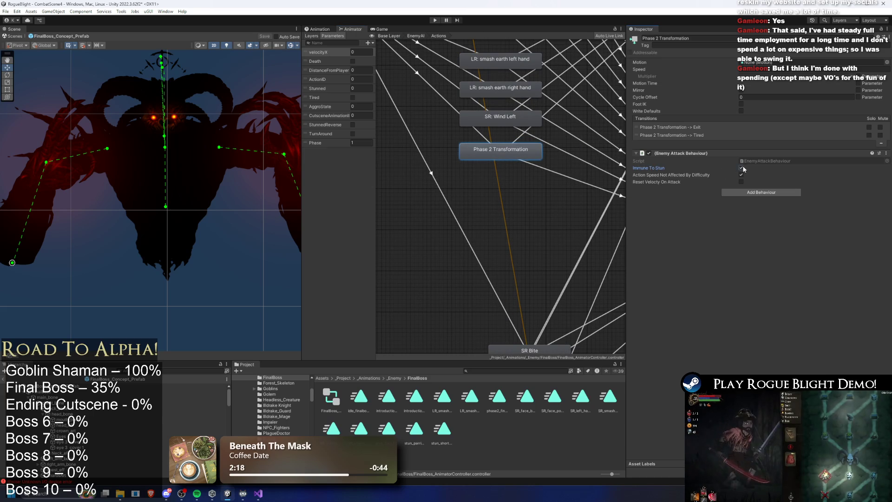
Rename the copied state to 'SR: Wind Right' and set its AnyState transition's ActionID.
{"action": "left_click", "coordinate": [500, 119]}
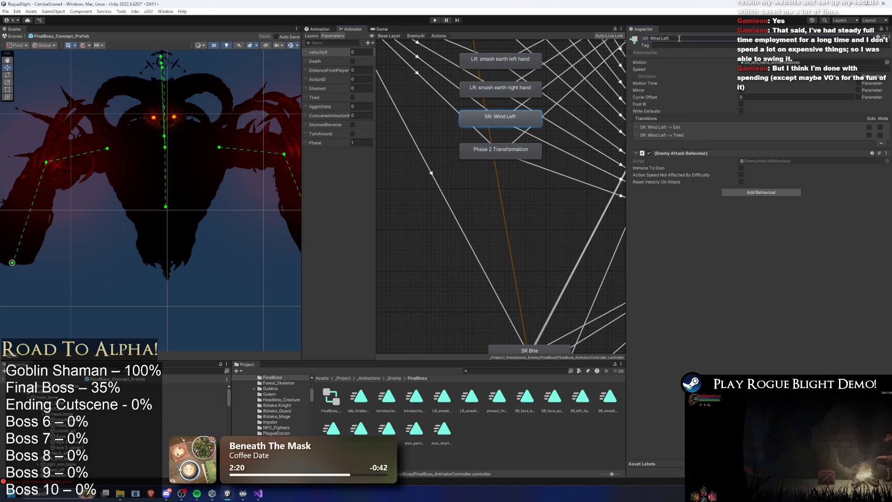
{"action": "left_click", "coordinate": [507, 159]}
{"action": "left_click", "coordinate": [657, 39]}
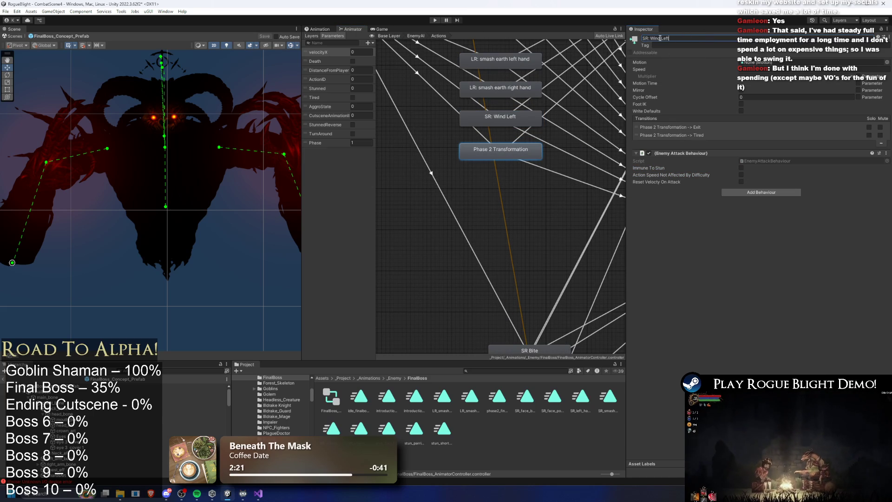
{"action": "type", "text": "Right"}
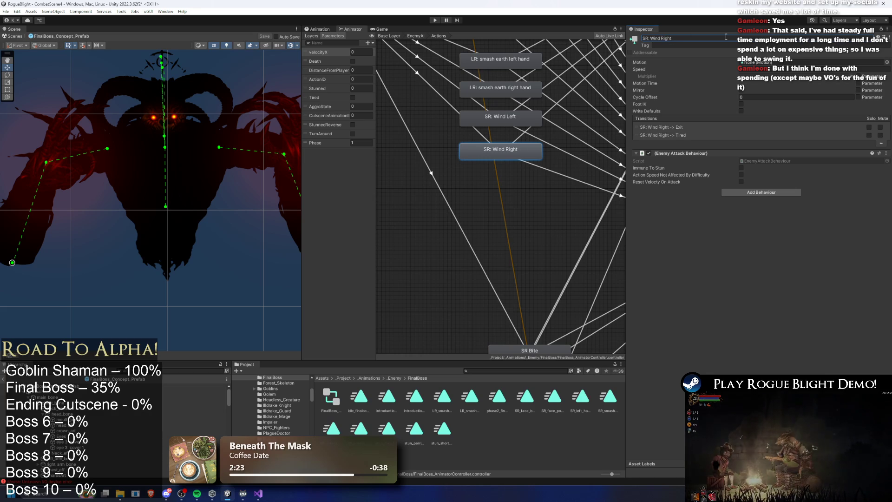
{"action": "left_click", "coordinate": [427, 65]}
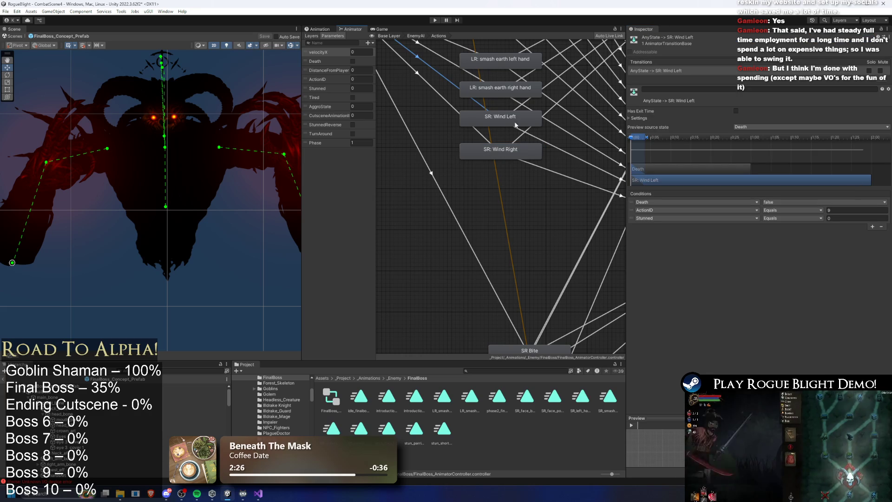
{"action": "left_click", "coordinate": [481, 133]}
{"action": "left_click", "coordinate": [850, 160]}
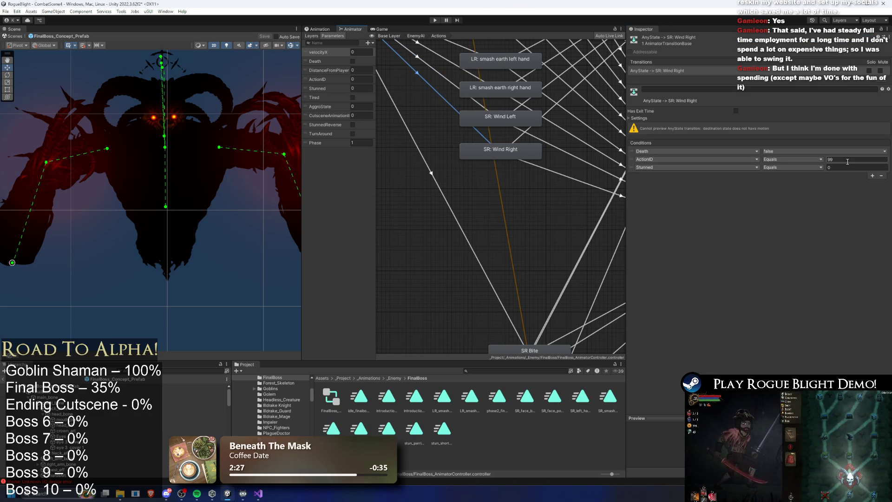
{"action": "double_click", "coordinate": [499, 117]}
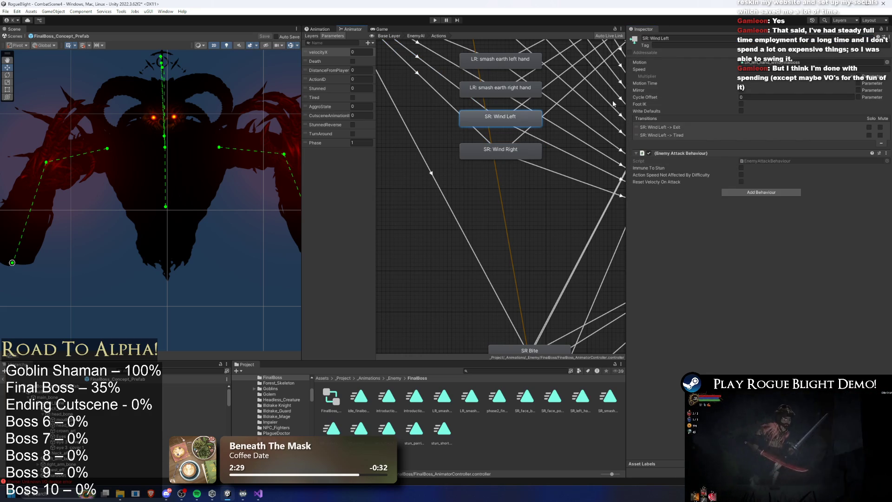
{"action": "left_click", "coordinate": [502, 156]}
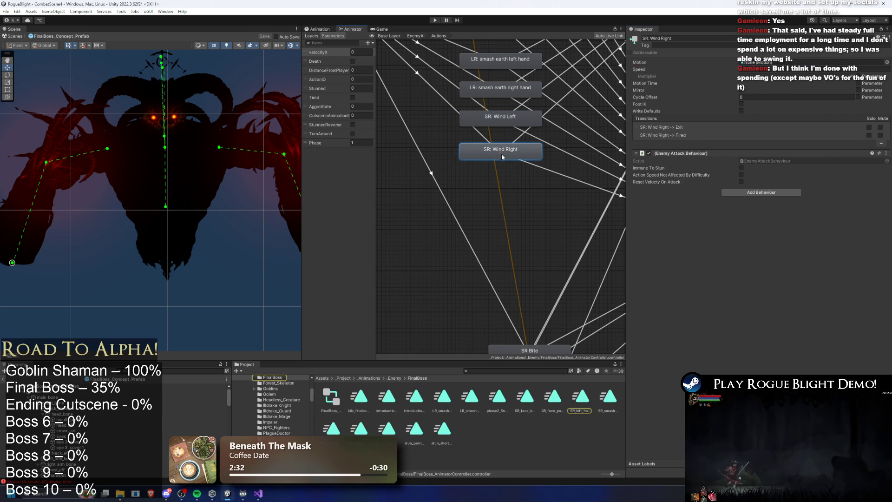
Set SR: Wind Left's transitions: Exit at 0.9 with 0.1 duration, Tired at 0.95 with 0.05.
{"action": "scroll", "coordinate": [470, 165], "scroll_direction": "up", "scroll_amount": 1}
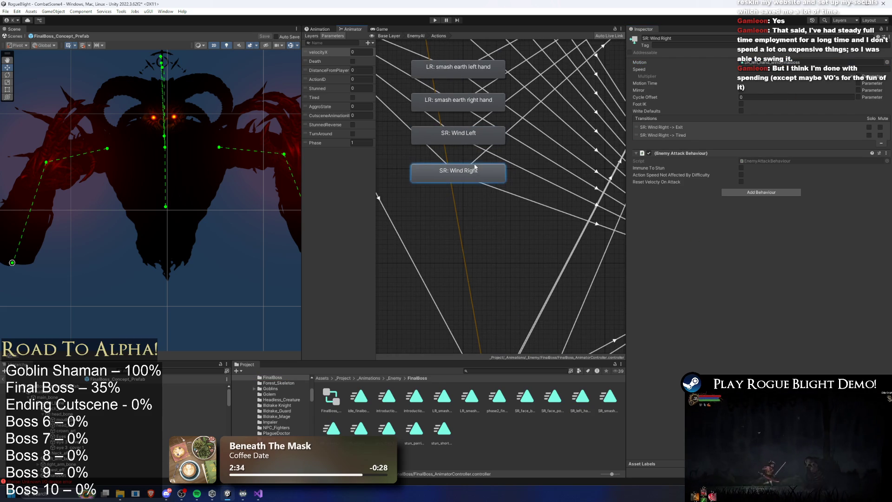
{"action": "left_click", "coordinate": [470, 165]}
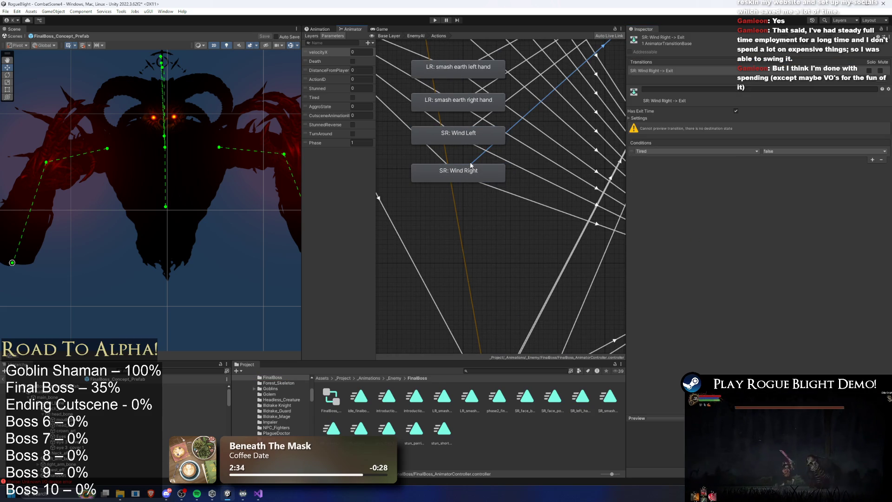
{"action": "left_click", "coordinate": [639, 118]}
{"action": "left_click", "coordinate": [477, 128]}
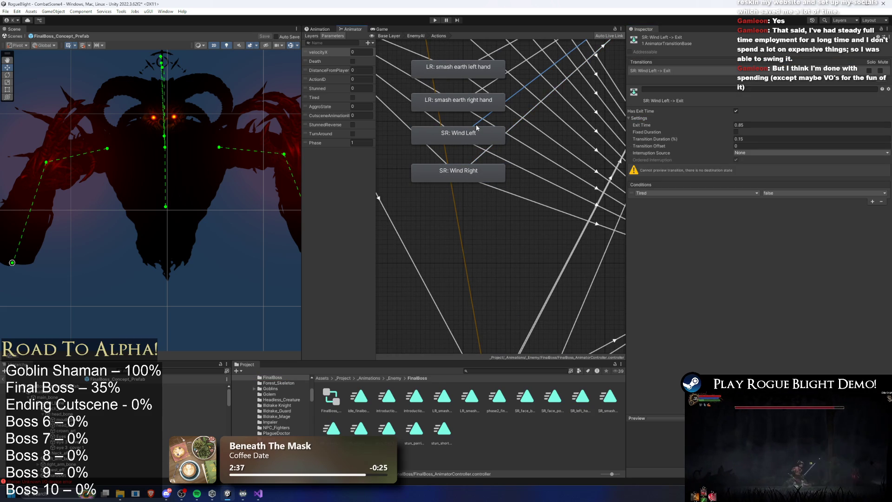
{"action": "left_click", "coordinate": [747, 126]}
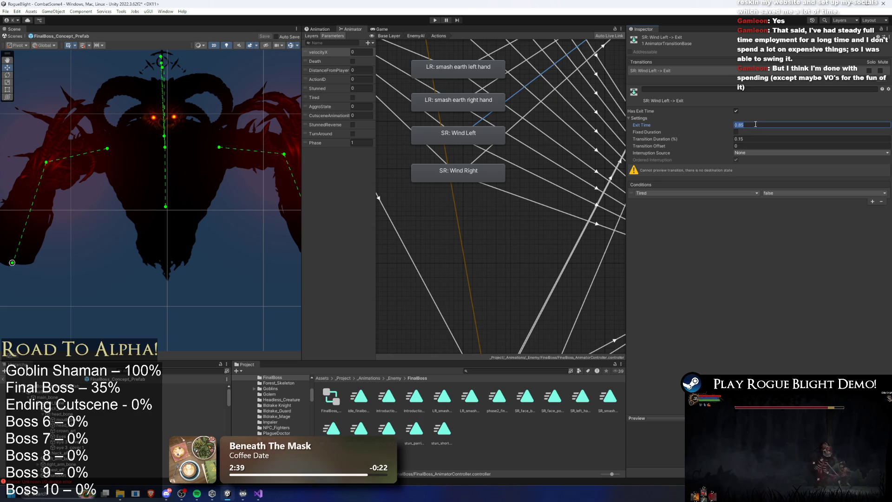
{"action": "key", "text": "Tab"}
{"action": "type", "text": "0.1"}
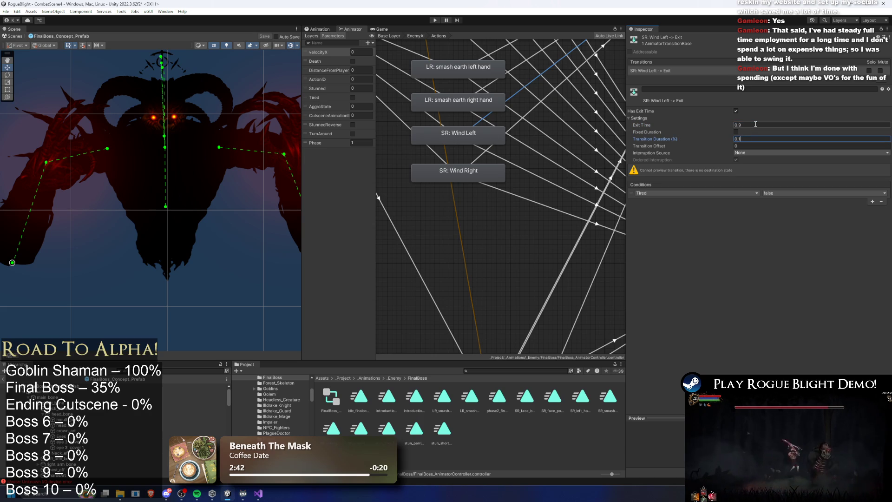
{"action": "left_click", "coordinate": [480, 148]}
{"action": "left_click", "coordinate": [743, 125]}
{"action": "type", "text": "0.95"}
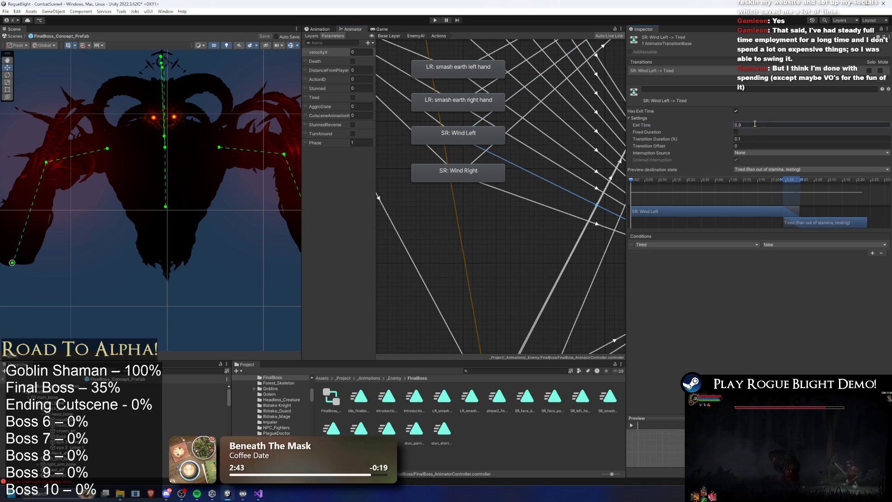
{"action": "left_click", "coordinate": [747, 139]}
{"action": "type", "text": "0.05"}
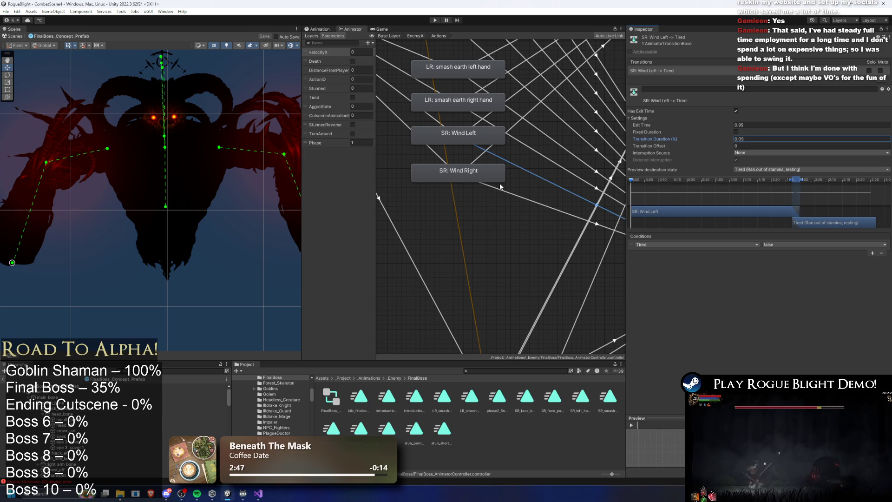
Give SR: Wind Right matching timings: Exit 0.9/0.1 and Tired 0.95/0.05.
{"action": "left_click", "coordinate": [483, 161]}
{"action": "left_click", "coordinate": [739, 125]}
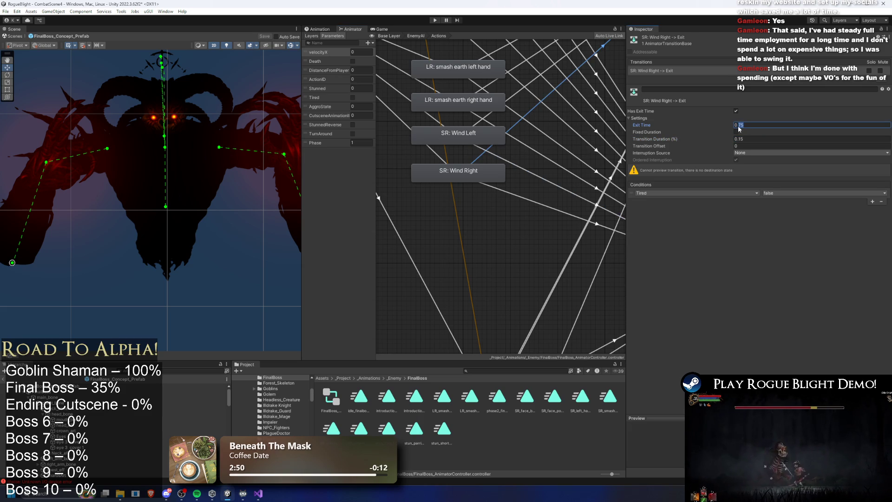
{"action": "left_click", "coordinate": [750, 140]}
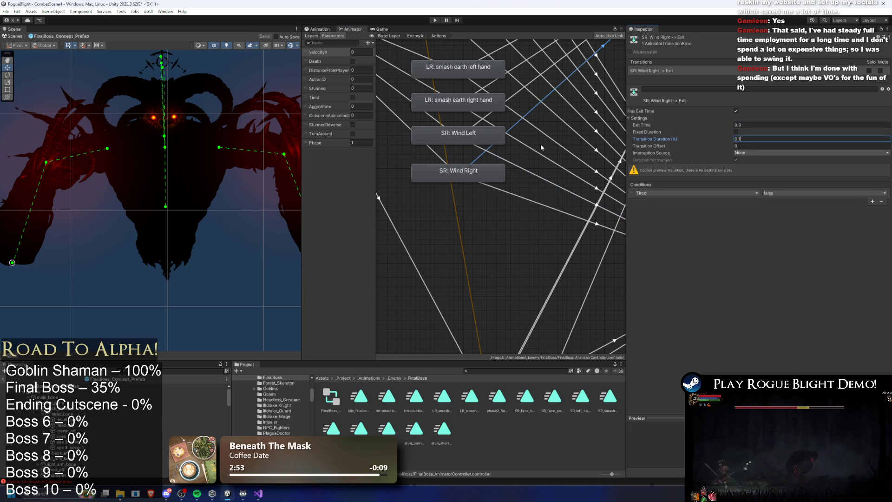
{"action": "left_click", "coordinate": [505, 198]}
{"action": "left_click", "coordinate": [748, 125]}
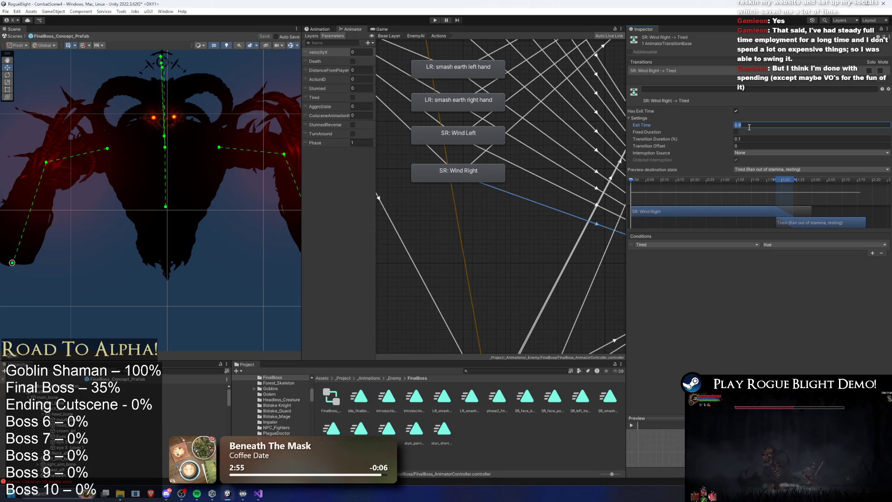
{"action": "type", "text": "5"}
{"action": "left_click", "coordinate": [754, 140]}
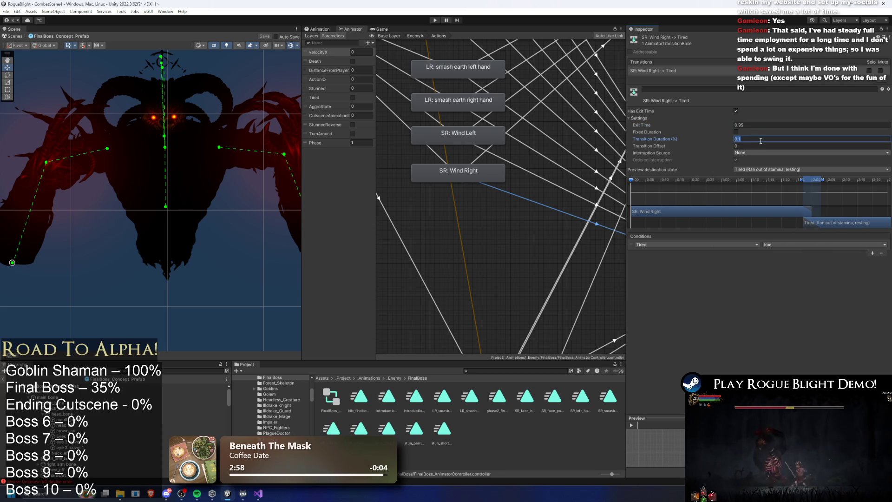
{"action": "type", "text": "0.05"}
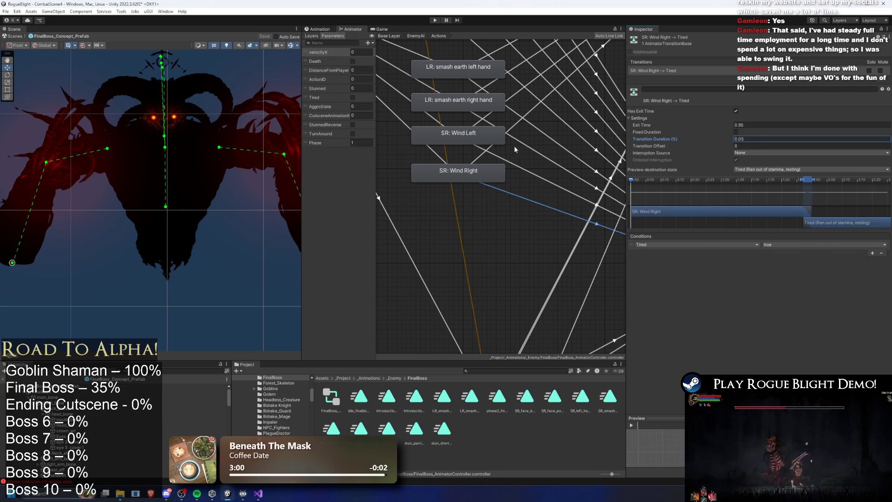
Recheck the AnyState transitions, then view FinalBoss_Concept_Prefab's LeftHand (Cornered) action pattern.
{"action": "left_click", "coordinate": [458, 173]}
{"action": "left_click", "coordinate": [458, 135]}
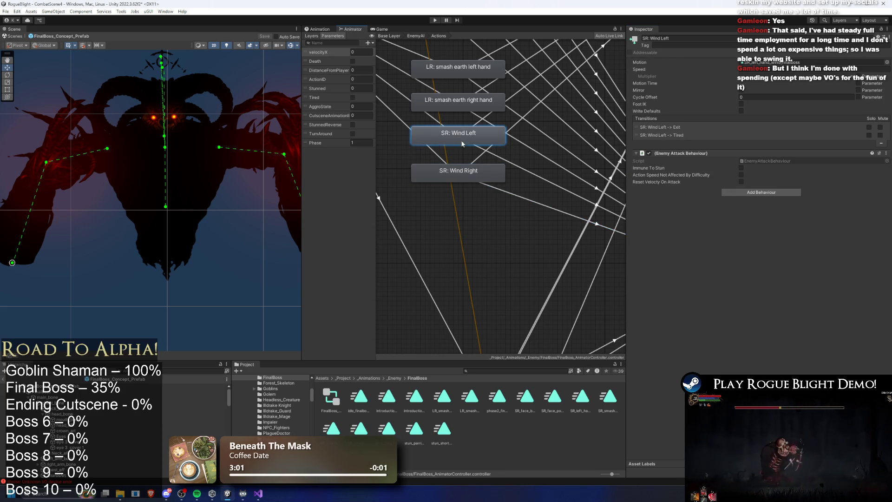
{"action": "left_click_drag", "start_coordinate": [396, 96], "coordinate": [428, 109]}
{"action": "left_click", "coordinate": [418, 120]}
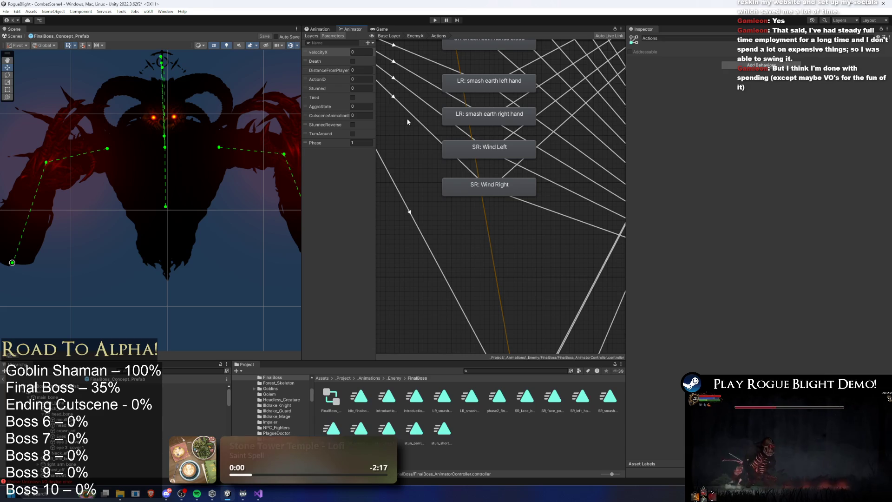
{"action": "left_click", "coordinate": [426, 103]}
{"action": "left_click", "coordinate": [66, 386]}
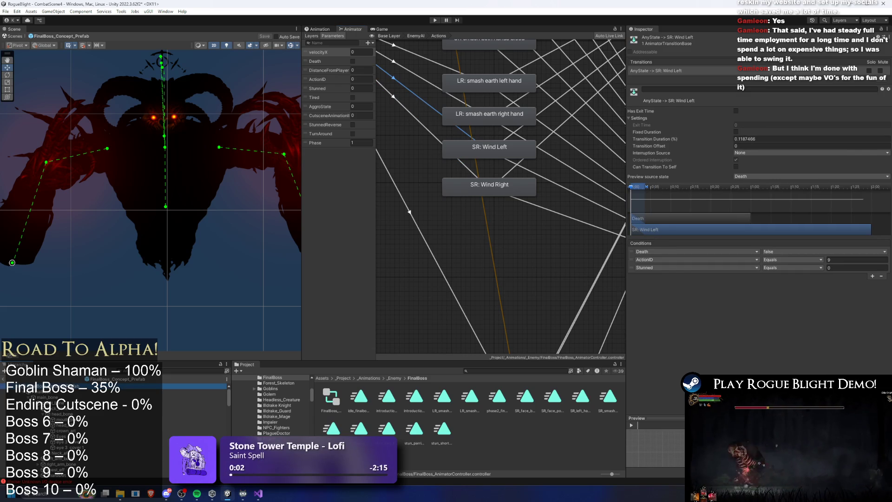
{"action": "left_click", "coordinate": [679, 160]}
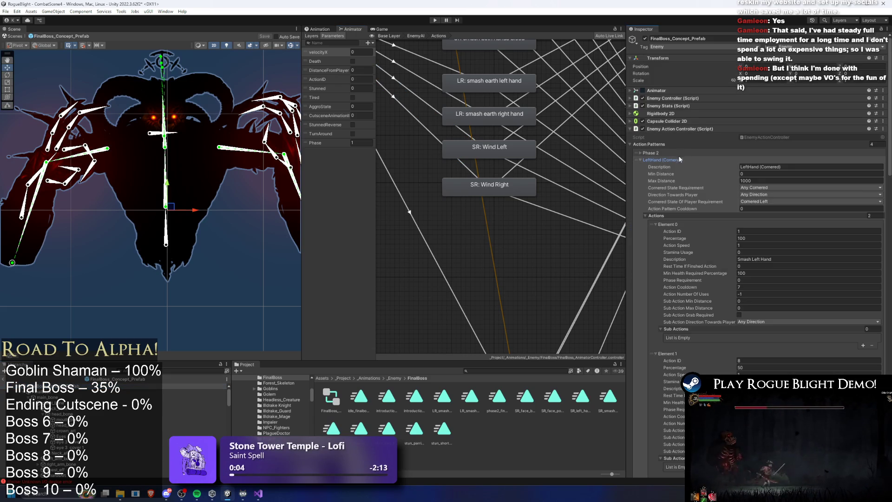
Add Element 2 to LeftHand (Cornered) and set Elements 0–2 chances to 34/33/33.
{"action": "scroll", "coordinate": [714, 192], "scroll_direction": "down", "scroll_amount": 5}
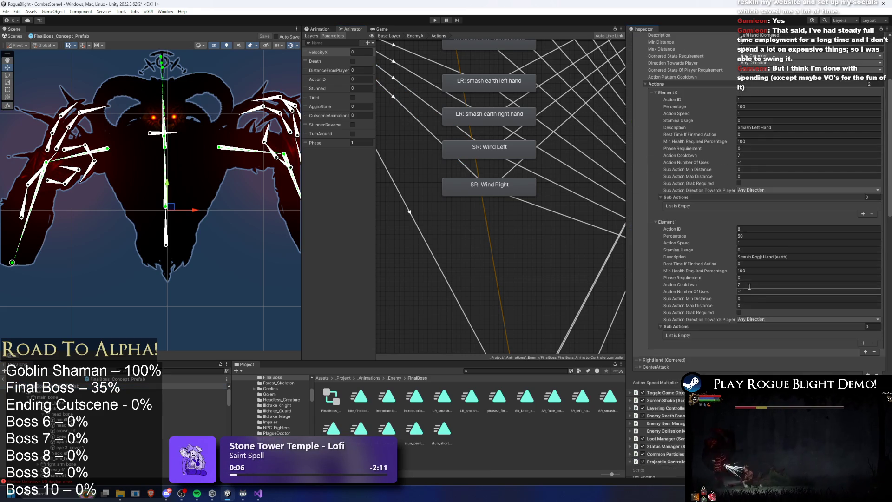
{"action": "left_click", "coordinate": [865, 352]}
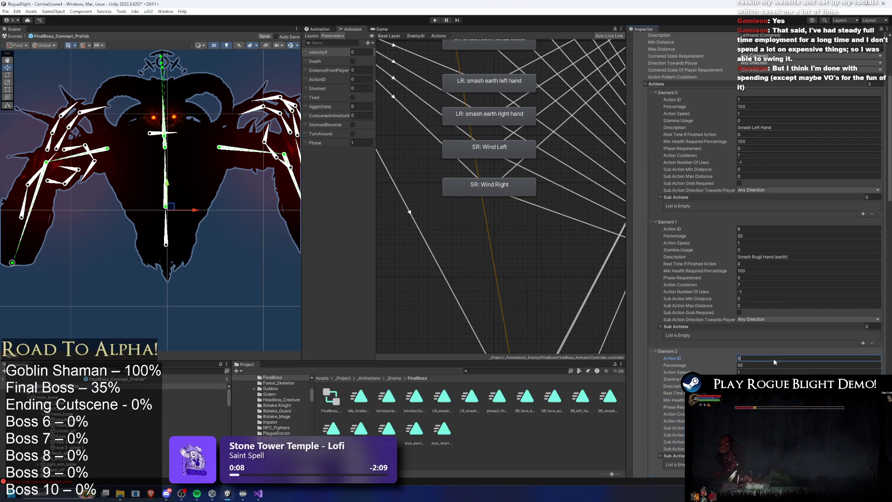
{"action": "left_click", "coordinate": [738, 365]}
{"action": "type", "text": "33"}
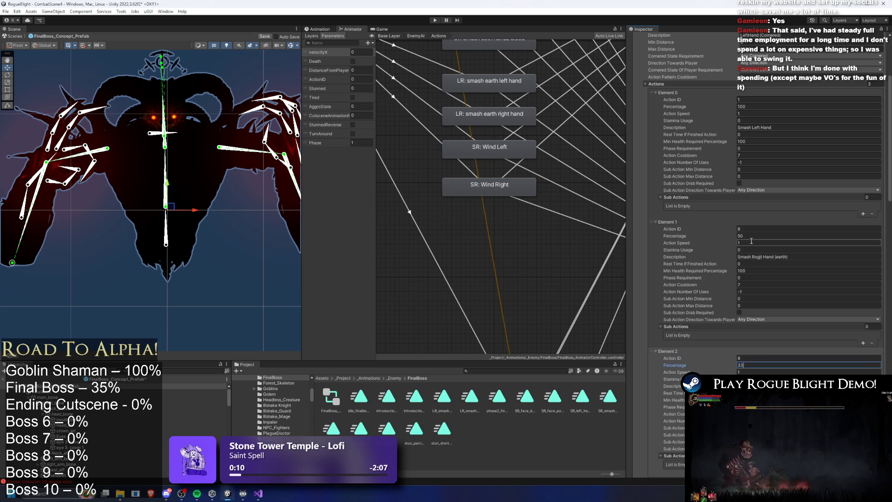
{"action": "left_click", "coordinate": [753, 235]}
{"action": "type", "text": "33"}
{"action": "left_click", "coordinate": [771, 106]}
{"action": "type", "text": "34"}
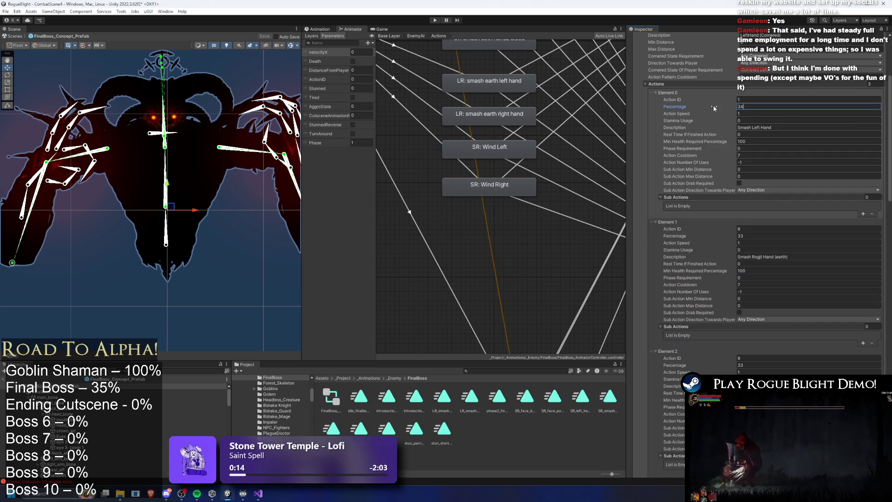
Correct Element 1's description, name the new action Left Hand (Wind), and enter play mode.
{"action": "scroll", "coordinate": [690, 291], "scroll_direction": "down", "scroll_amount": 10}
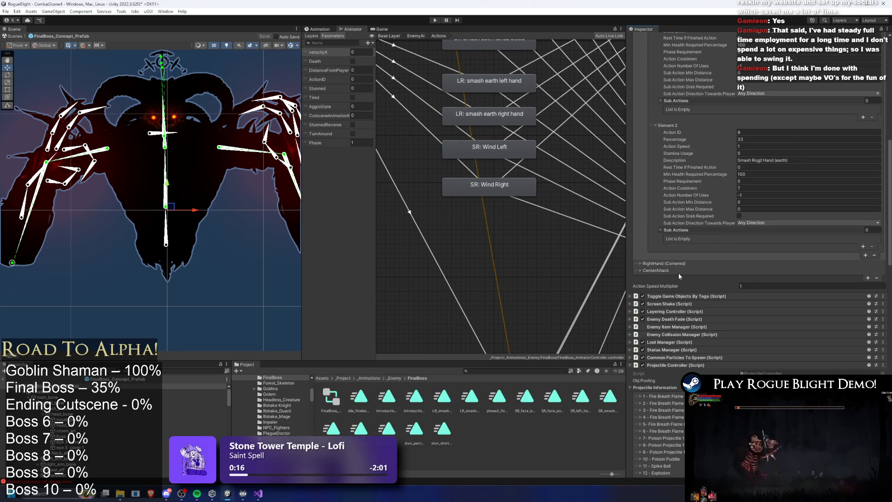
{"action": "scroll", "coordinate": [683, 267], "scroll_direction": "down", "scroll_amount": 2}
{"action": "scroll", "coordinate": [789, 210], "scroll_direction": "down", "scroll_amount": 4}
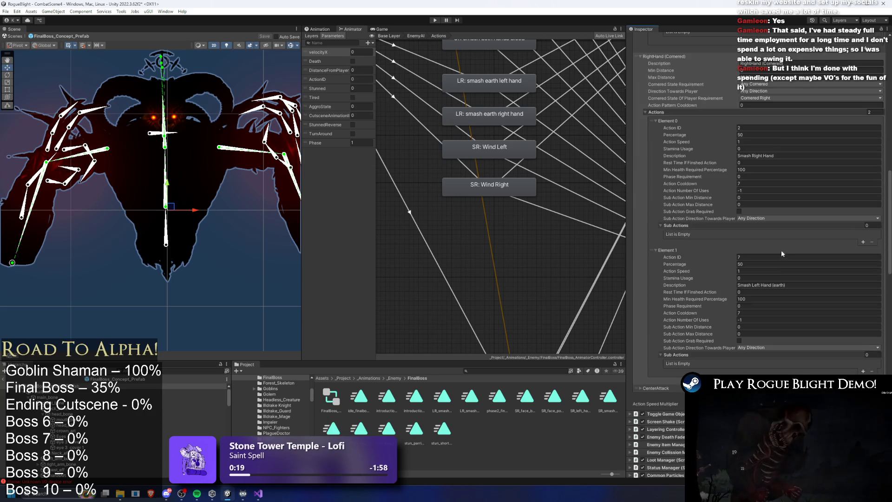
{"action": "scroll", "coordinate": [789, 209], "scroll_direction": "up", "scroll_amount": 12}
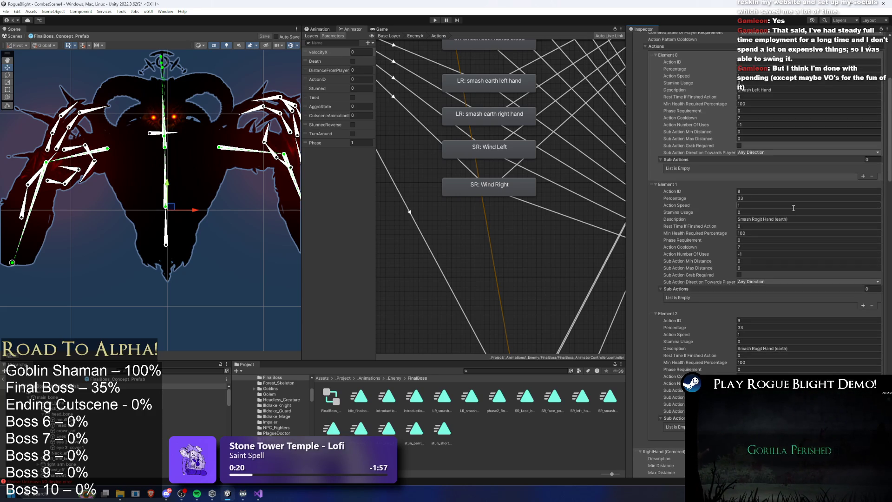
{"action": "left_click", "coordinate": [797, 348]}
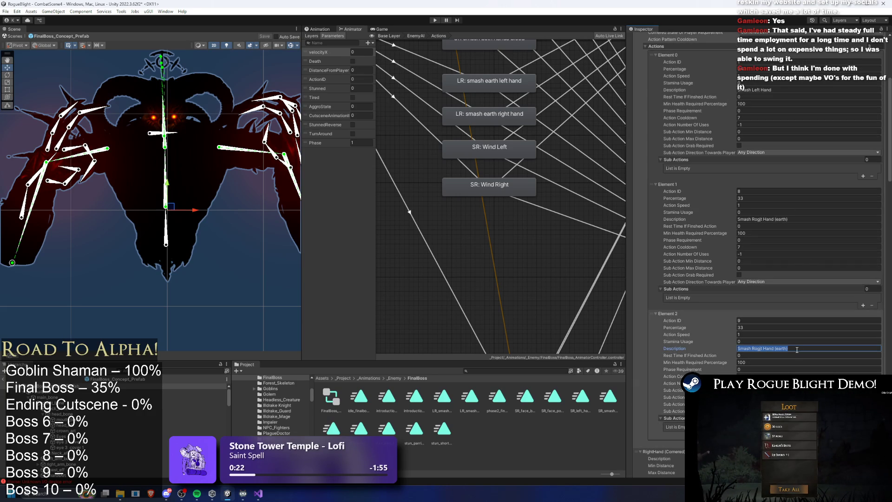
{"action": "left_click", "coordinate": [723, 217]}
{"action": "type", "text": "Smah Right Hand (Ear"}
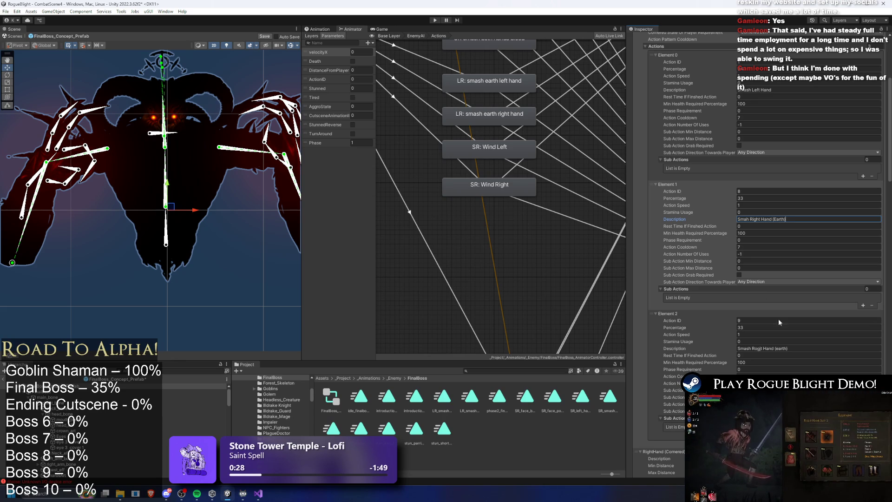
{"action": "left_click", "coordinate": [797, 347]}
{"action": "type", "text": "L"}
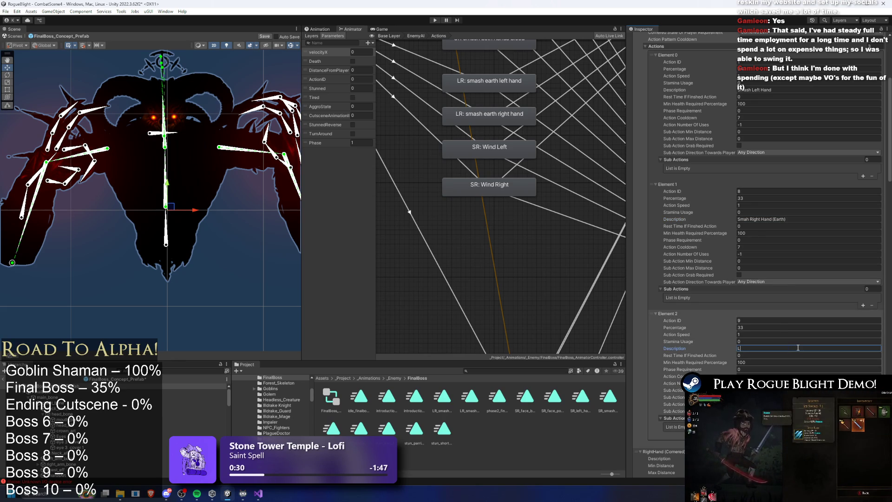
{"action": "type", "text": "Wind)"}
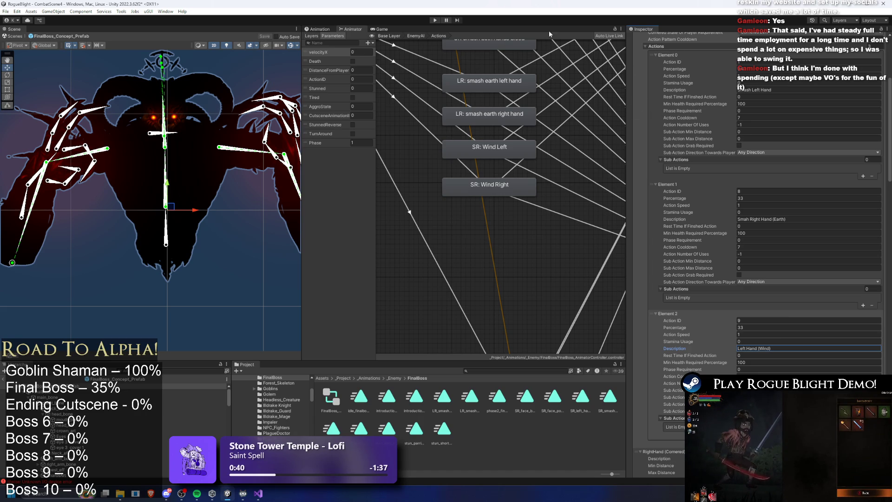
{"action": "left_click", "coordinate": [433, 21]}
Dismiss the warning, fight the Blight Core boss, then stop the playtest with Ctrl+P.
{"action": "key", "text": "Return"}
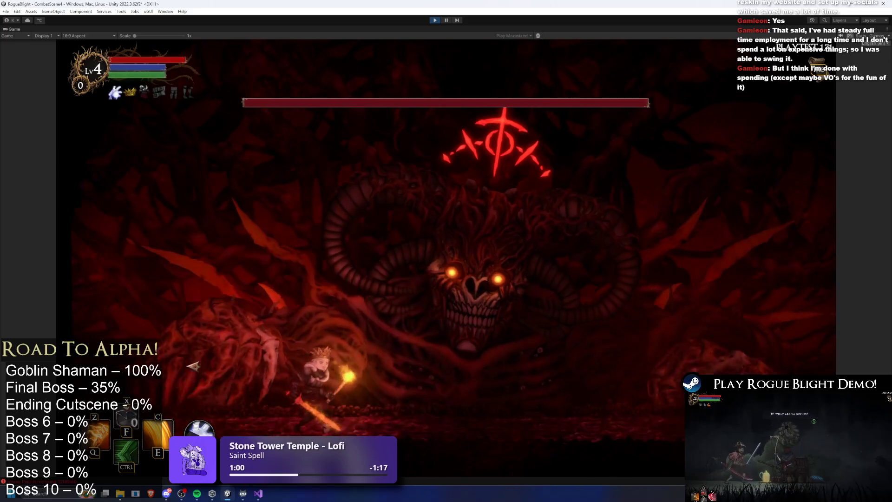
{"action": "left_click", "coordinate": [194, 360]}
{"action": "key", "text": "d"}
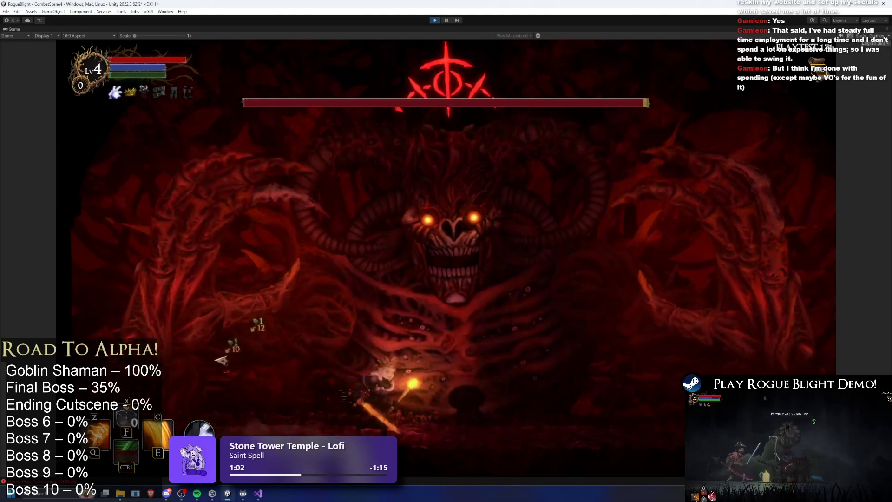
{"action": "key", "text": "d"}
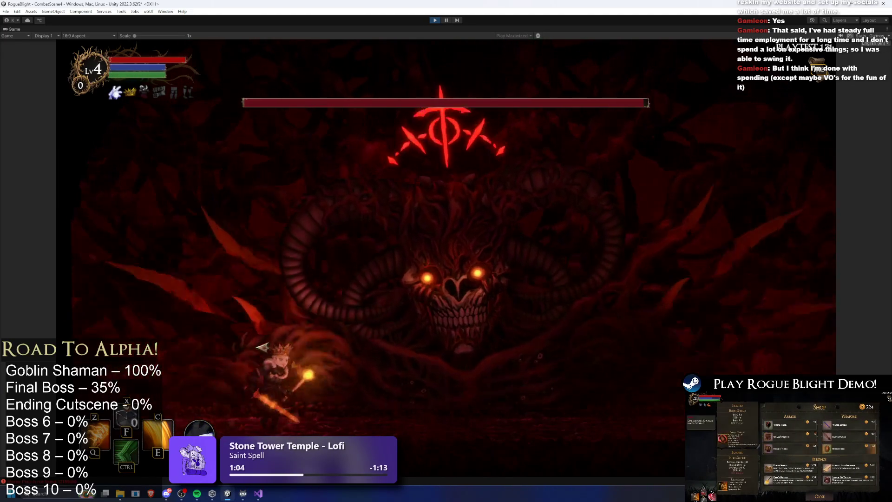
{"action": "left_click", "coordinate": [208, 336]}
{"action": "key", "text": "d"}
{"action": "left_click", "coordinate": [260, 335]}
{"action": "key", "text": "d"}
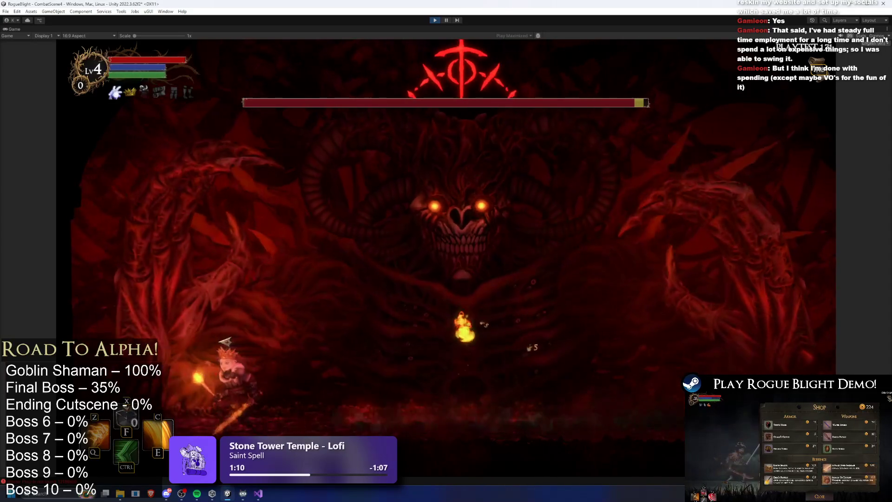
{"action": "key", "text": "a"}
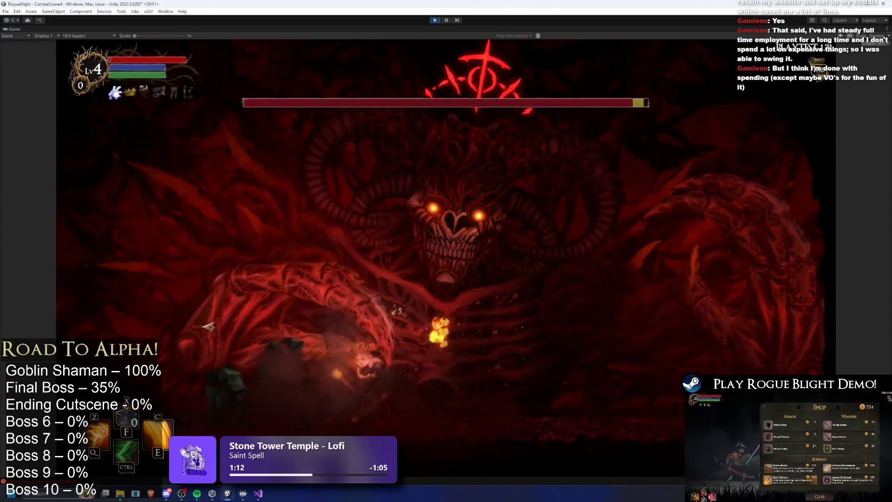
{"action": "left_click", "coordinate": [168, 338]}
{"action": "key", "text": "d"}
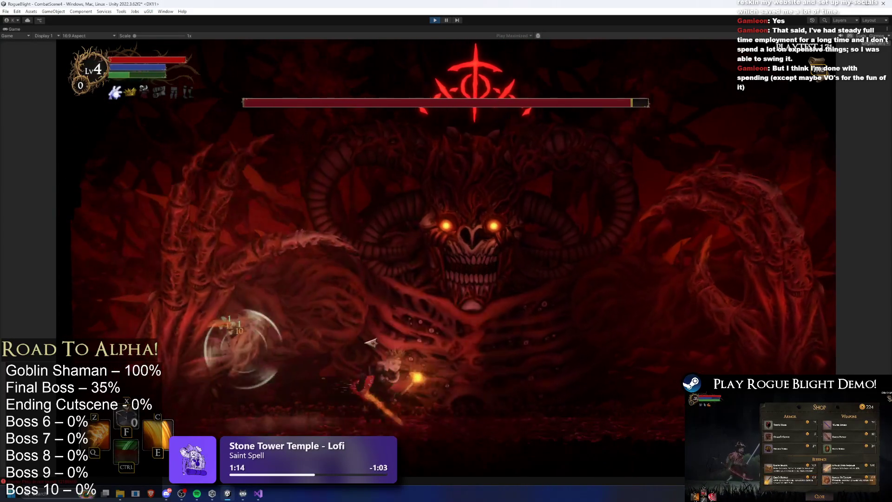
{"action": "key", "text": "d"}
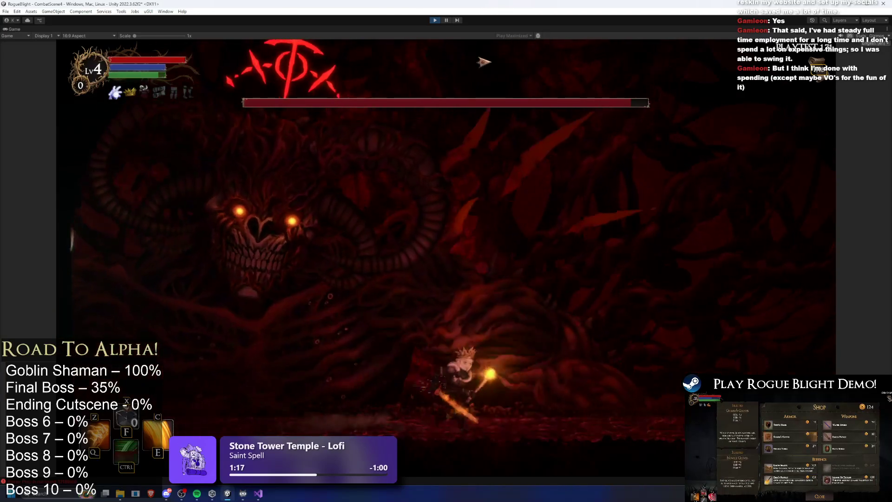
{"action": "key", "text": "ctrl+p"}
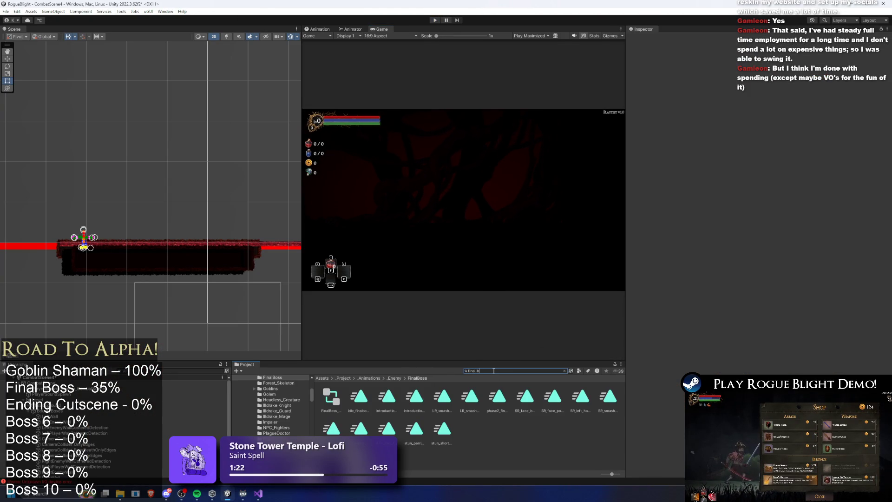
{"action": "type", "text": "oss prefa"}
In FinalBoss_Concept_Prefab, change 19: Wind Projectile (Forward) Velocity X to -0.35.
{"action": "double_click", "coordinate": [330, 397]}
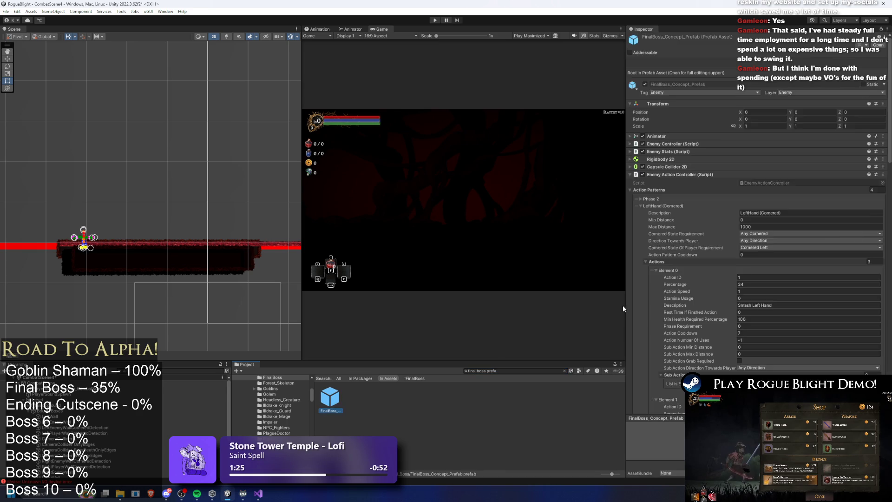
{"action": "left_click", "coordinate": [670, 160]}
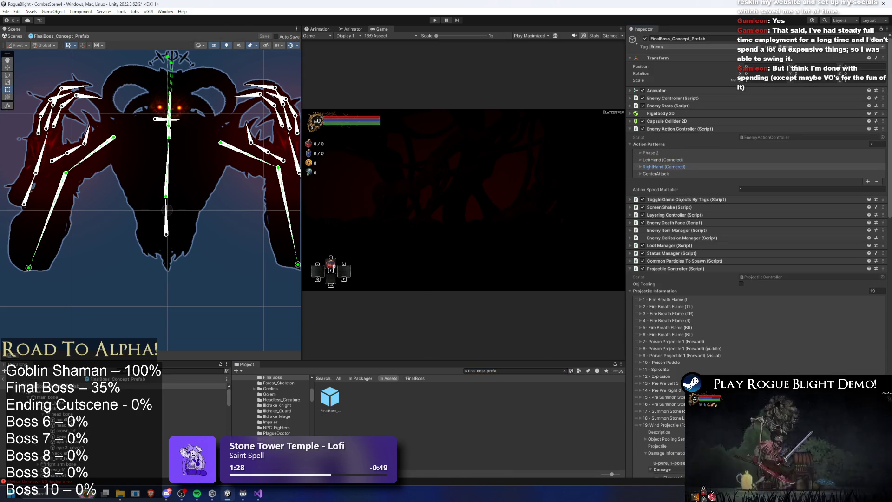
{"action": "scroll", "coordinate": [757, 232], "scroll_direction": "down", "scroll_amount": 1}
{"action": "left_click", "coordinate": [640, 400]}
{"action": "scroll", "coordinate": [833, 345], "scroll_direction": "down", "scroll_amount": 12}
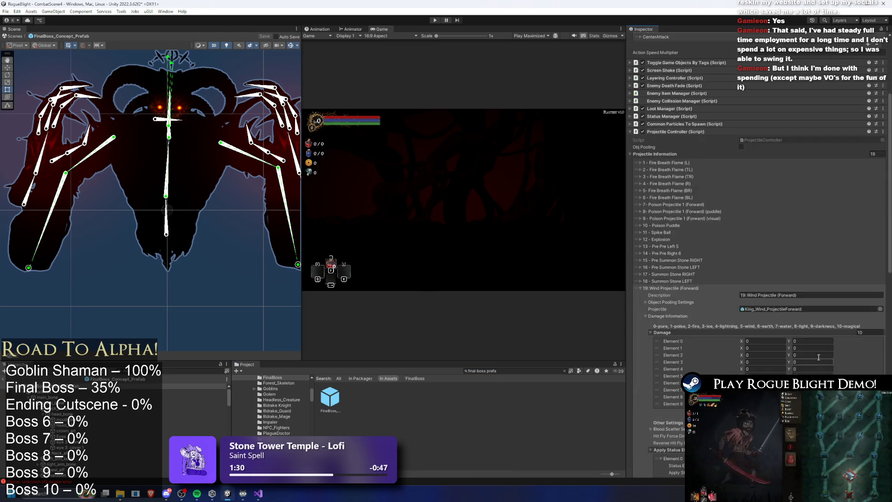
{"action": "scroll", "coordinate": [834, 345], "scroll_direction": "down", "scroll_amount": 4}
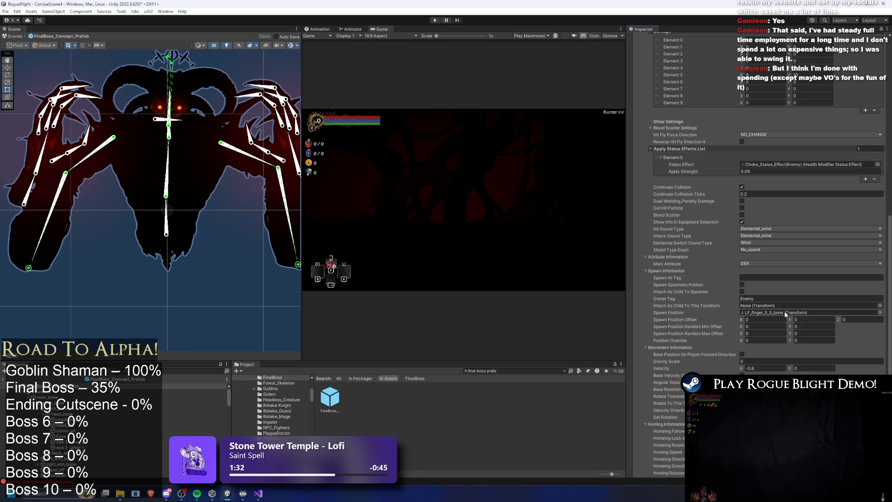
{"action": "left_click", "coordinate": [771, 365]}
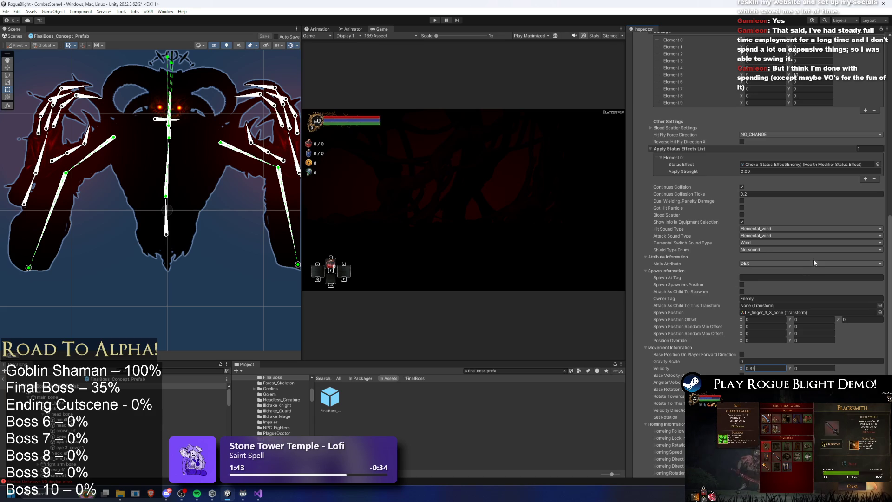
Locate the assigned King_Wind_ProjectileForward prefab and reveal it in File Explorer.
{"action": "scroll", "coordinate": [818, 244], "scroll_direction": "up", "scroll_amount": 5}
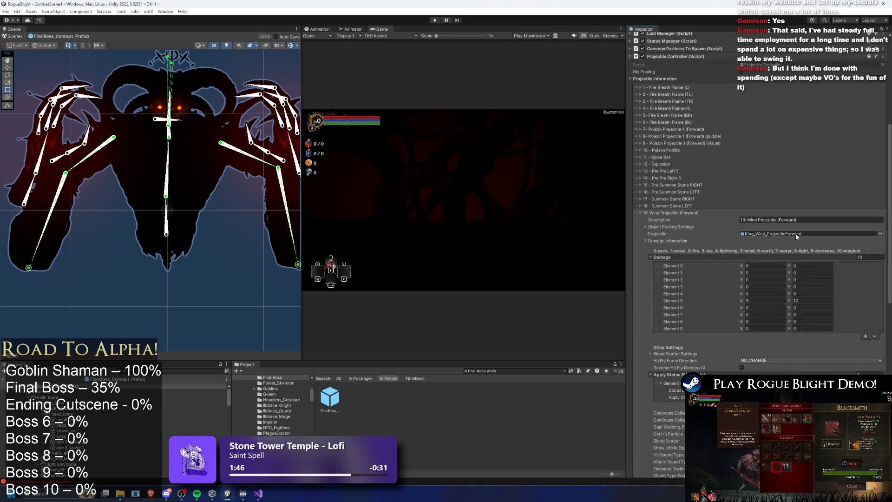
{"action": "left_click", "coordinate": [796, 233]}
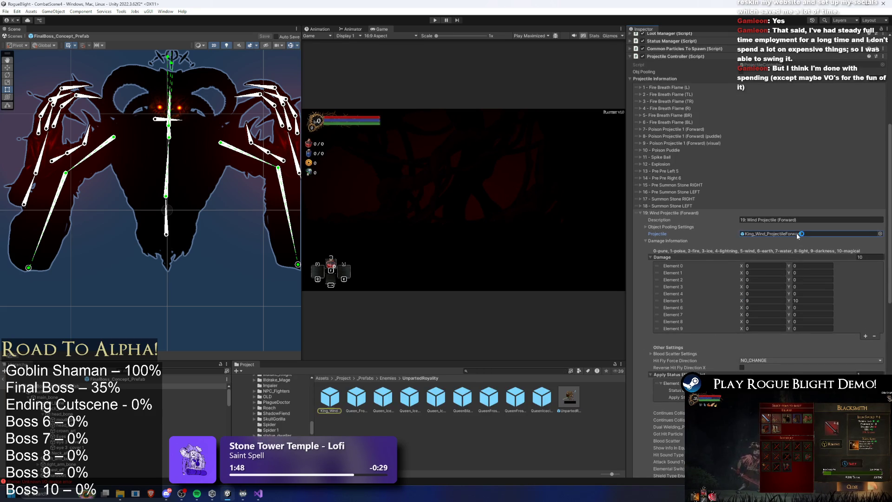
{"action": "right_click", "coordinate": [331, 398]}
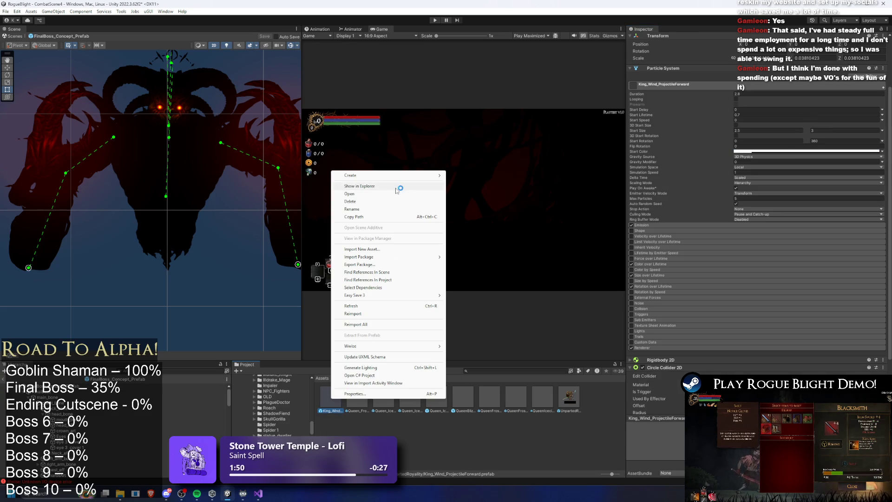
{"action": "left_click", "coordinate": [367, 186]}
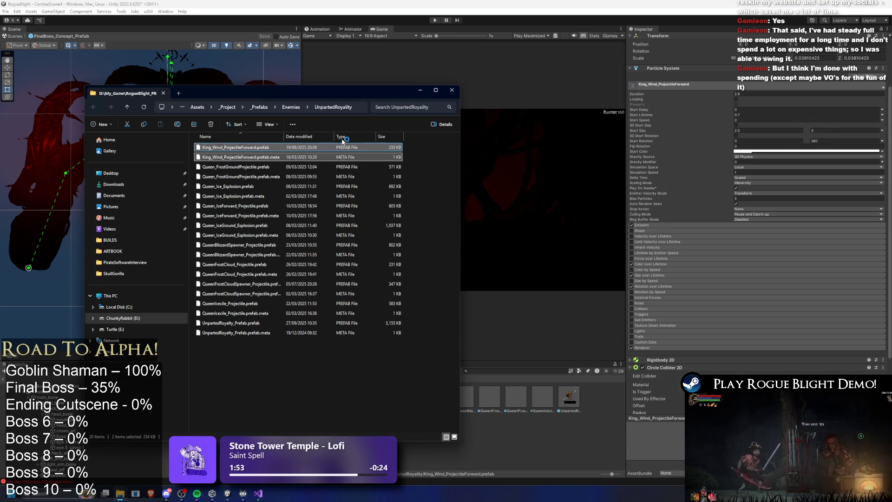
{"action": "left_click", "coordinate": [420, 90]}
{"action": "left_click", "coordinate": [522, 379]}
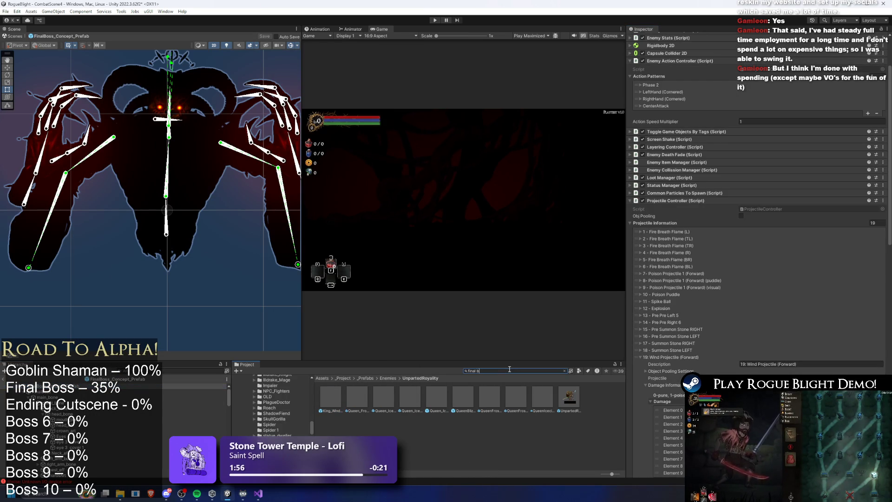
Create a folder named wind inside Final_Boss/Projectiles.
{"action": "key", "text": "Down"}
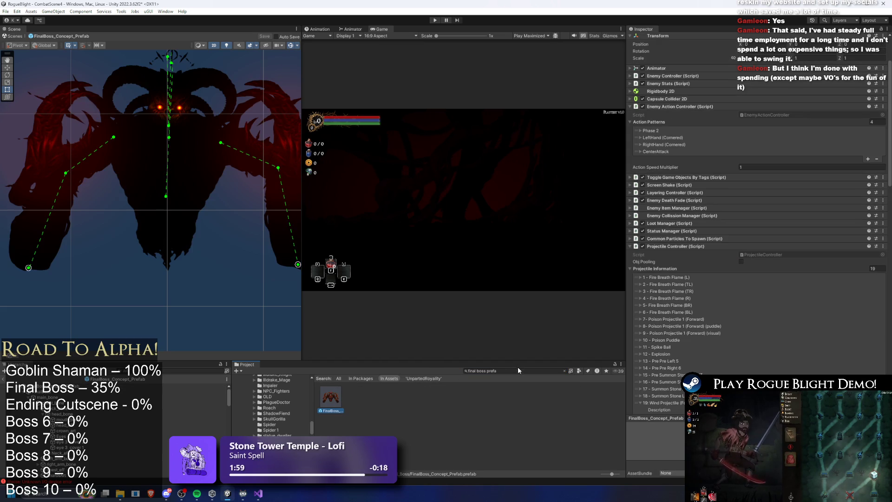
{"action": "left_click", "coordinate": [564, 370]}
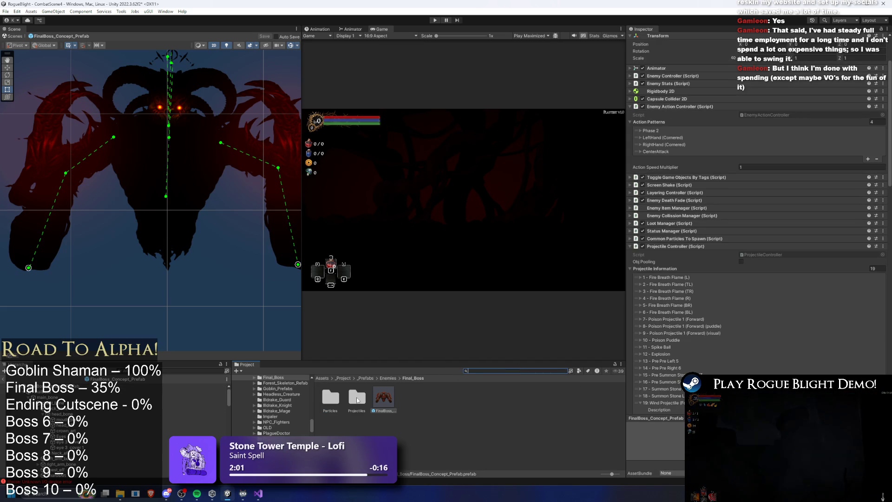
{"action": "double_click", "coordinate": [357, 398]}
{"action": "right_click", "coordinate": [500, 417]}
{"action": "mouse_move", "coordinate": [552, 194]}
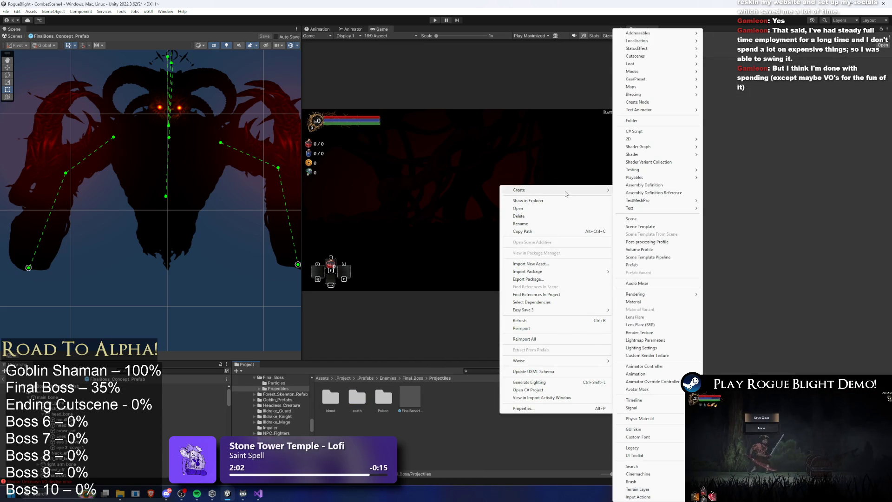
{"action": "left_click", "coordinate": [650, 121]}
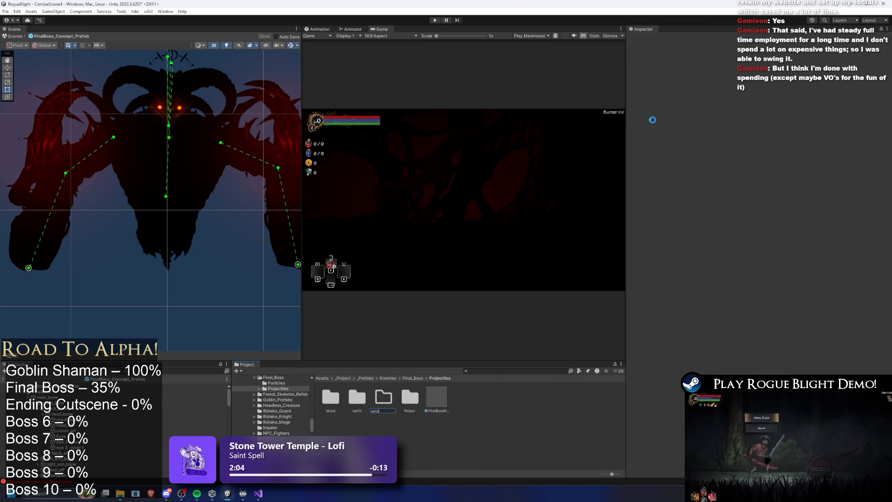
{"action": "key", "text": "Return"}
Move the wind projectile prefab into wind and rename it FinalBoss_Wind_ProjectileForward.
{"action": "right_click", "coordinate": [411, 416]}
{"action": "left_click", "coordinate": [421, 198]}
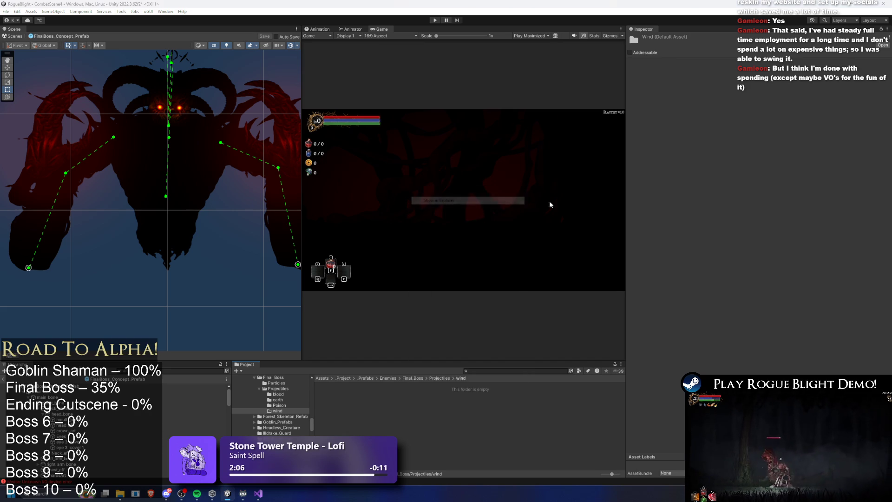
{"action": "double_click", "coordinate": [230, 187]}
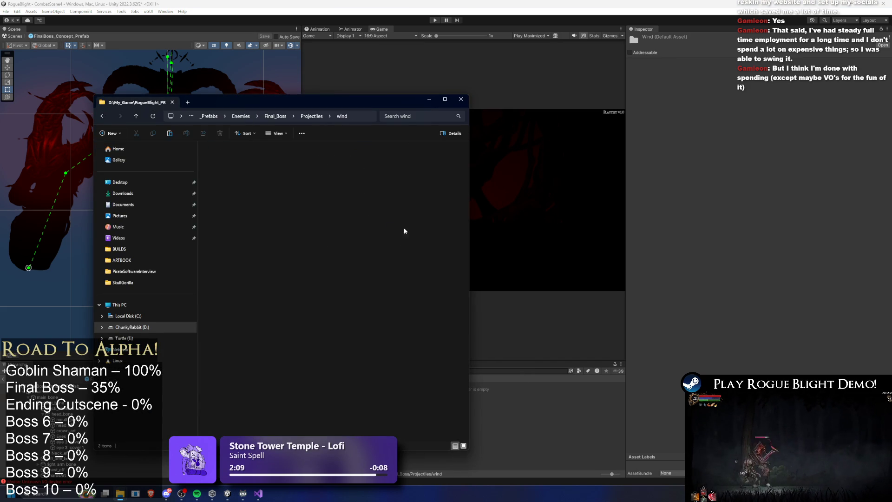
{"action": "left_click", "coordinate": [480, 342]}
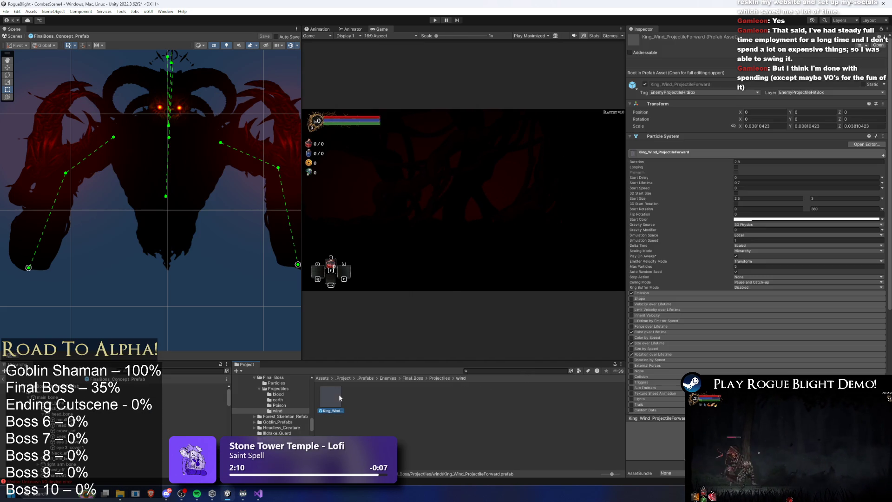
{"action": "right_click", "coordinate": [338, 396]}
{"action": "left_click", "coordinate": [384, 206]}
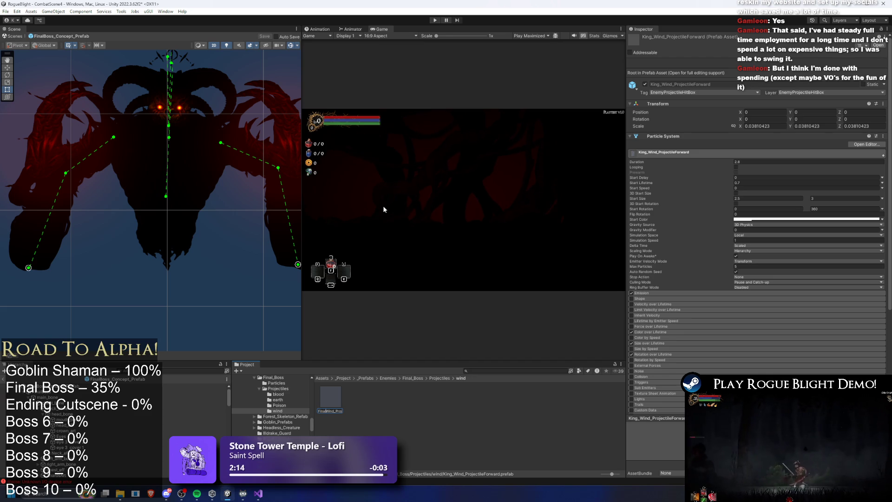
{"action": "key", "text": "Return"}
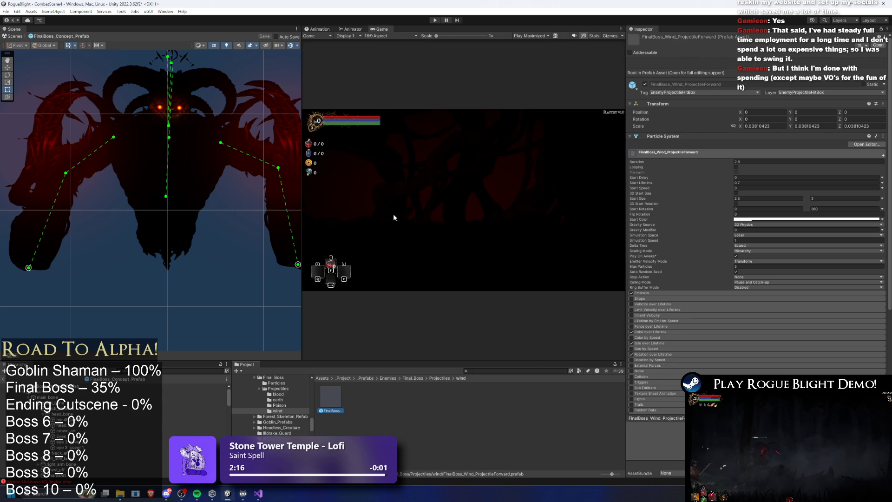
{"action": "left_click", "coordinate": [116, 386]}
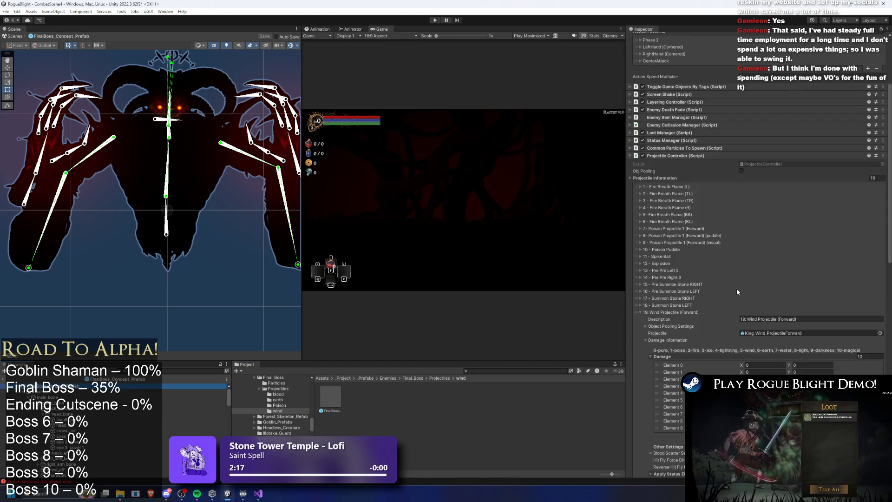
Duplicate the 19: Wind Projectile entry into Left and Right versions, then start playtesting.
{"action": "left_click", "coordinate": [785, 258]}
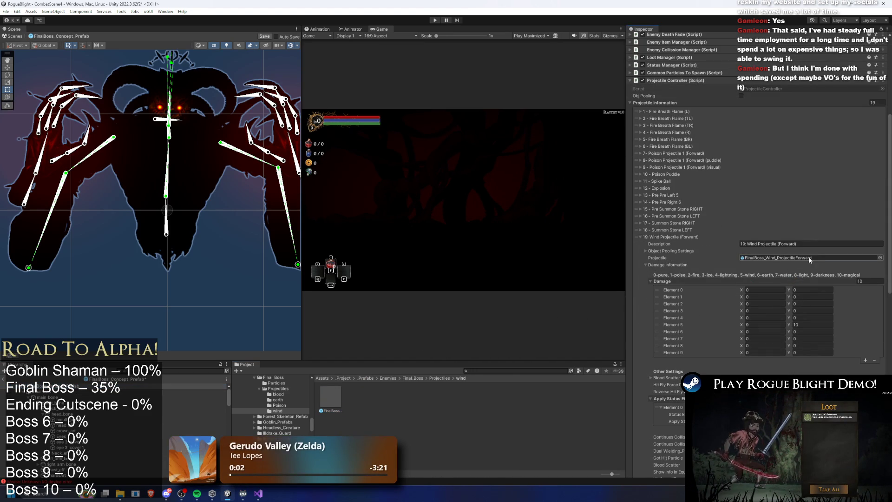
{"action": "scroll", "coordinate": [673, 238], "scroll_direction": "up", "scroll_amount": 5}
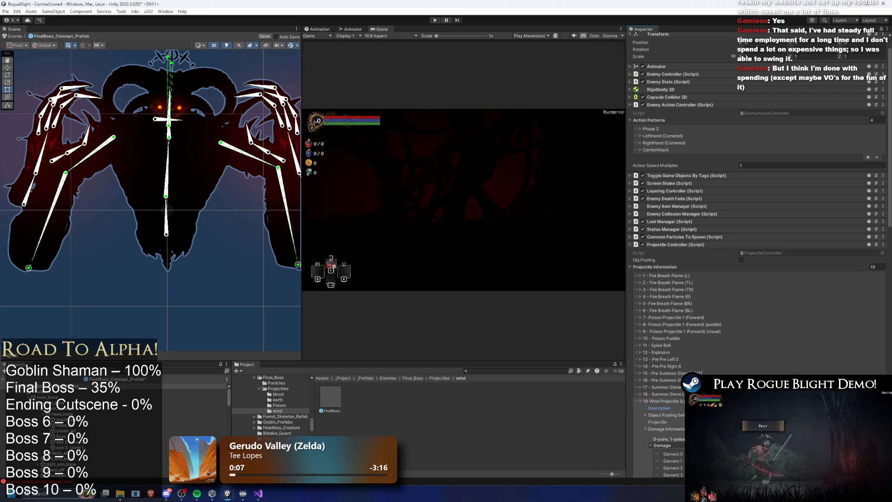
{"action": "left_click", "coordinate": [640, 401]}
{"action": "key", "text": "ctrl+d"}
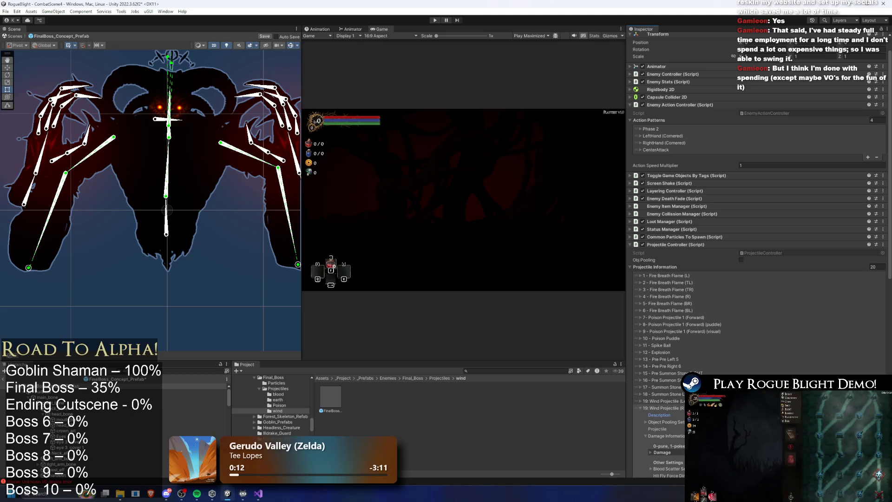
{"action": "scroll", "coordinate": [768, 367], "scroll_direction": "down", "scroll_amount": 10}
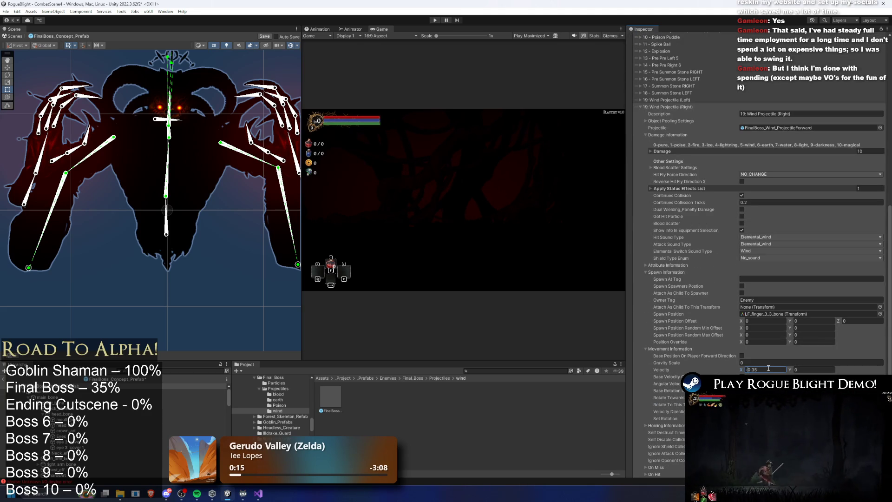
{"action": "left_click", "coordinate": [435, 20]}
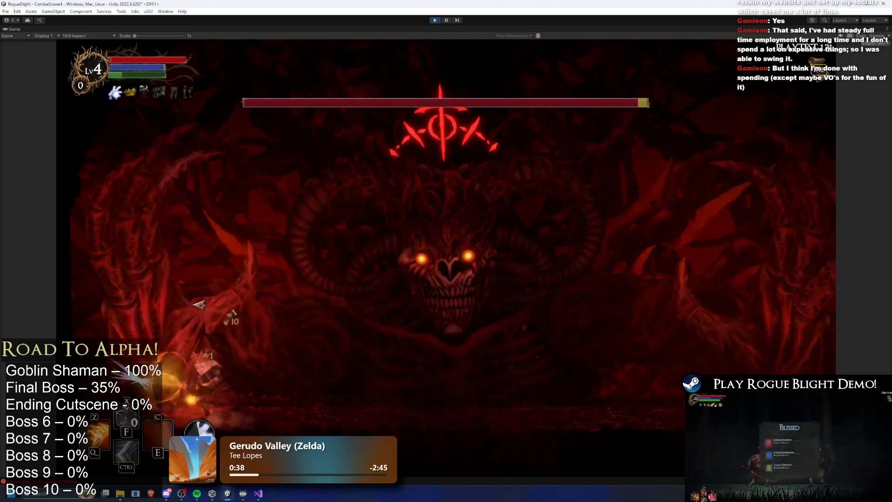
Fight the Blight Core boss using movement, jumps, dashes and attacks.
{"action": "left_click", "coordinate": [179, 301]}
{"action": "key", "text": "d"}
{"action": "left_click", "coordinate": [265, 295]}
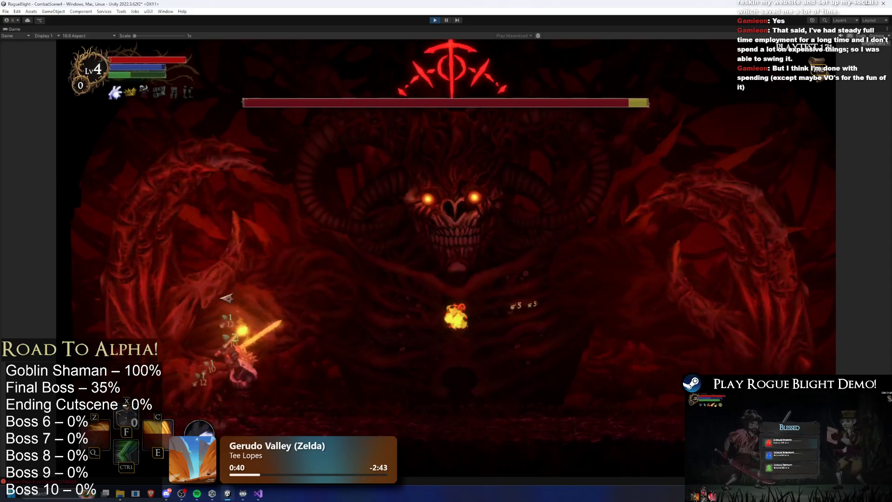
{"action": "key", "text": "a"}
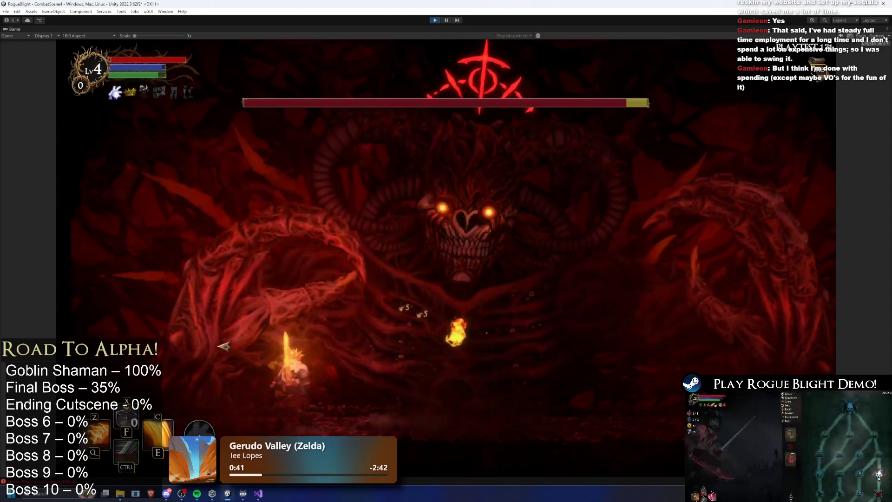
{"action": "left_click", "coordinate": [188, 353]}
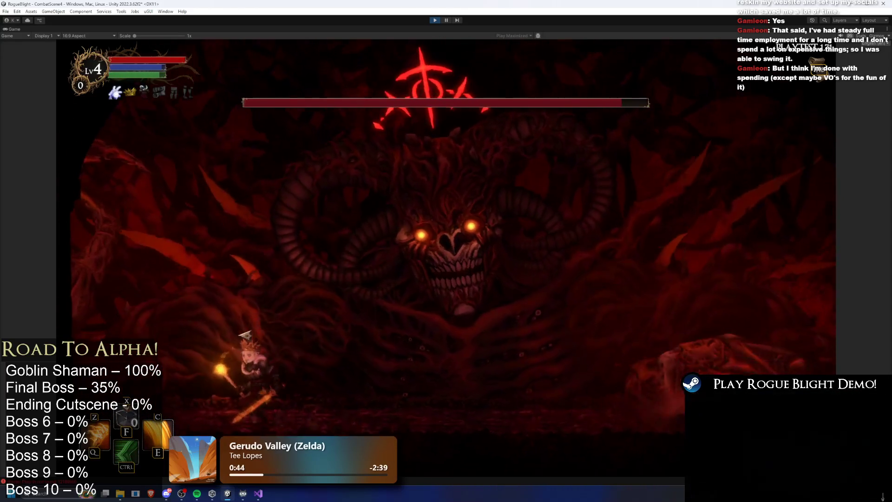
{"action": "key", "text": "space"}
{"action": "left_click", "coordinate": [167, 343]}
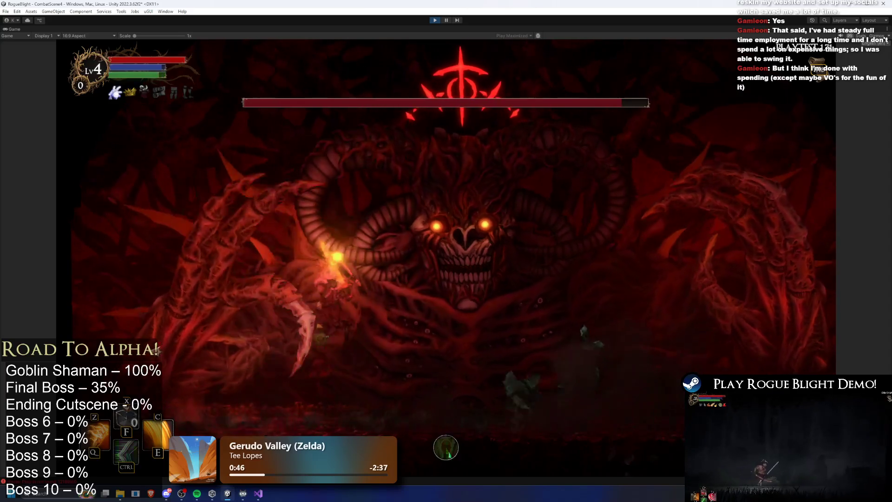
{"action": "key", "text": "d"}
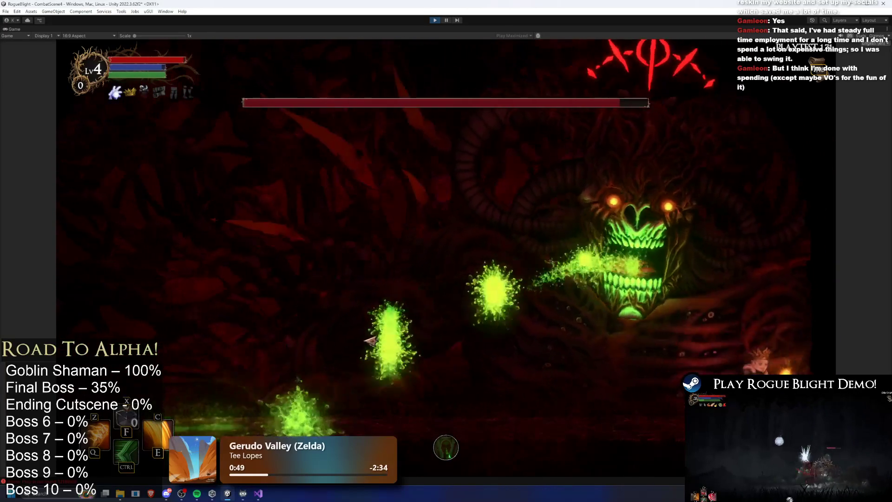
{"action": "key", "text": "space"}
{"action": "left_click", "coordinate": [485, 333]}
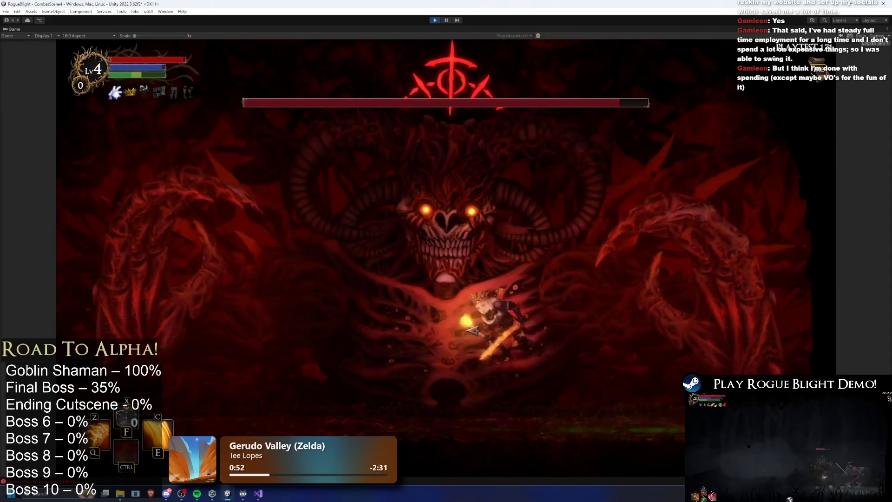
{"action": "key", "text": "ctrl"}
{"action": "key", "text": "a"}
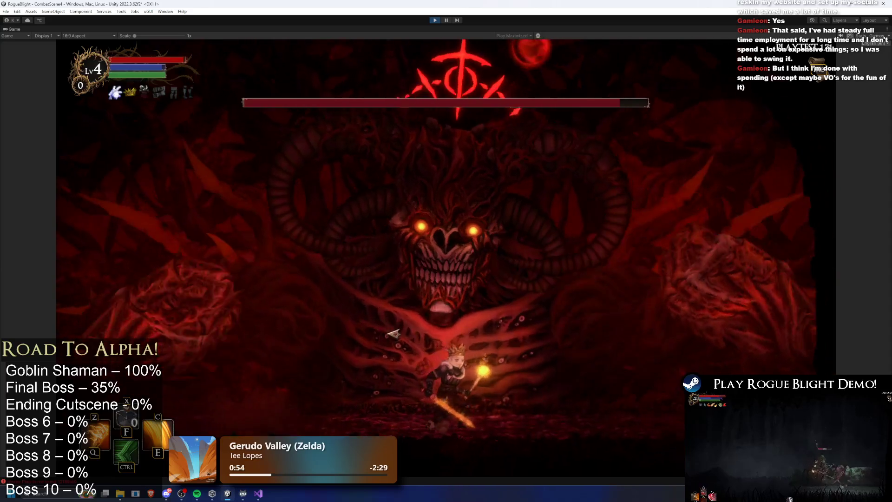
{"action": "key", "text": "a"}
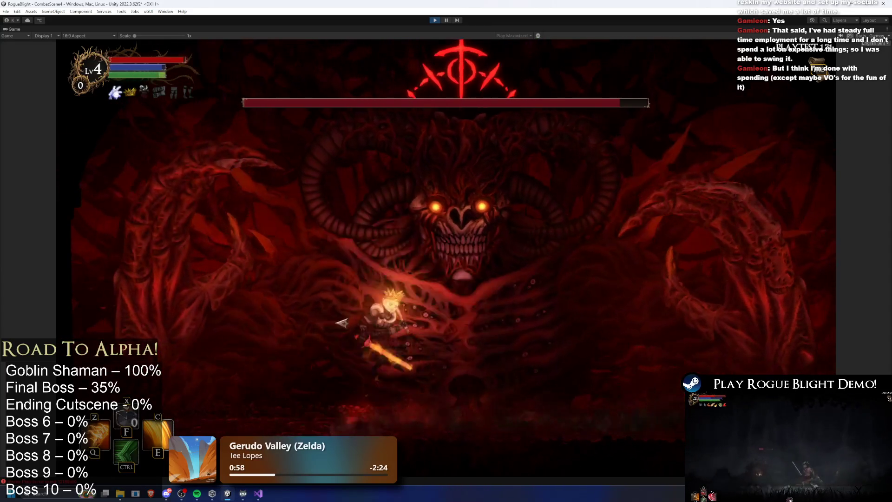
{"action": "key", "text": "d"}
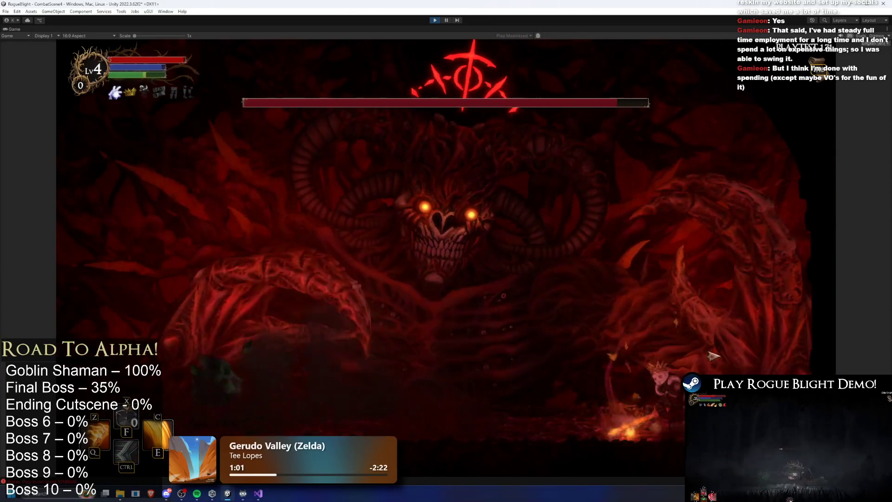
{"action": "key", "text": "space"}
{"action": "key", "text": "a"}
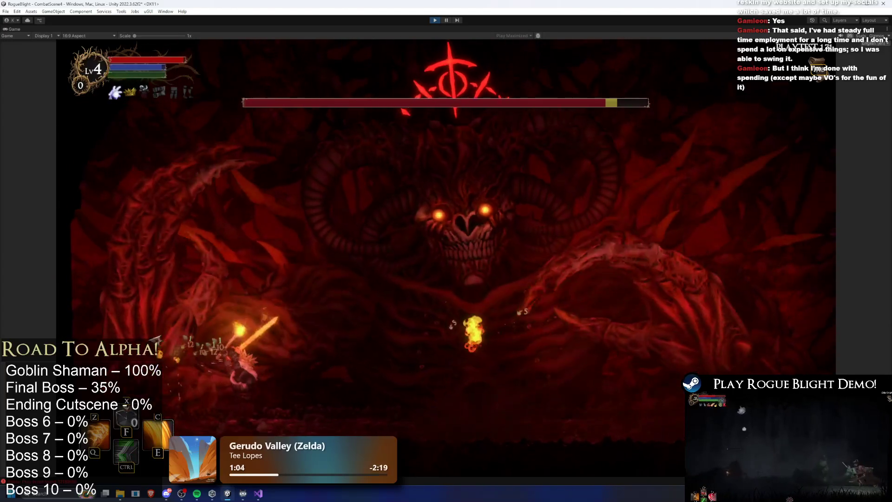
{"action": "key", "text": "d"}
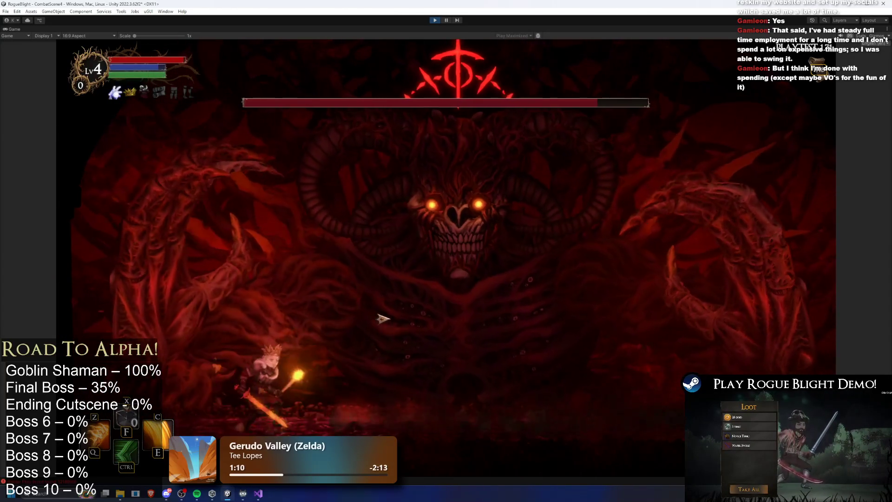
{"action": "key", "text": "a"}
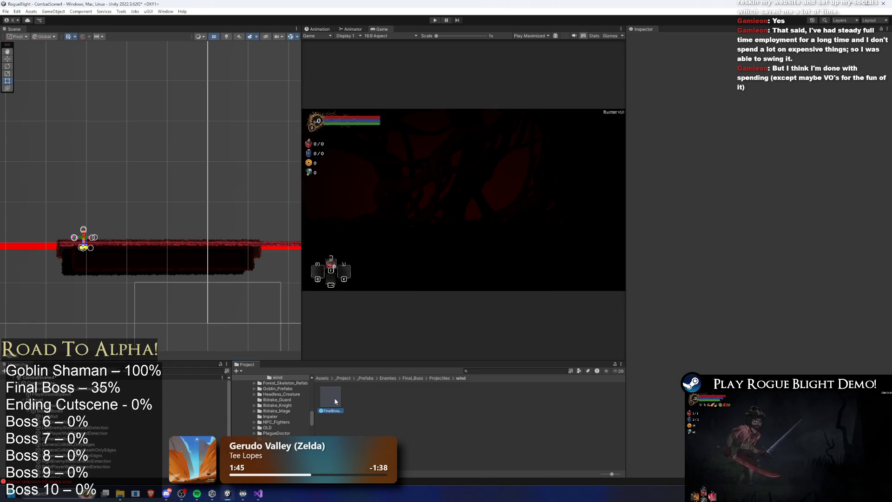
Open the FinalBoss prefab and load the SR_left_hand_wind_finalboss clip in the Animation window.
{"action": "double_click", "coordinate": [335, 401]}
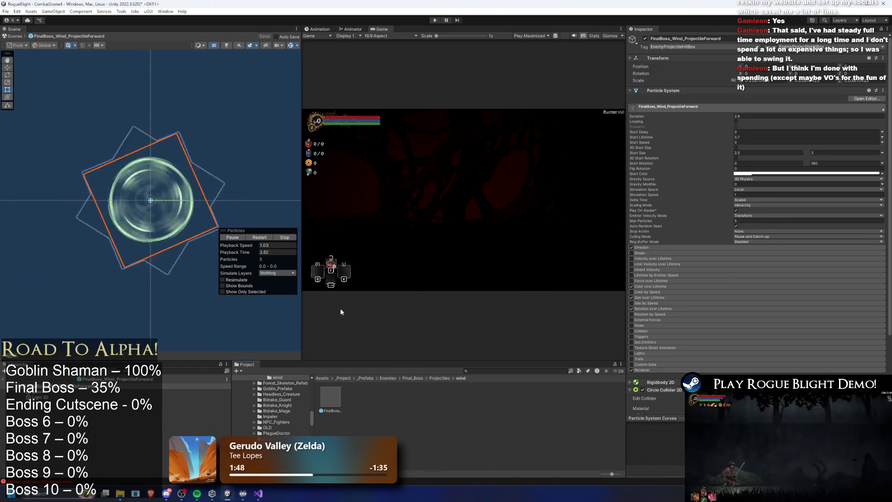
{"action": "left_click", "coordinate": [438, 383]}
{"action": "left_click", "coordinate": [441, 378]}
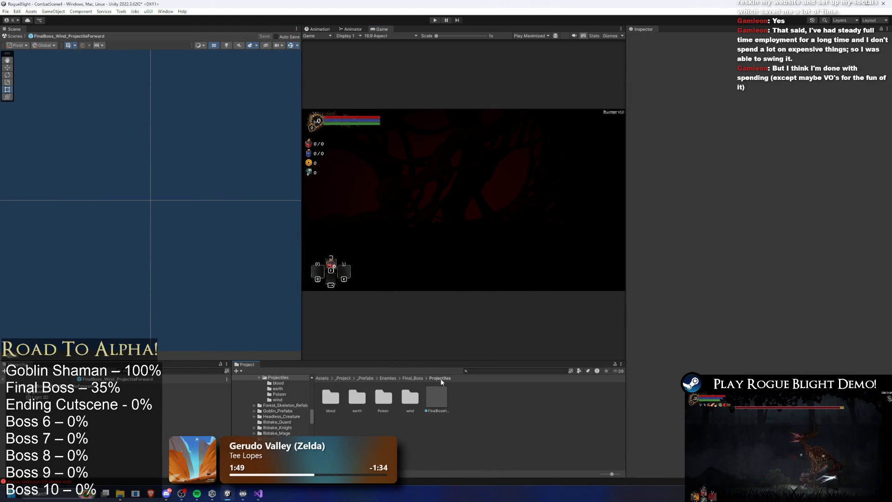
{"action": "left_click", "coordinate": [416, 378]}
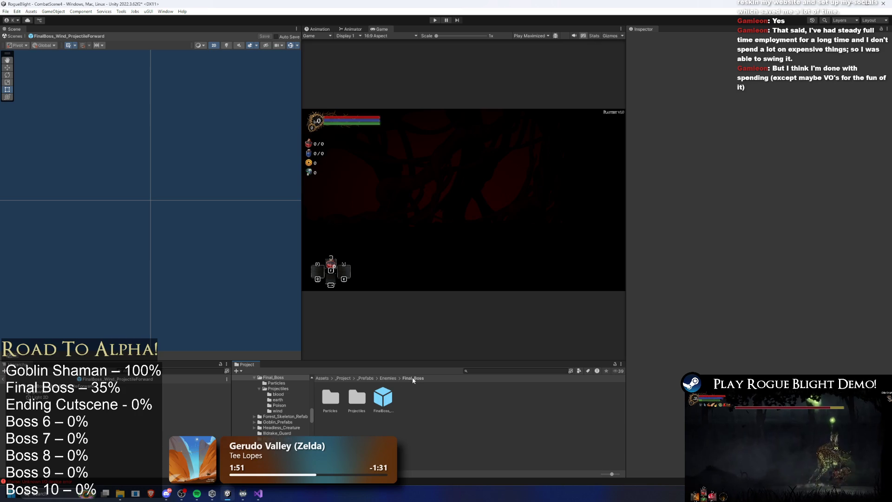
{"action": "double_click", "coordinate": [394, 393]}
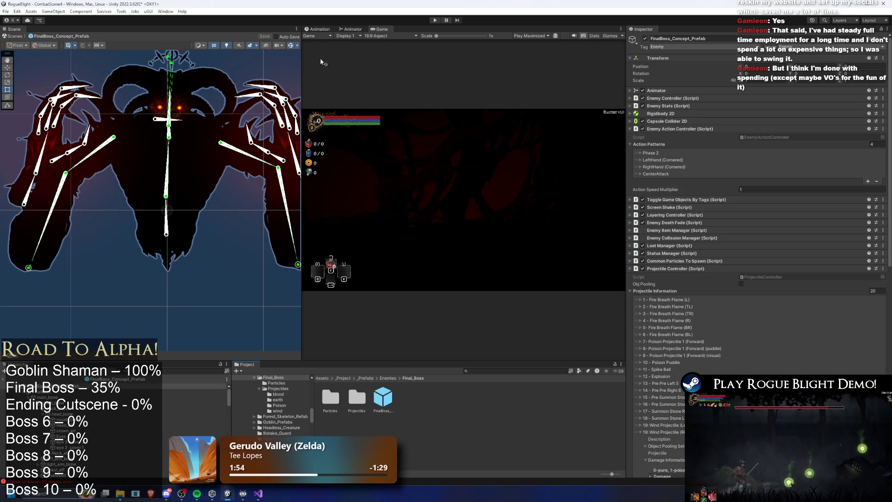
{"action": "left_click", "coordinate": [350, 30]}
{"action": "left_click", "coordinate": [318, 29]}
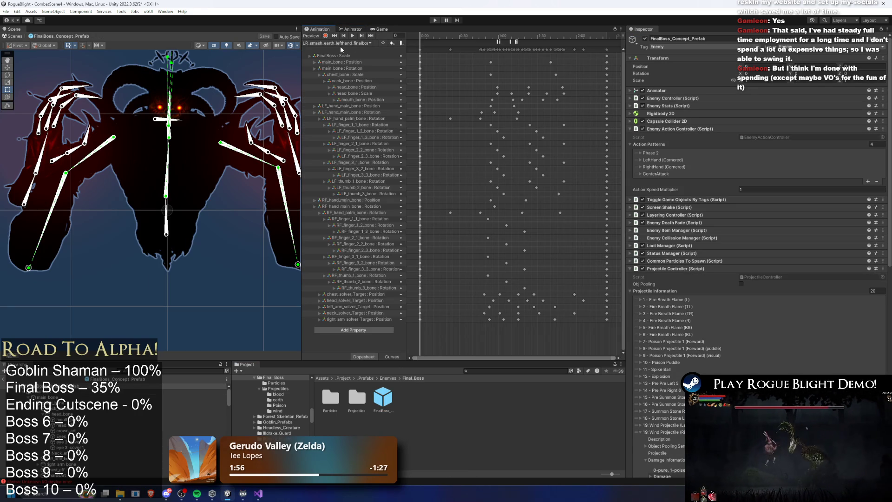
{"action": "left_click", "coordinate": [343, 44]}
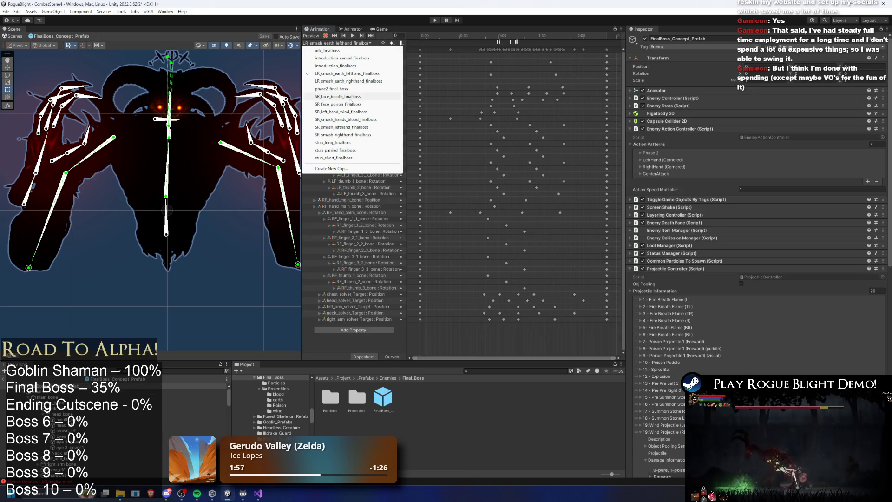
{"action": "left_click", "coordinate": [351, 112]}
Shift the keyframes from 0:20 to 2:00 slightly later and select the SpawnProjectile event.
{"action": "mouse_move", "coordinate": [432, 34]}
{"action": "left_mouse_down"}
{"action": "mouse_move", "coordinate": [539, 37]}
{"action": "mouse_move", "coordinate": [494, 37]}
{"action": "mouse_move", "coordinate": [508, 37]}
{"action": "left_mouse_up"}
{"action": "scroll", "coordinate": [567, 63], "scroll_direction": "down", "scroll_amount": 3}
{"action": "left_click_drag", "start_coordinate": [587, 49], "coordinate": [442, 46]}
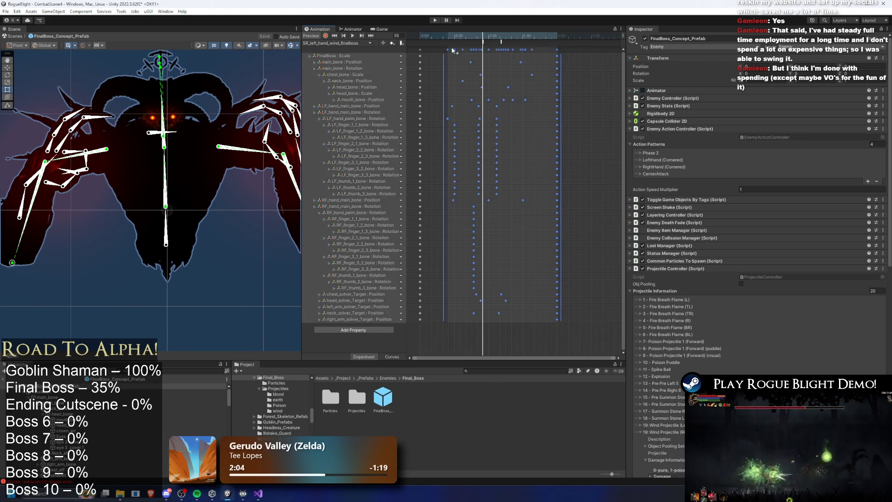
{"action": "mouse_move", "coordinate": [498, 49]}
{"action": "left_mouse_down"}
{"action": "mouse_move", "coordinate": [517, 51]}
{"action": "mouse_move", "coordinate": [482, 41]}
{"action": "mouse_move", "coordinate": [502, 36]}
{"action": "left_mouse_up"}
{"action": "left_click", "coordinate": [511, 41]}
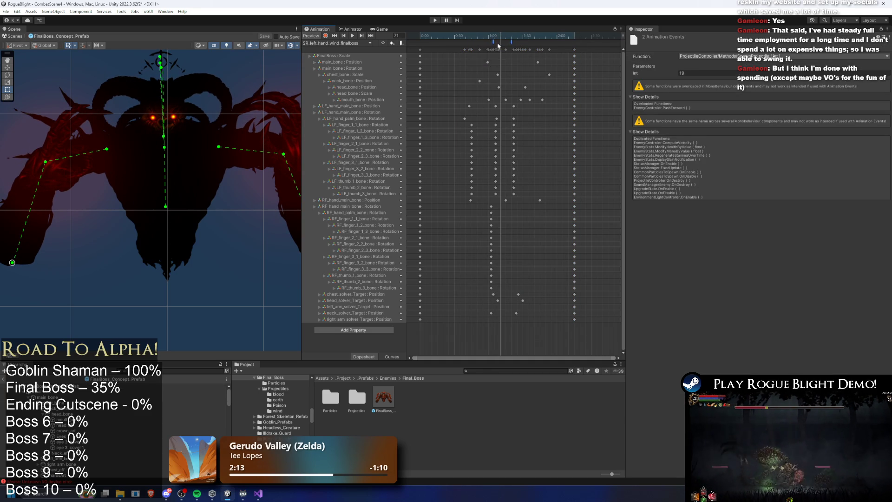
{"action": "mouse_move", "coordinate": [496, 36]}
{"action": "left_mouse_down"}
{"action": "mouse_move", "coordinate": [537, 37]}
{"action": "mouse_move", "coordinate": [521, 41]}
{"action": "left_mouse_up"}
{"action": "left_click", "coordinate": [521, 43]}
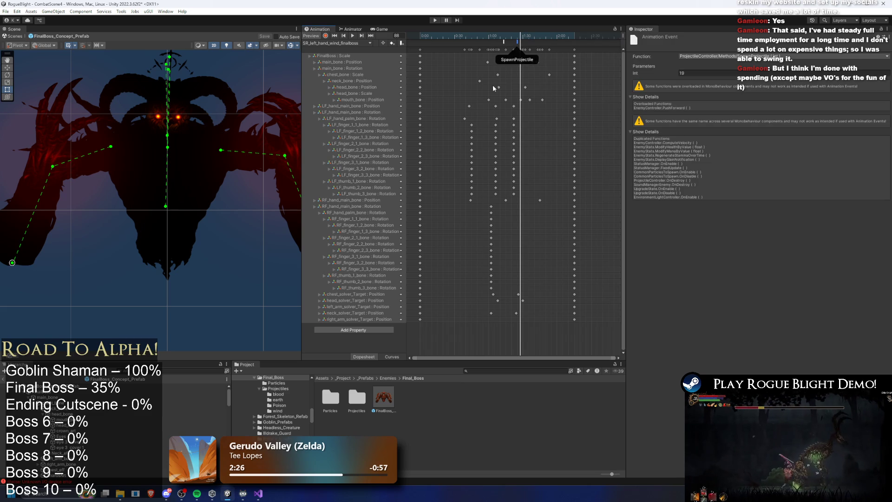
Set the horizontal velocity of the Right and Left wind projectiles to 3.
{"action": "left_click", "coordinate": [106, 390]}
{"action": "scroll", "coordinate": [804, 266], "scroll_direction": "down", "scroll_amount": 10}
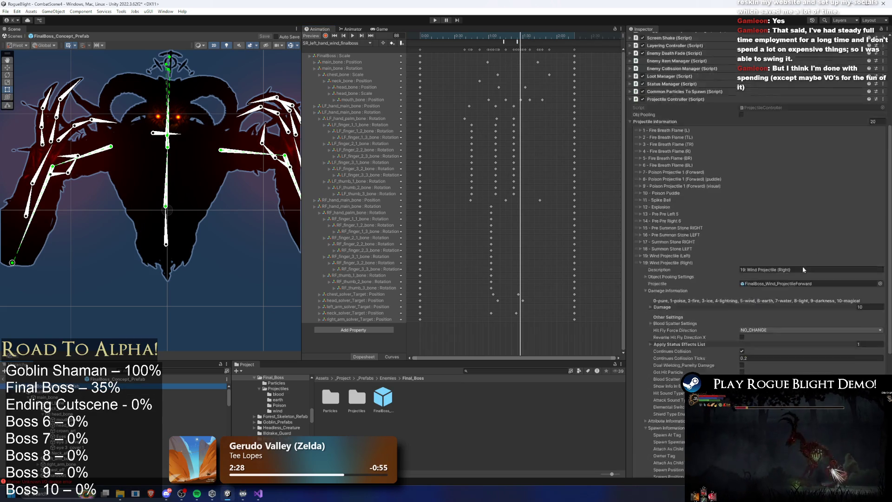
{"action": "left_click", "coordinate": [757, 296]}
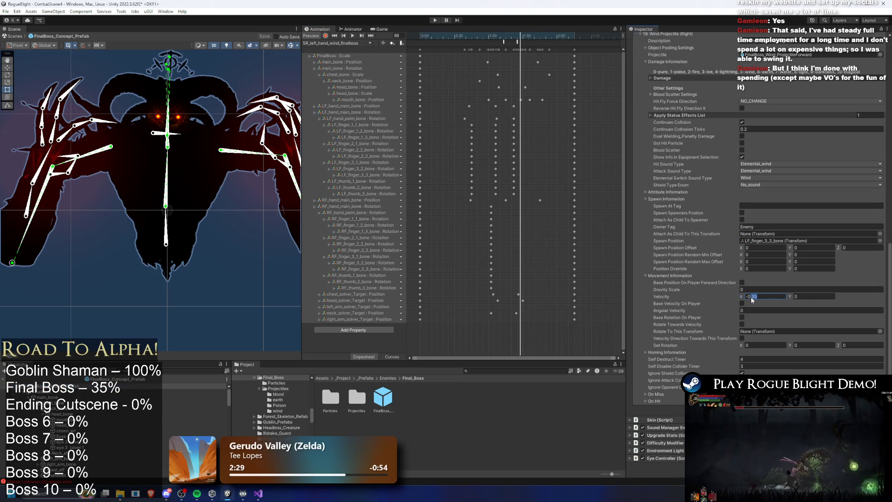
{"action": "type", "text": "3"}
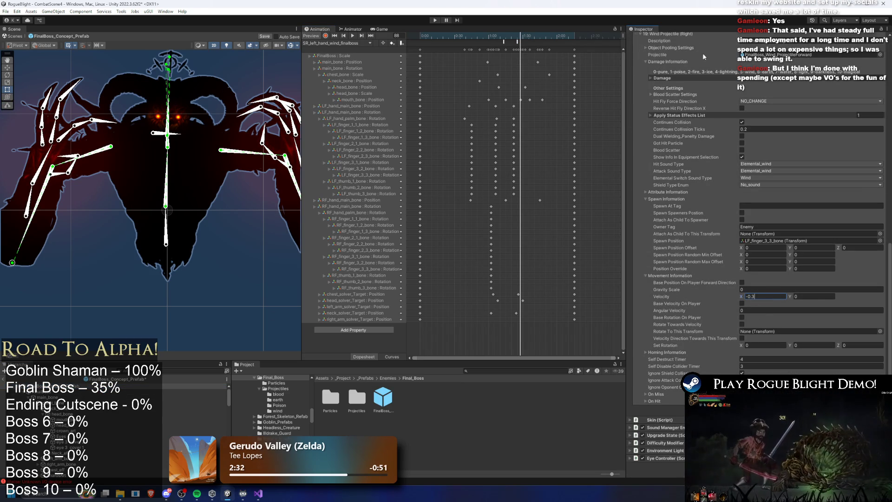
{"action": "scroll", "coordinate": [675, 138], "scroll_direction": "up", "scroll_amount": 5}
{"action": "left_click", "coordinate": [683, 139]}
{"action": "scroll", "coordinate": [767, 199], "scroll_direction": "down", "scroll_amount": 10}
{"action": "type", "text": "0.25"}
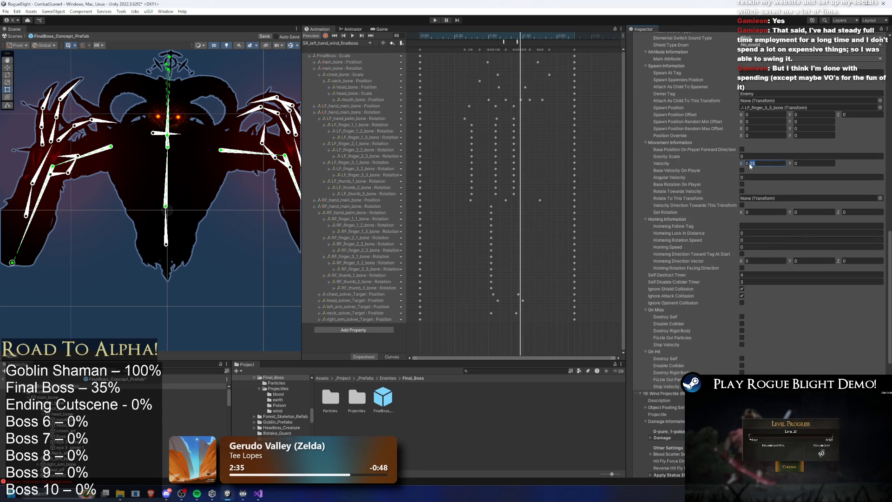
{"action": "type", "text": "3"}
Scrub the clip and rotate LF_hand_main_bone to repose the boss's left hand.
{"action": "left_click_drag", "start_coordinate": [477, 35], "coordinate": [494, 37]}
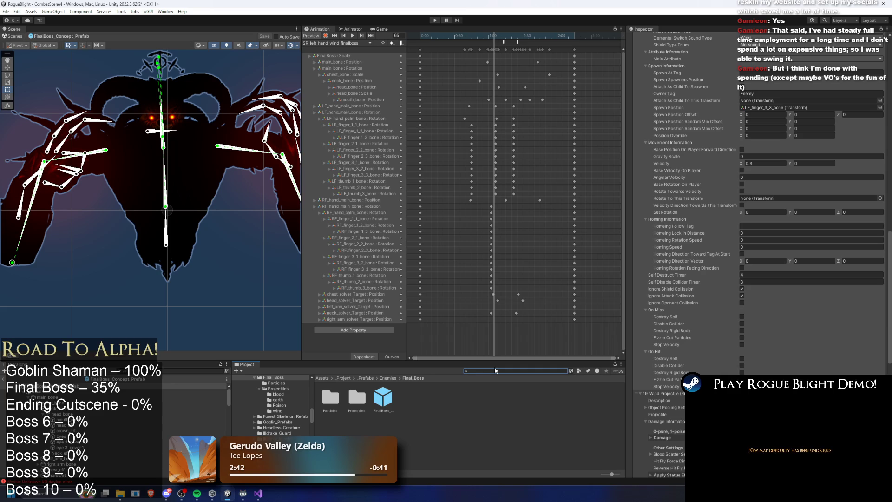
{"action": "key", "text": "Tab"}
{"action": "type", "text": "final b"}
{"action": "key", "text": "BackSpace"}
{"action": "key", "text": "BackSpace"}
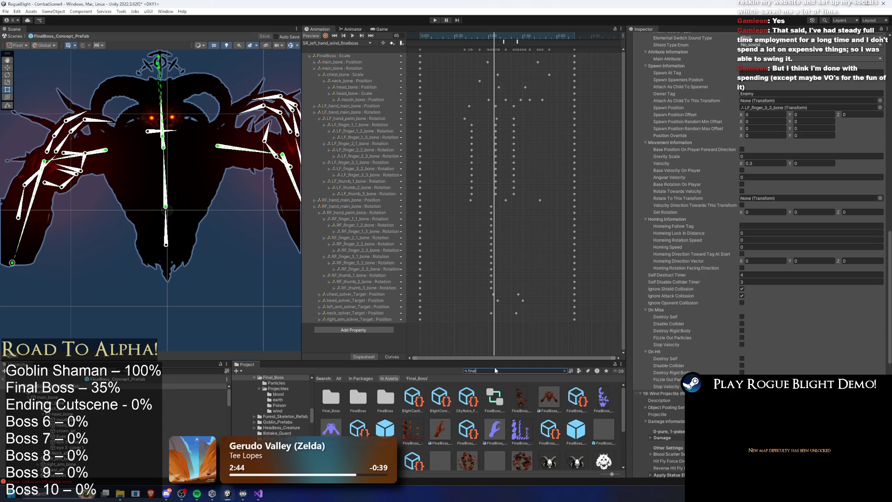
{"action": "key", "text": "BackSpace"}
{"action": "type", "text": "upperar"}
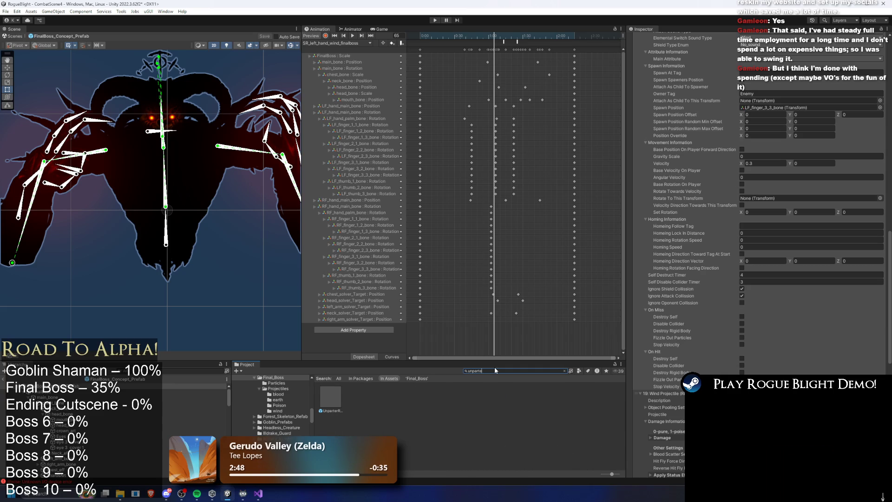
{"action": "key", "text": "BackSpace"}
{"action": "key", "text": "BackSpace"}
{"action": "key", "text": "BackSpace"}
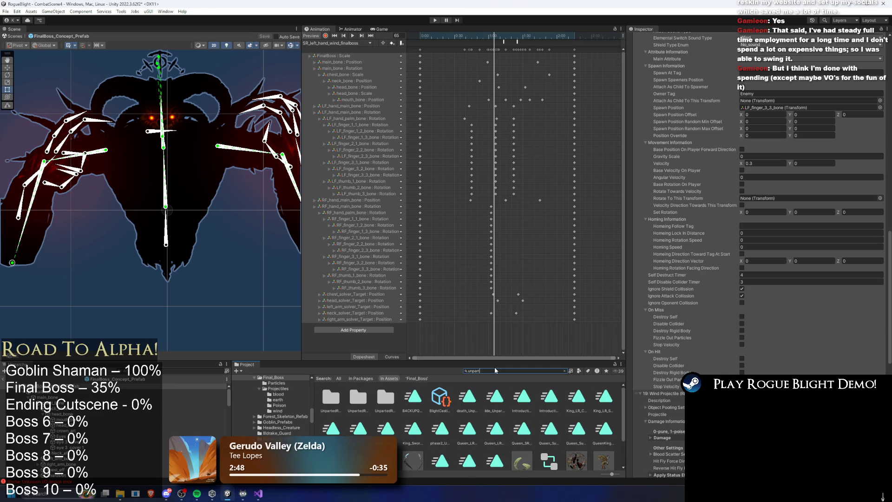
{"action": "left_click_drag", "start_coordinate": [500, 37], "coordinate": [506, 38]}
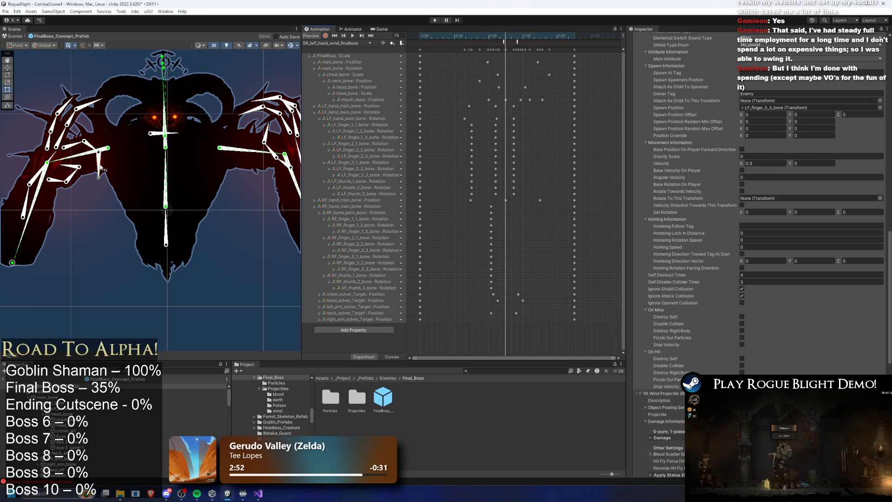
{"action": "left_click", "coordinate": [100, 166]}
{"action": "mouse_move", "coordinate": [507, 35]}
{"action": "left_mouse_down"}
{"action": "mouse_move", "coordinate": [519, 32]}
{"action": "mouse_move", "coordinate": [497, 36]}
{"action": "mouse_move", "coordinate": [523, 35]}
{"action": "mouse_move", "coordinate": [487, 32]}
{"action": "left_mouse_up"}
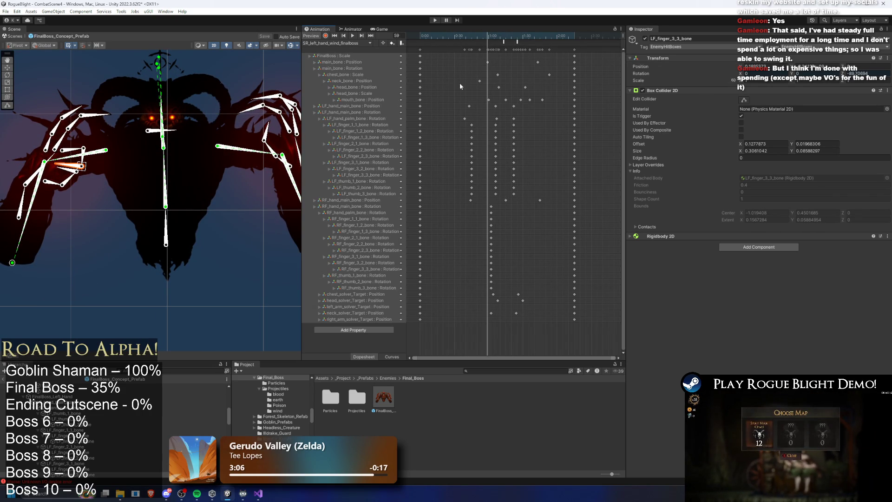
{"action": "key", "text": "period"}
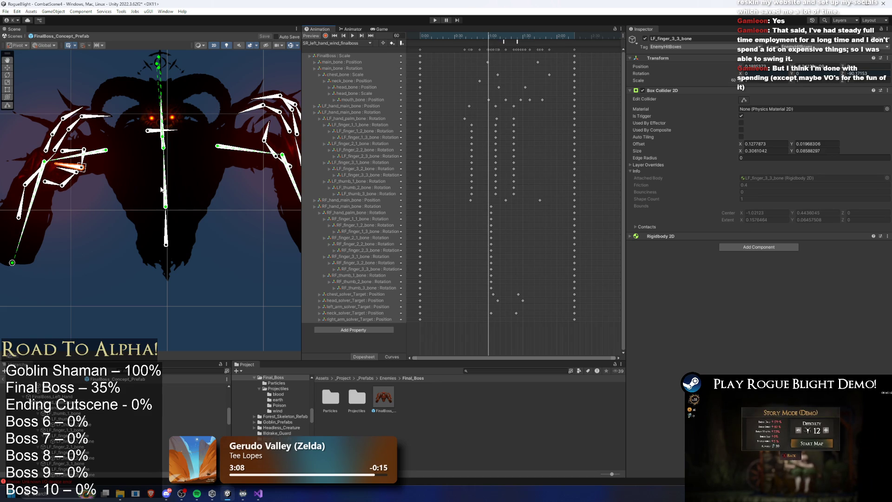
{"action": "left_click", "coordinate": [22, 210]}
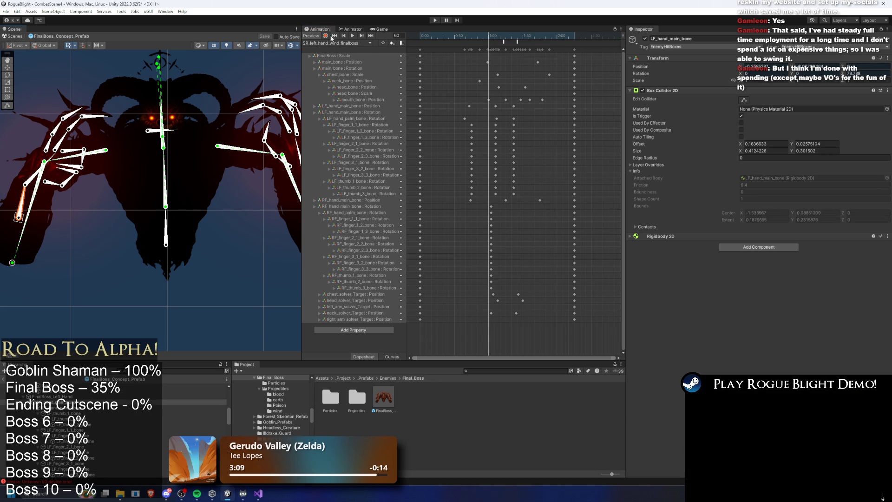
{"action": "left_click_drag", "start_coordinate": [19, 216], "coordinate": [19, 199]}
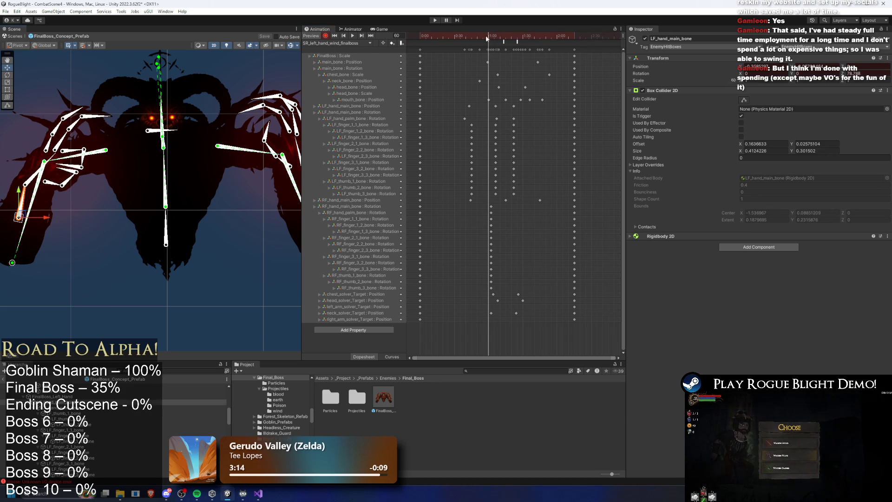
Preview the clip, shift the left hand's Position keyframe earlier, and start a playtest.
{"action": "left_click_drag", "start_coordinate": [472, 37], "coordinate": [495, 38]}
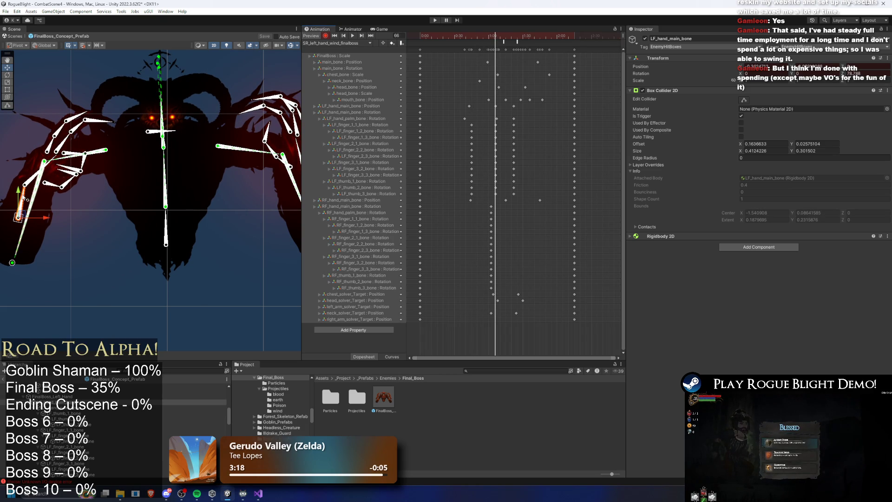
{"action": "left_click_drag", "start_coordinate": [500, 37], "coordinate": [514, 35]}
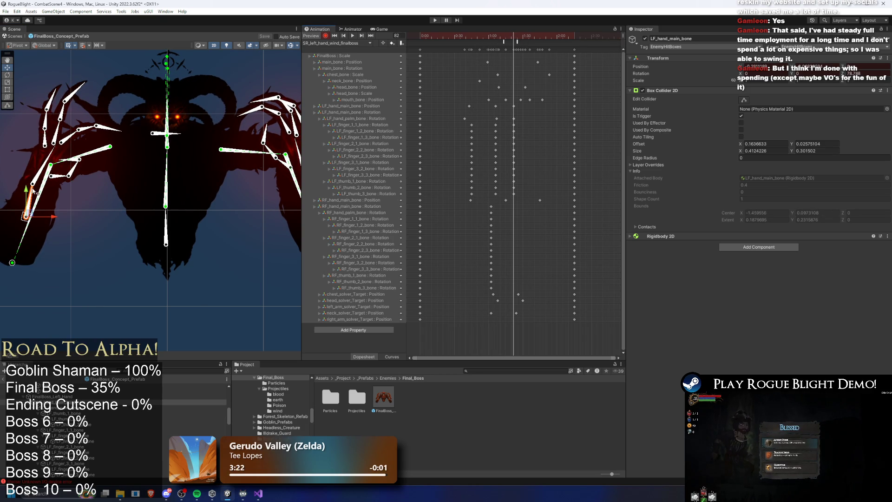
{"action": "key", "text": "space"}
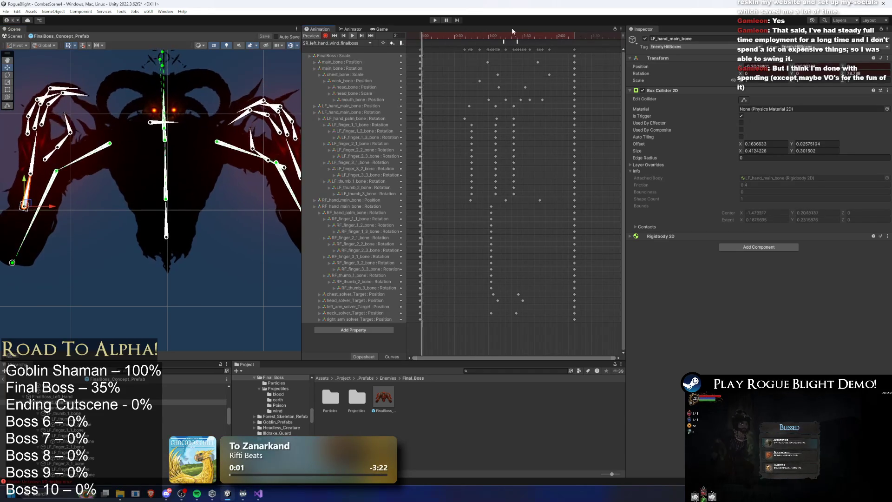
{"action": "left_click", "coordinate": [468, 107]}
{"action": "left_click_drag", "start_coordinate": [468, 106], "coordinate": [460, 106]}
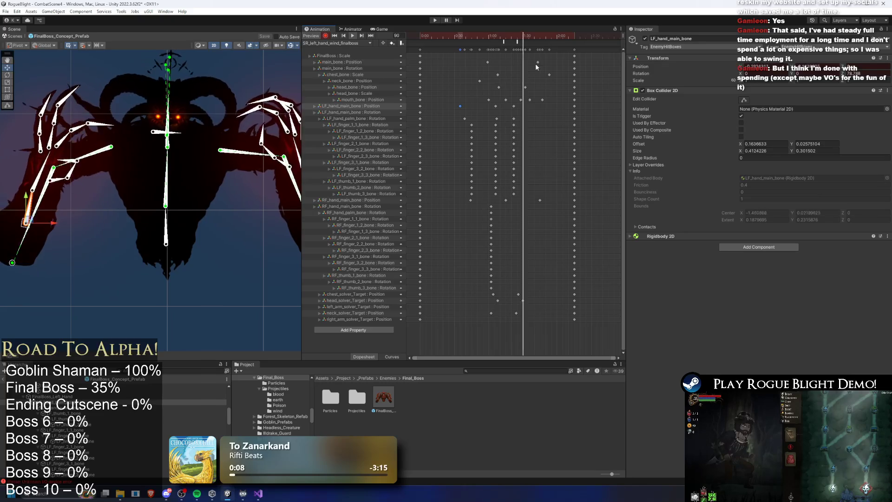
{"action": "left_click", "coordinate": [434, 20]}
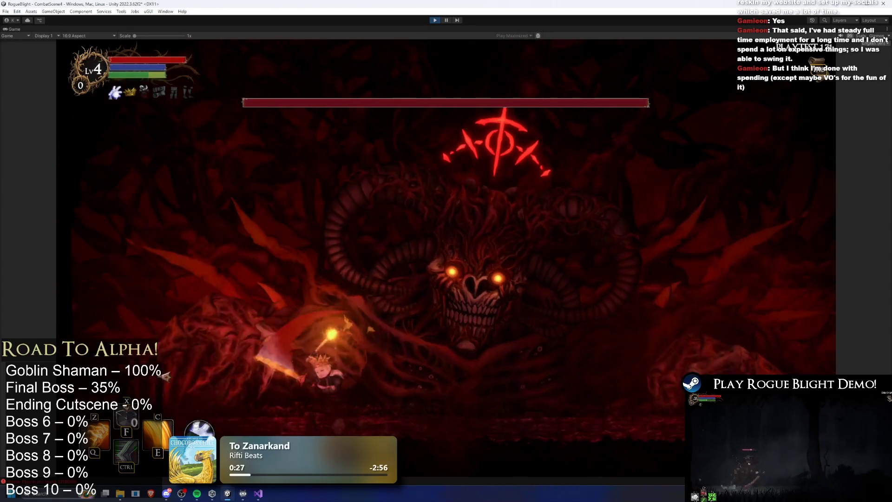
Fight the boss while watching its wind-ring attack, then stop the playtest with Ctrl+P.
{"action": "key", "text": "c"}
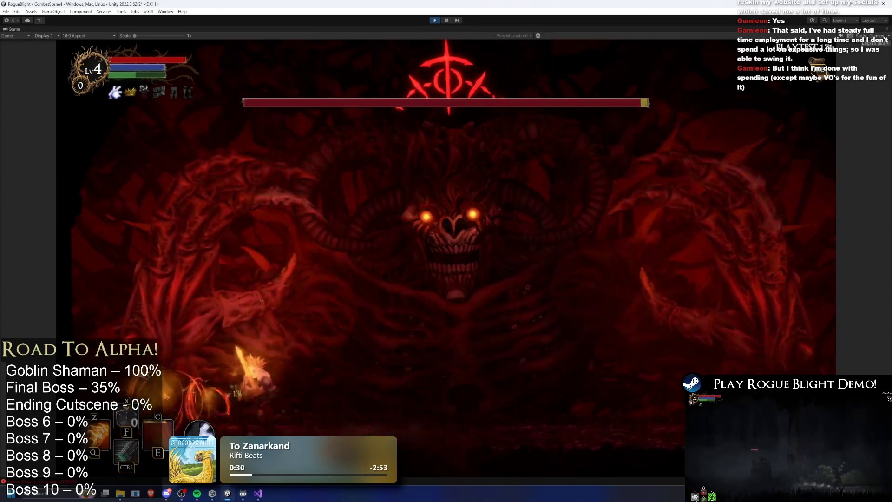
{"action": "key", "text": "d"}
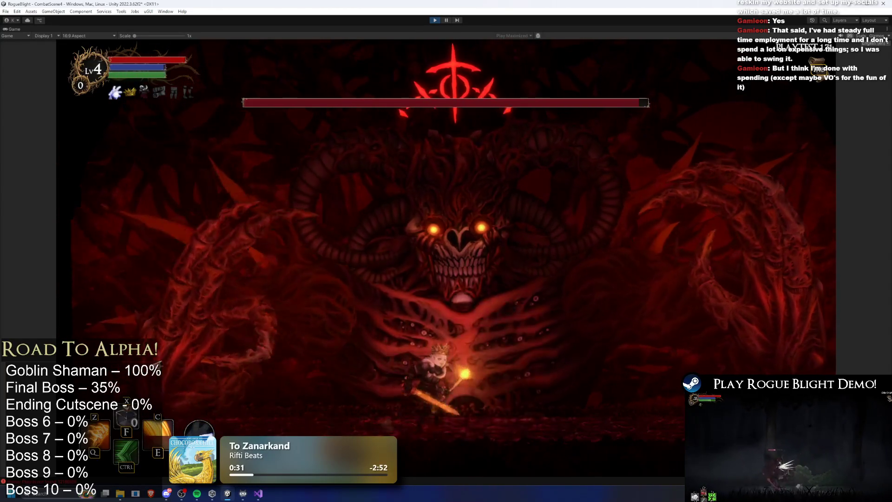
{"action": "key", "text": "d"}
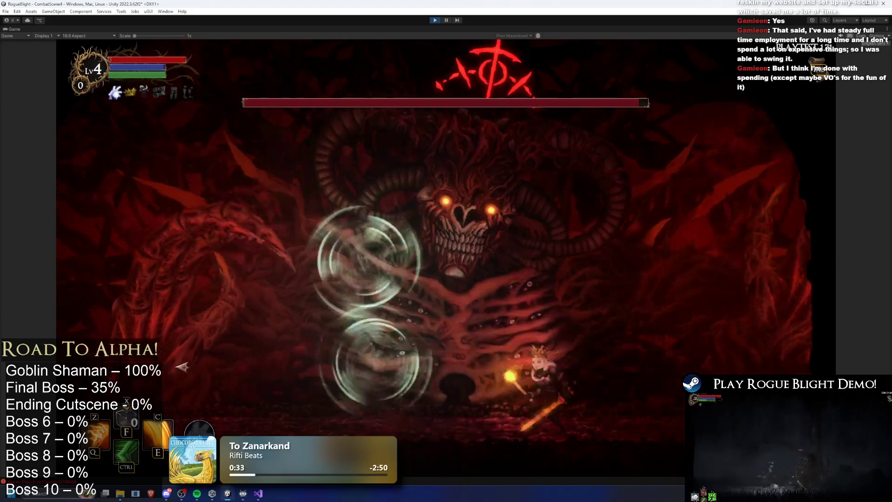
{"action": "key", "text": "ctrl"}
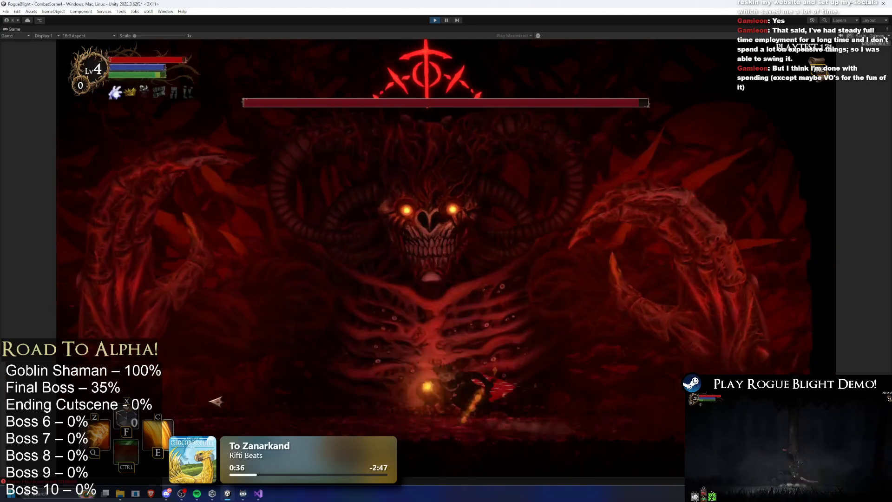
{"action": "key", "text": "a"}
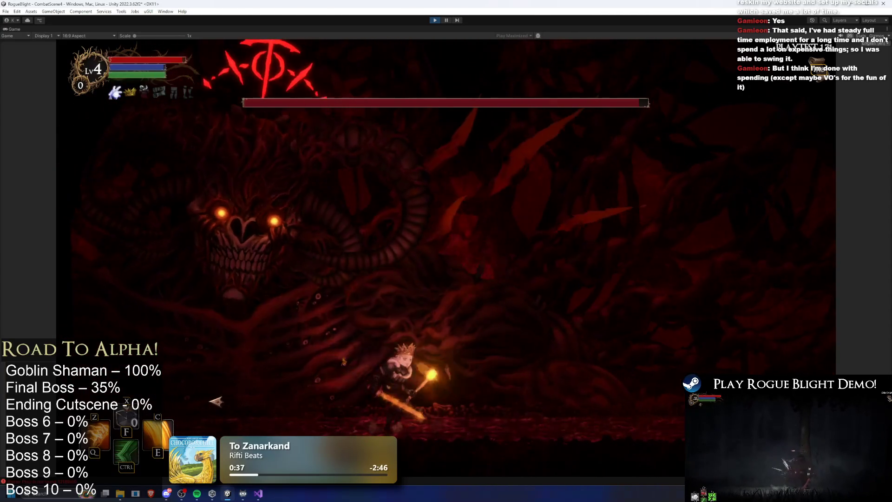
{"action": "key", "text": "d"}
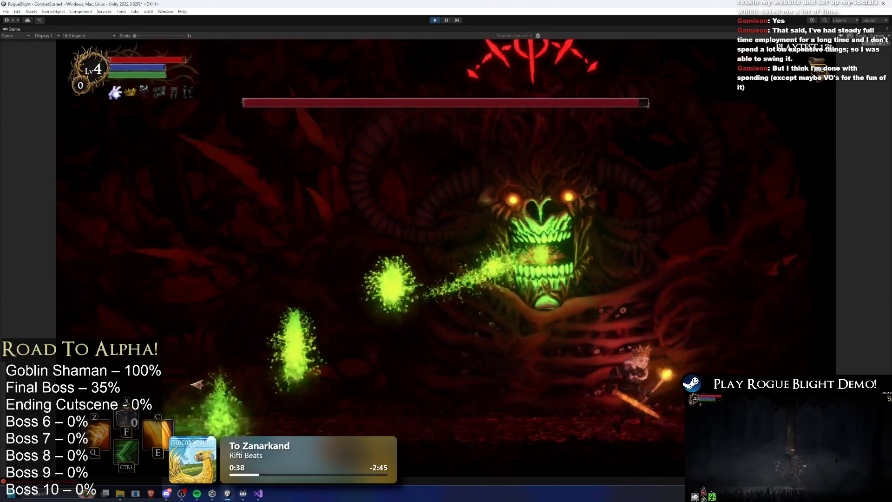
{"action": "key", "text": "a"}
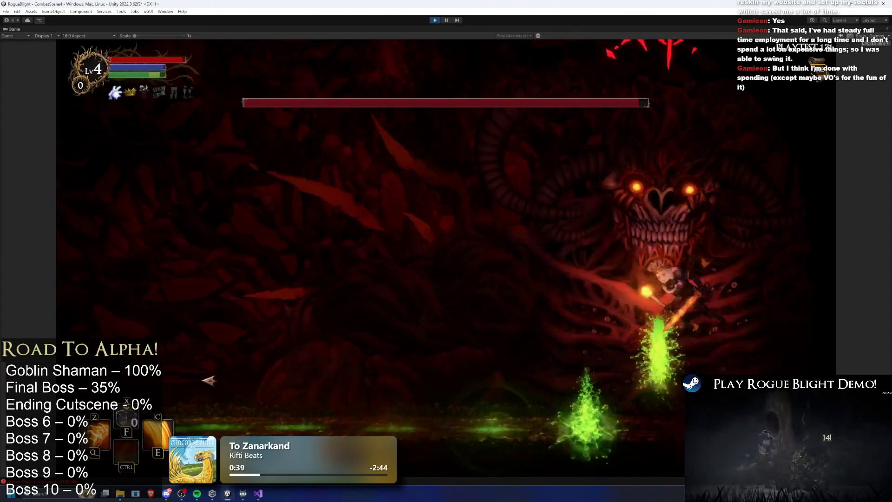
{"action": "key", "text": "a"}
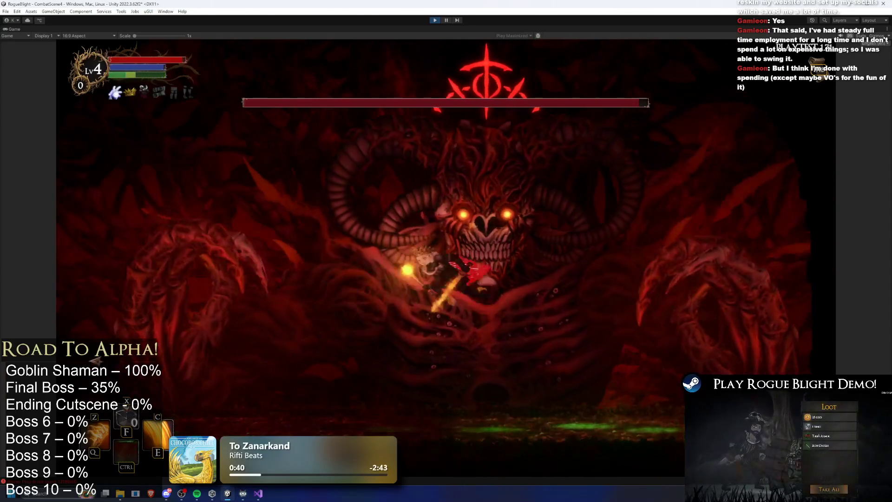
{"action": "key", "text": "d"}
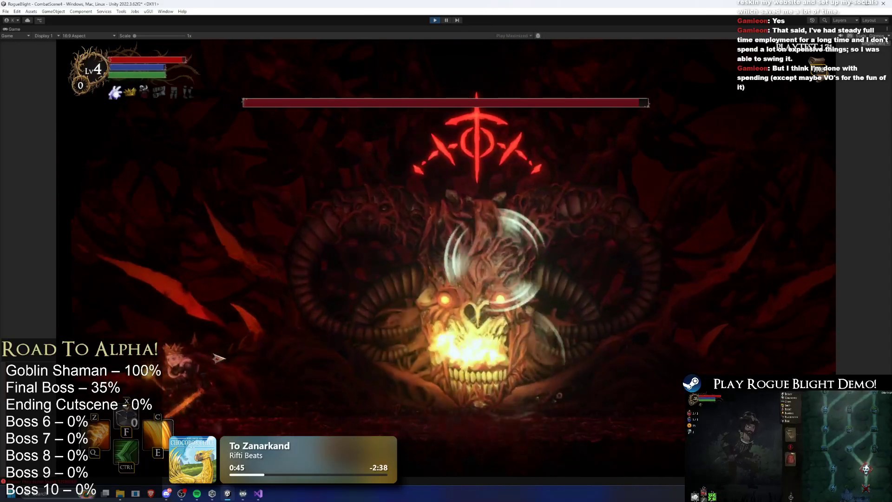
{"action": "key", "text": "d"}
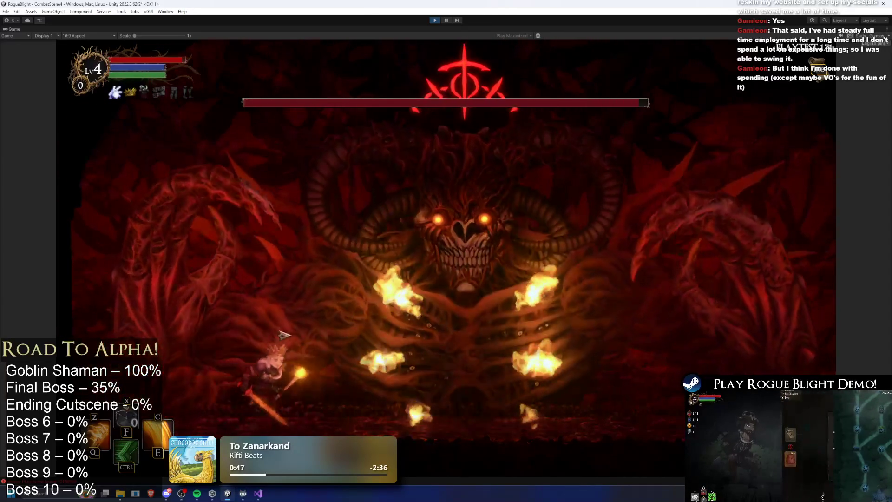
{"action": "key", "text": "d"}
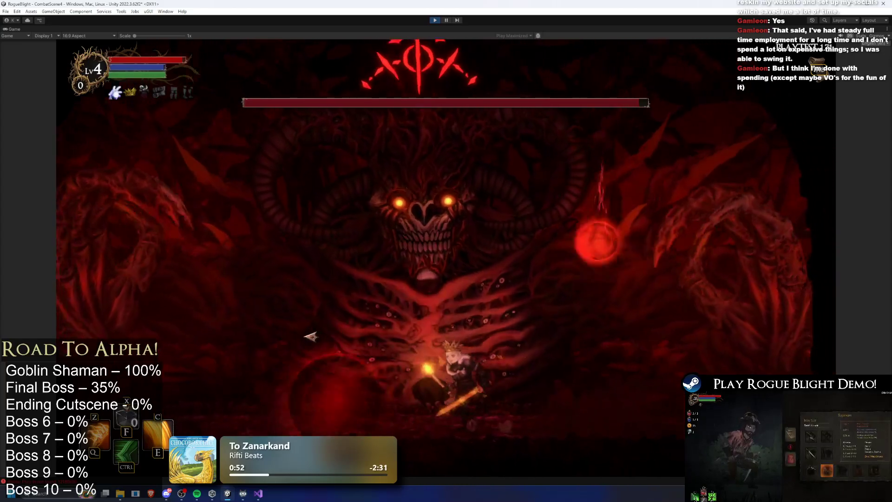
{"action": "key", "text": "a"}
{"action": "key", "text": "a"}
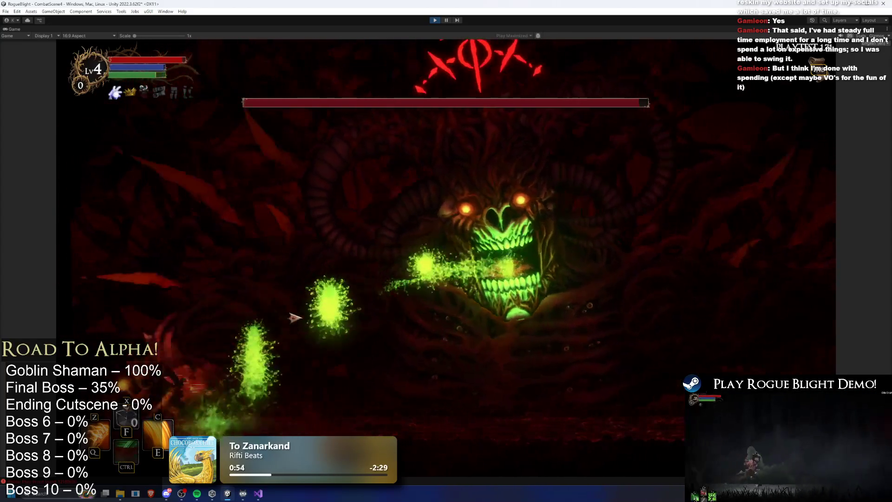
{"action": "key", "text": "a"}
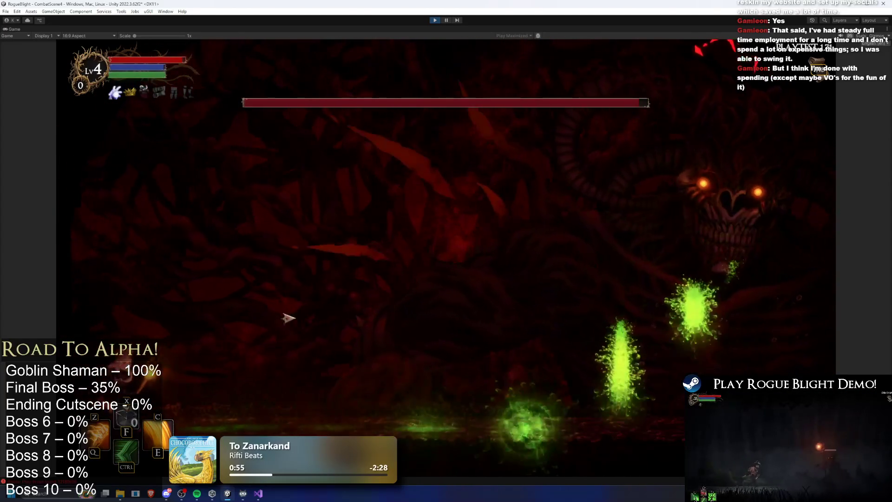
{"action": "key", "text": "d"}
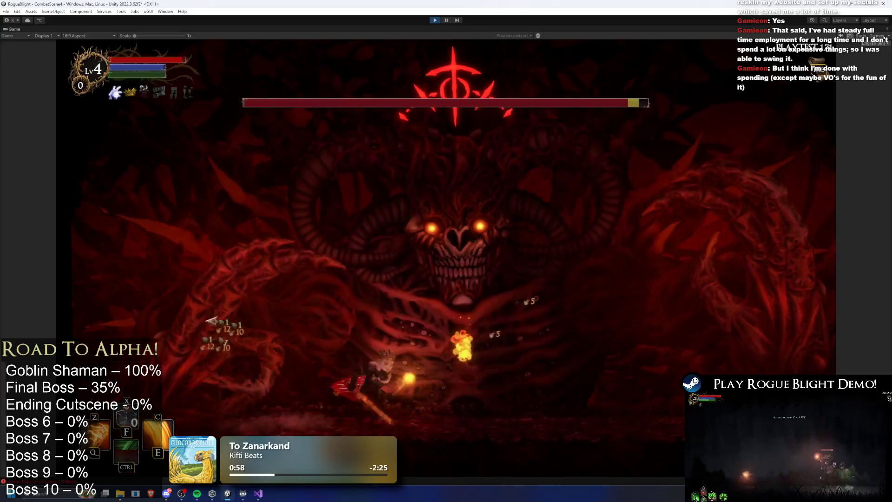
{"action": "key", "text": "a"}
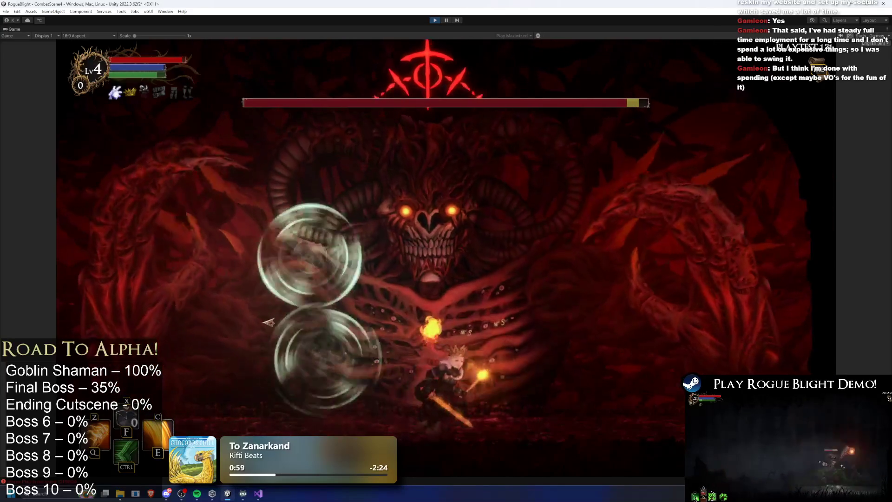
{"action": "key", "text": "d"}
{"action": "key", "text": "d"}
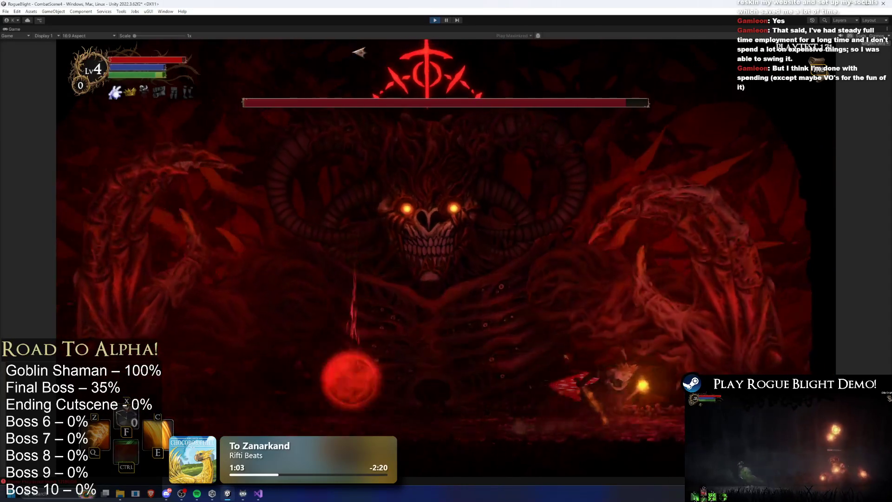
{"action": "key", "text": "ctrl+p"}
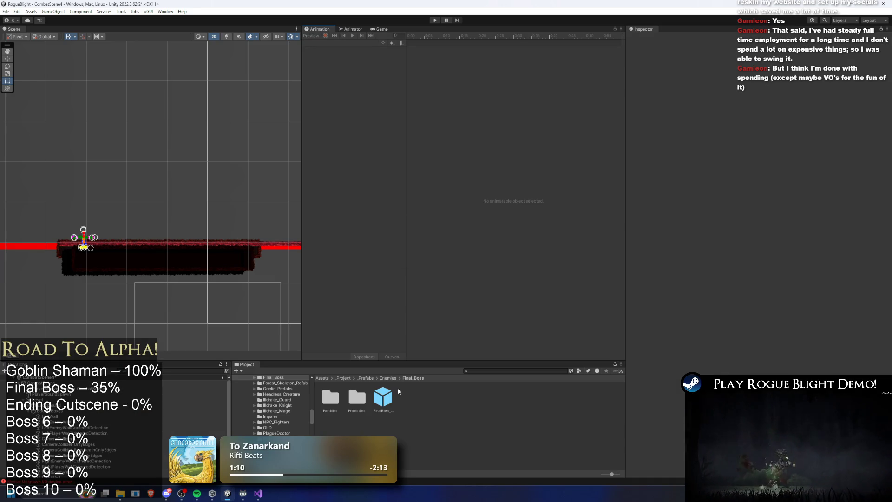
Open the FinalBoss prefab and scroll down to its Projectile Controller.
{"action": "right_click", "coordinate": [388, 398]}
{"action": "left_click", "coordinate": [389, 398]}
{"action": "double_click", "coordinate": [388, 398]}
{"action": "scroll", "coordinate": [840, 270], "scroll_direction": "down", "scroll_amount": 15}
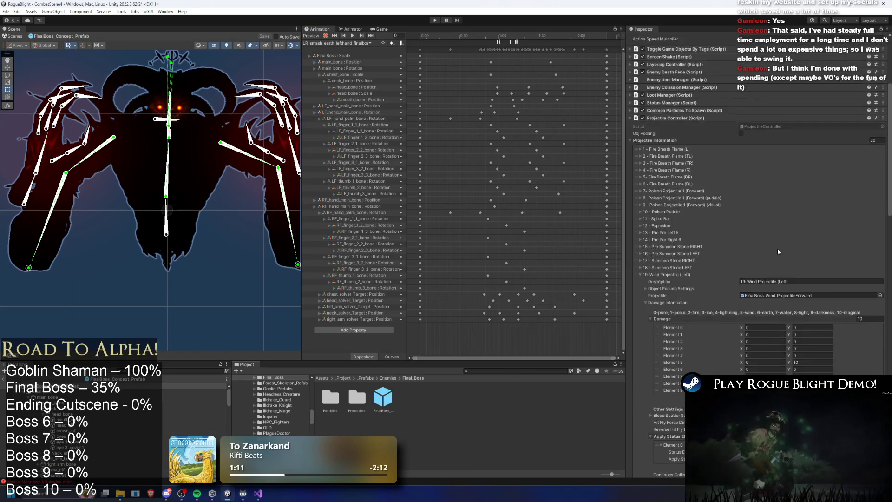
{"action": "scroll", "coordinate": [810, 204], "scroll_direction": "down", "scroll_amount": 5}
Set 19: Wind Projectile (Right) Velocity X to -0.2 and enter Play mode.
{"action": "left_click", "coordinate": [756, 224]}
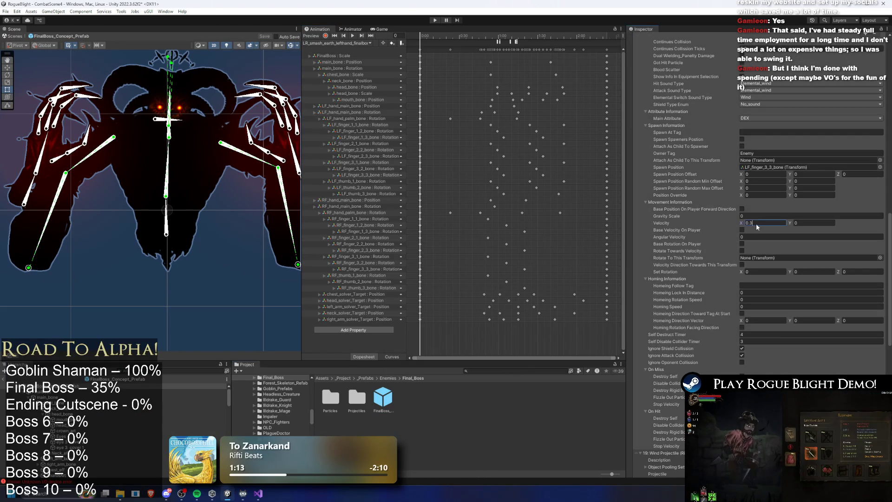
{"action": "scroll", "coordinate": [769, 232], "scroll_direction": "up", "scroll_amount": 5}
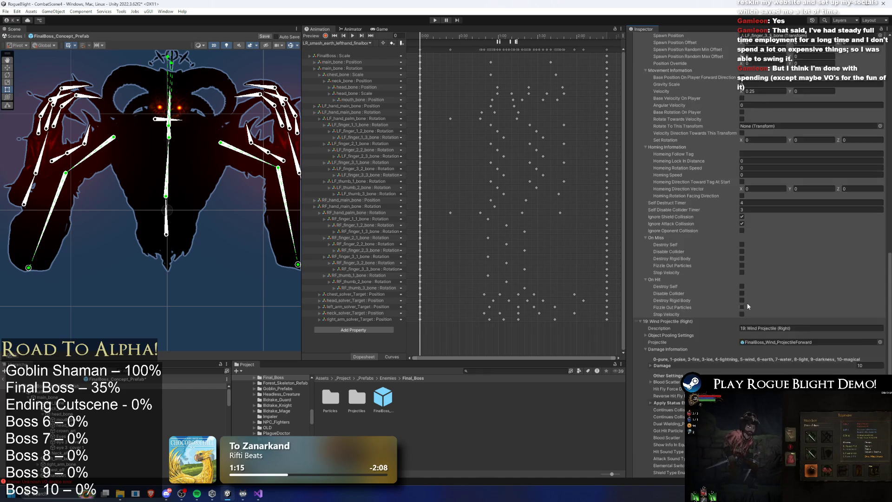
{"action": "type", "text": "-0.3"}
{"action": "left_click", "coordinate": [755, 320]}
{"action": "type", "text": "-0.2"}
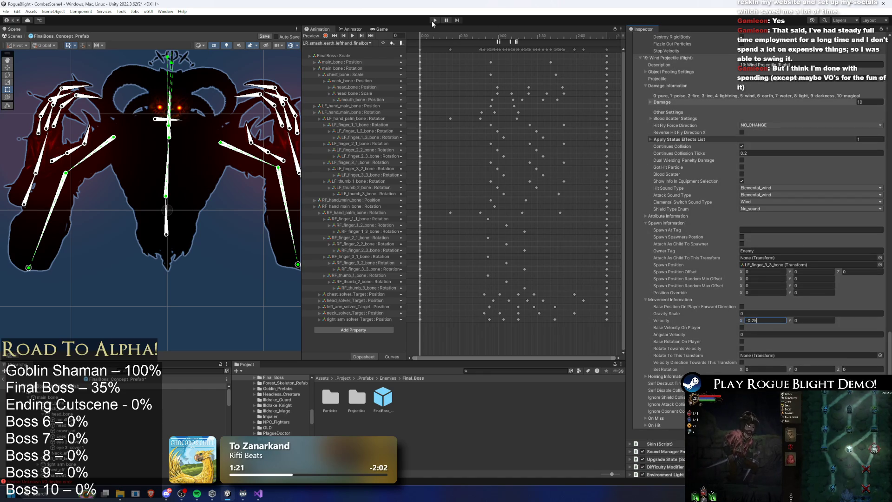
{"action": "left_click", "coordinate": [434, 20]}
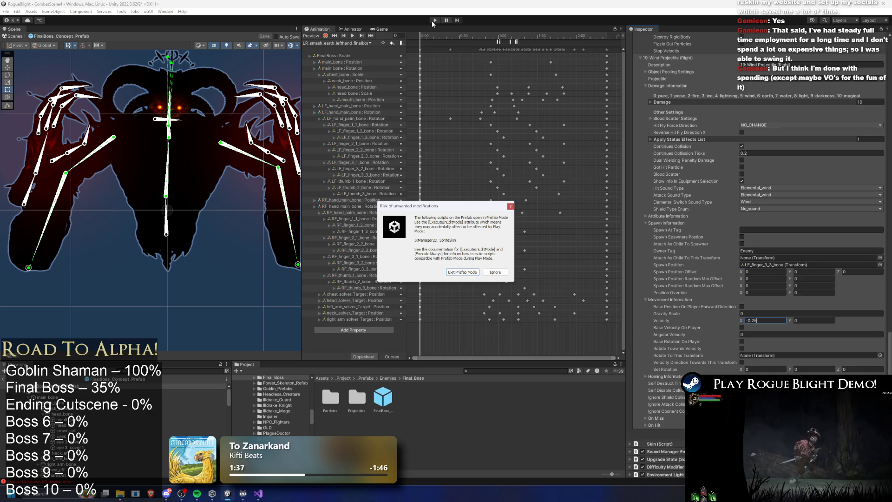
Ignore the 'Risk of unwanted modifications' warning so Play mode starts.
{"action": "key", "text": "Return"}
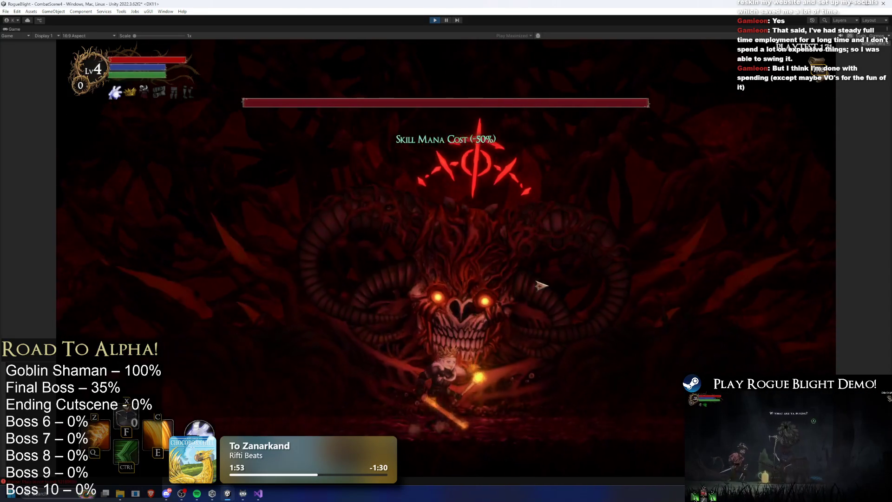
Move around the arena, hitting the boss with sword slashes and fire projectiles.
{"action": "key", "text": "a"}
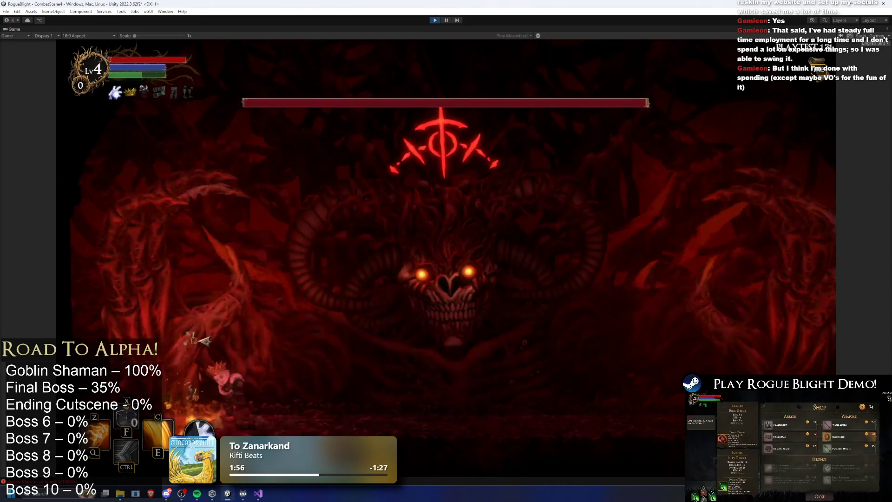
{"action": "left_click", "coordinate": [204, 339]}
{"action": "key", "text": "d"}
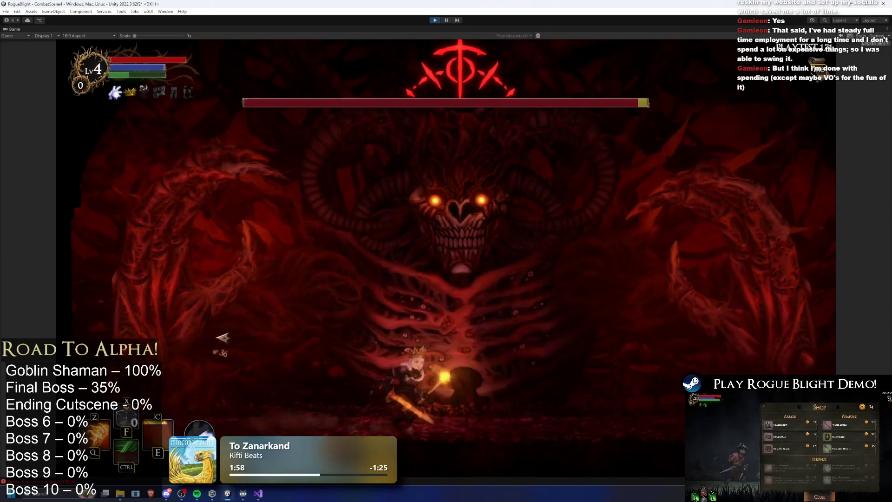
{"action": "left_click", "coordinate": [349, 361]}
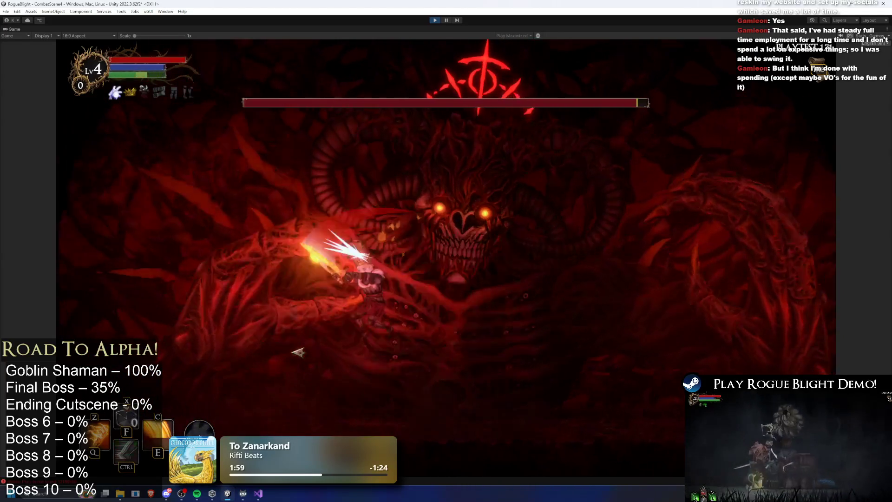
{"action": "key", "text": "a"}
{"action": "left_click", "coordinate": [325, 350]}
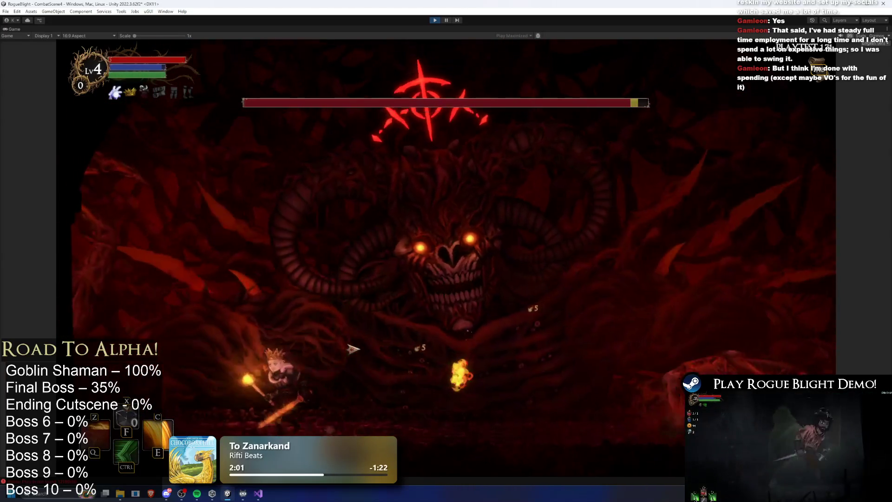
{"action": "key", "text": "d"}
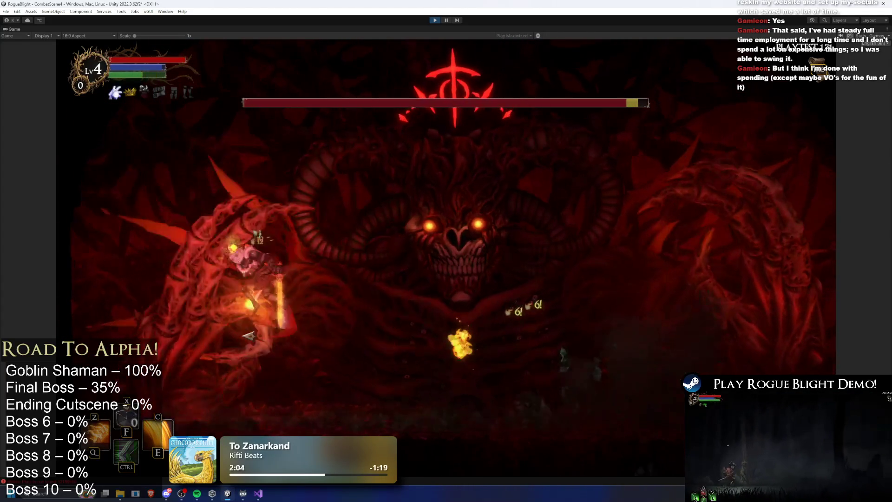
Keep running and dashing around the boss, then exit Play mode with Ctrl+P.
{"action": "key", "text": "d"}
{"action": "key", "text": "d"}
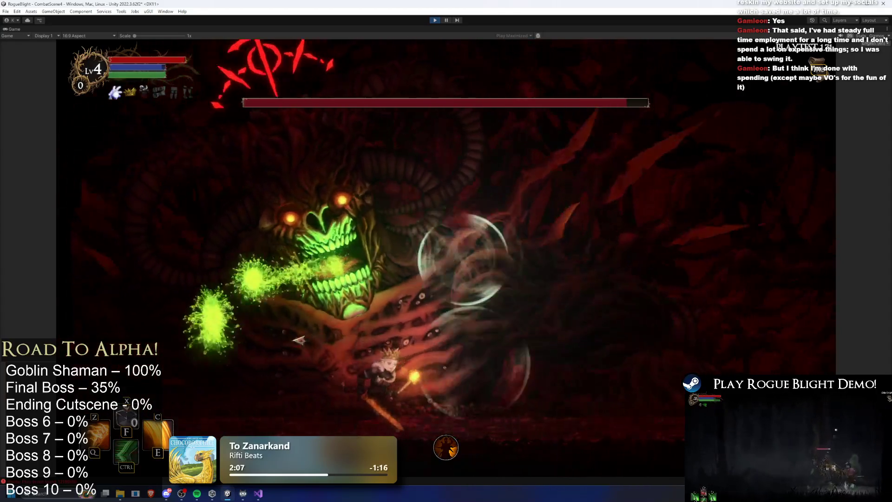
{"action": "key", "text": "a"}
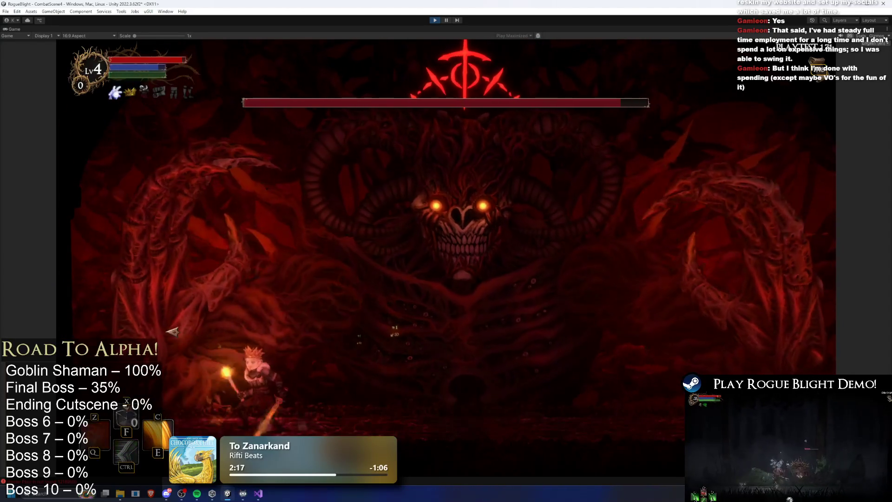
{"action": "key", "text": "a"}
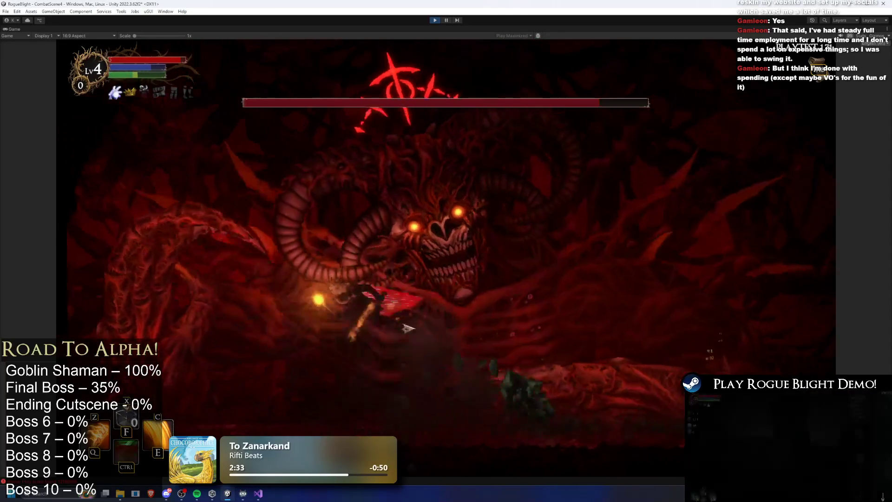
{"action": "key", "text": "ctrl"}
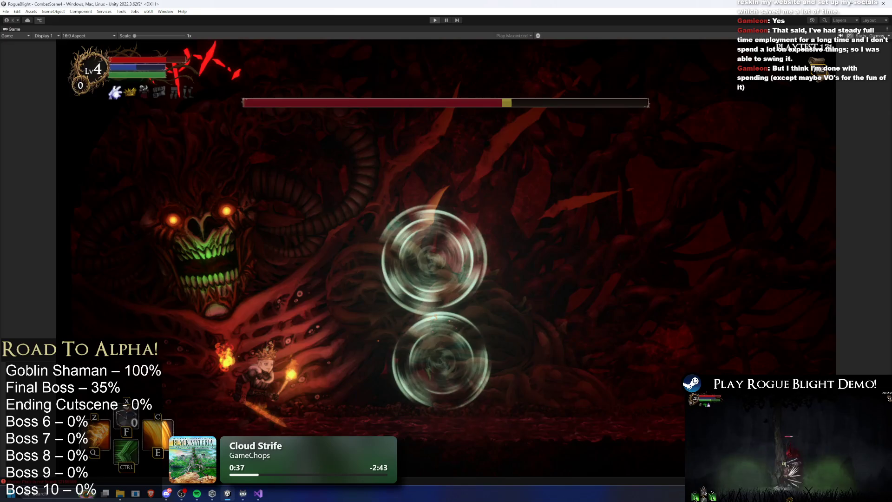
{"action": "key", "text": "ctrl+p"}
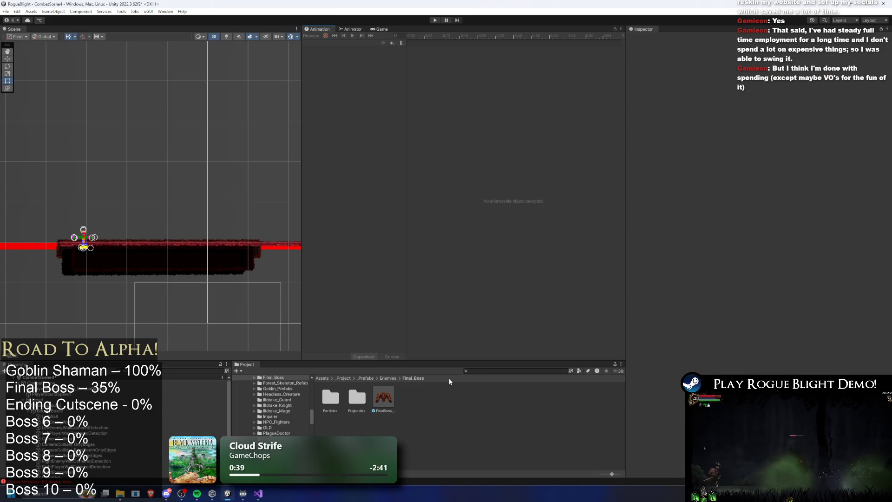
Open FinalBoss, load SR_left_hand_wind_finalboss, inspect its SpawnProjectile event near frame 80, and preview.
{"action": "left_click", "coordinate": [388, 395]}
{"action": "double_click", "coordinate": [387, 396]}
{"action": "left_click", "coordinate": [346, 43]}
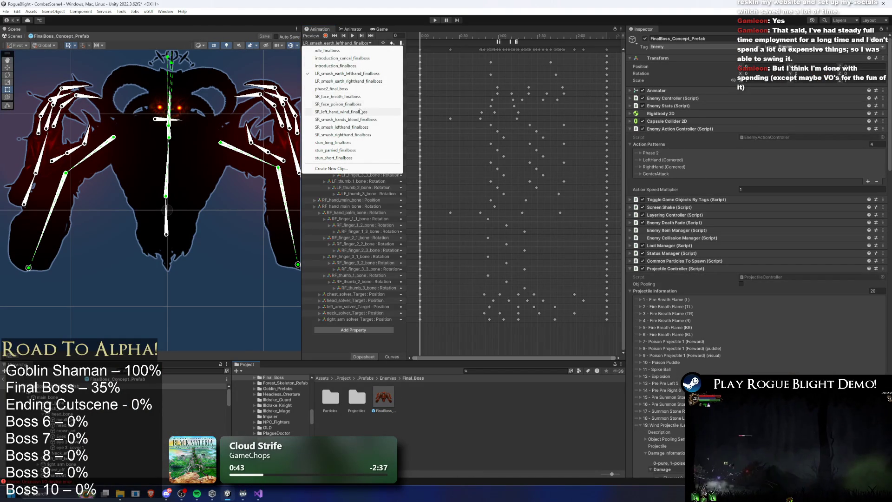
{"action": "left_click", "coordinate": [341, 111]}
{"action": "left_click_drag", "start_coordinate": [505, 35], "coordinate": [541, 38]}
{"action": "left_click", "coordinate": [534, 42]}
{"action": "key", "text": "space"}
Turn on keyframe recording and select the LF_finger_3_1 bone, scrubbing frames 46–79.
{"action": "left_click", "coordinate": [533, 37]}
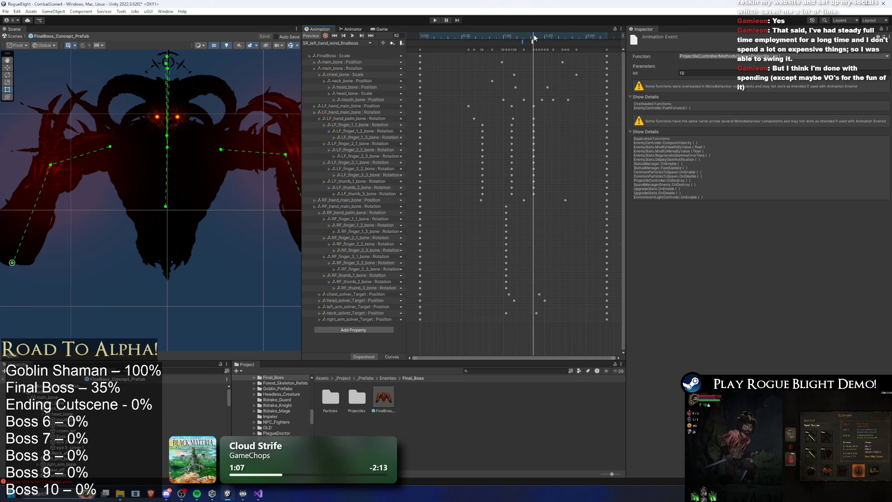
{"action": "scroll", "coordinate": [94, 142], "scroll_direction": "up", "scroll_amount": 3}
{"action": "left_click", "coordinate": [65, 145]}
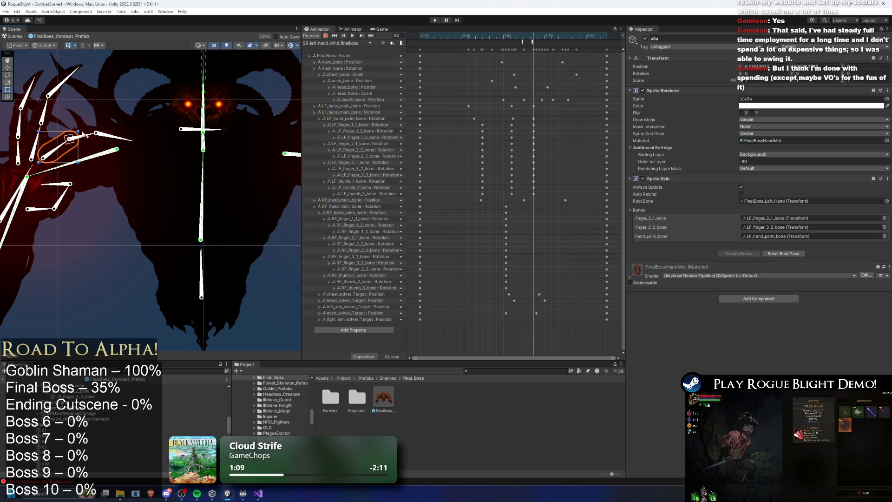
{"action": "left_click", "coordinate": [326, 36]}
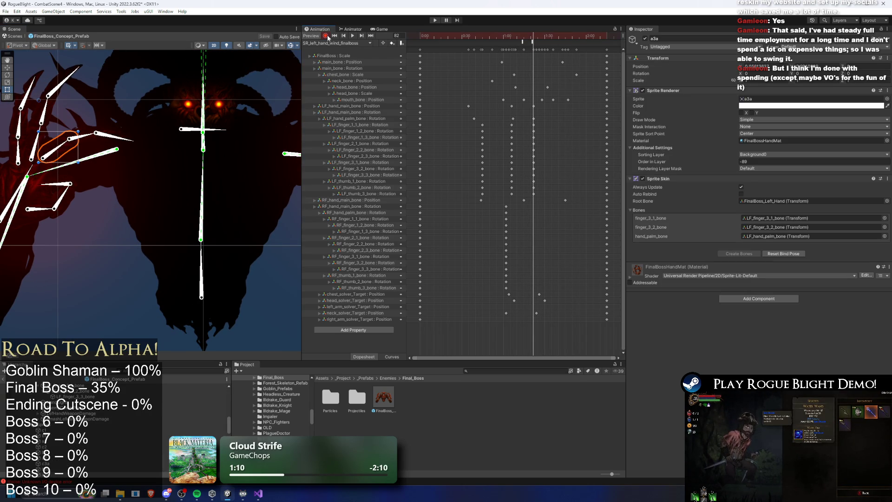
{"action": "left_click", "coordinate": [62, 147]}
{"action": "left_click", "coordinate": [484, 37]}
{"action": "left_click_drag", "start_coordinate": [484, 37], "coordinate": [564, 32]}
At frame 104, rotate the fingertip to point right and the second finger slightly left.
{"action": "mouse_move", "coordinate": [47, 114]}
{"action": "left_mouse_down"}
{"action": "mouse_move", "coordinate": [181, 148]}
{"action": "mouse_move", "coordinate": [186, 134]}
{"action": "mouse_move", "coordinate": [221, 130]}
{"action": "left_mouse_up"}
{"action": "key", "text": "space"}
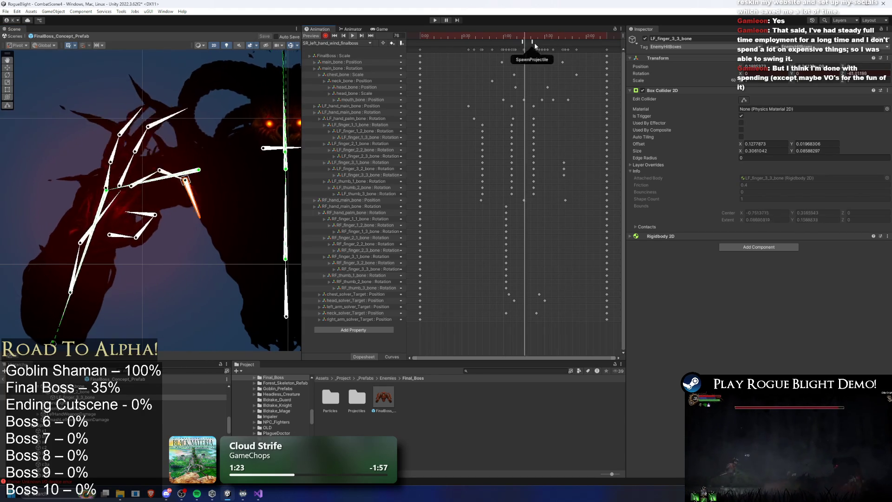
{"action": "left_click", "coordinate": [565, 36]}
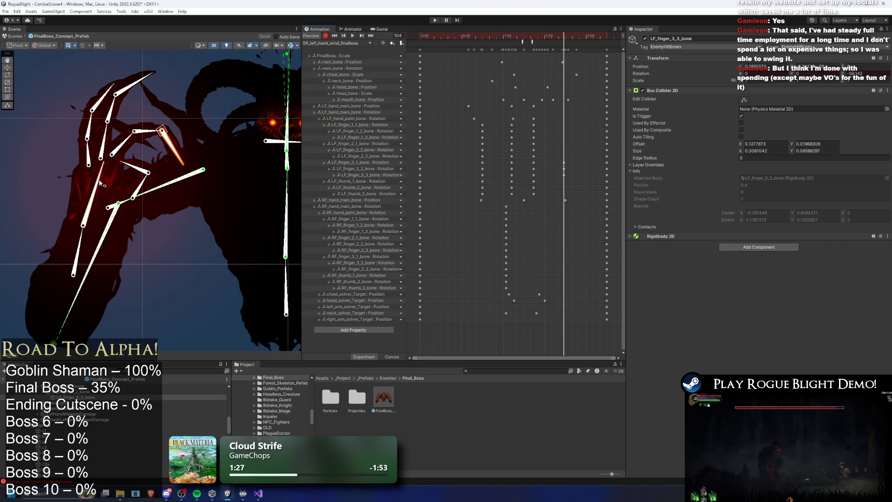
{"action": "mouse_move", "coordinate": [134, 141]}
{"action": "left_mouse_down"}
{"action": "mouse_move", "coordinate": [182, 118]}
{"action": "mouse_move", "coordinate": [149, 125]}
{"action": "left_mouse_up"}
{"action": "mouse_move", "coordinate": [91, 156]}
{"action": "left_mouse_down"}
{"action": "mouse_move", "coordinate": [86, 149]}
{"action": "mouse_move", "coordinate": [105, 138]}
{"action": "mouse_move", "coordinate": [106, 114]}
{"action": "left_mouse_up"}
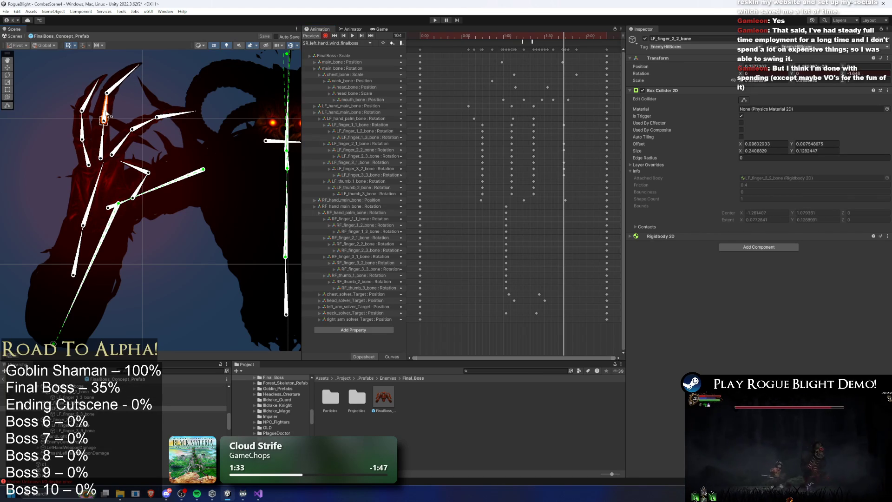
{"action": "key", "text": "space"}
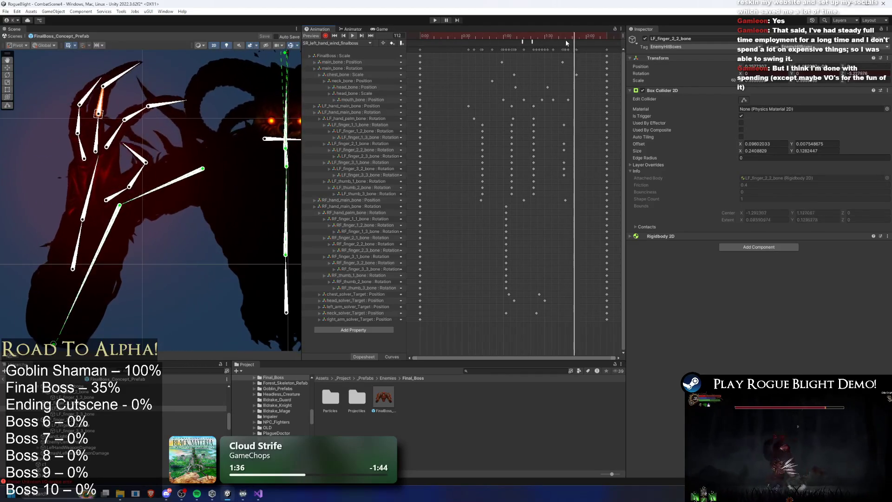
Delete the three finger keyframes at frame 103, preview the clip, then start Play mode.
{"action": "left_click", "coordinate": [563, 37]}
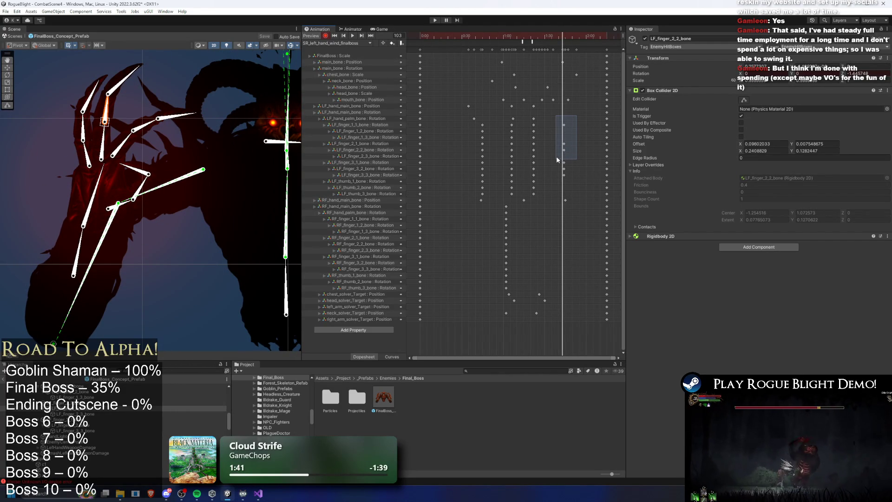
{"action": "left_click_drag", "start_coordinate": [556, 157], "coordinate": [556, 157]}
{"action": "key", "text": "Delete"}
{"action": "key", "text": "space"}
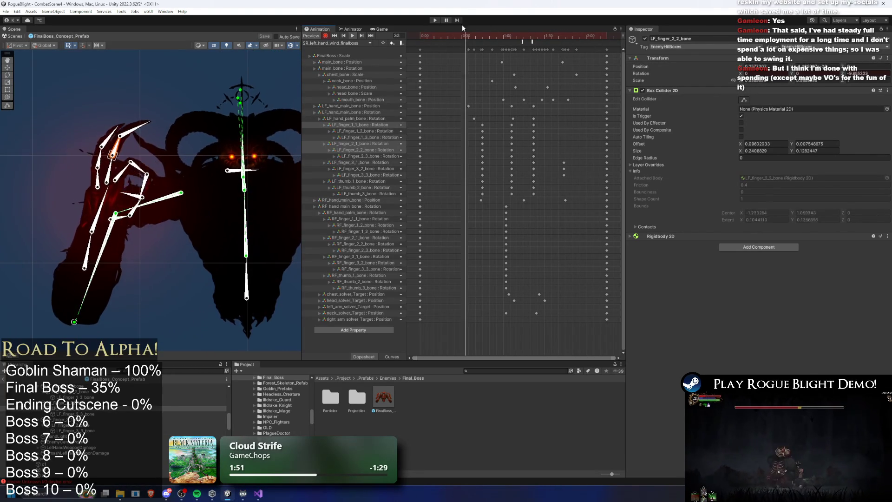
{"action": "left_click", "coordinate": [435, 21]}
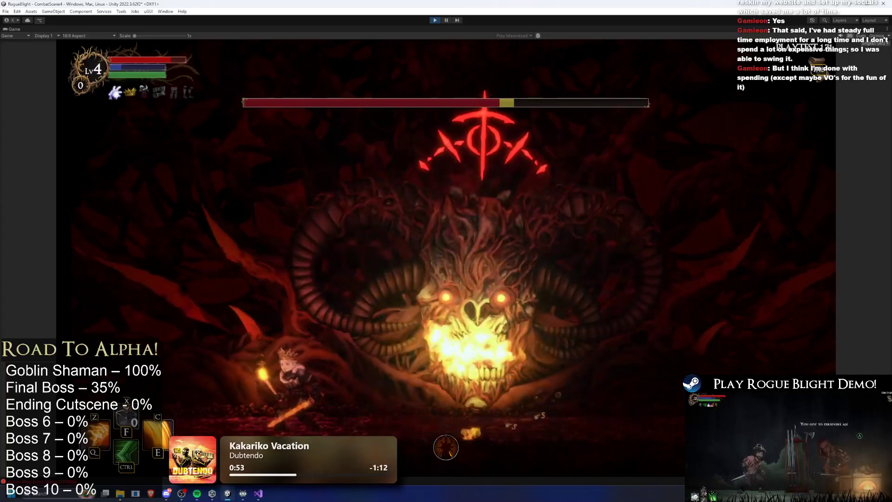
End the boss-fight playtest with Ctrl+P.
{"action": "key", "text": "ctrl+p"}
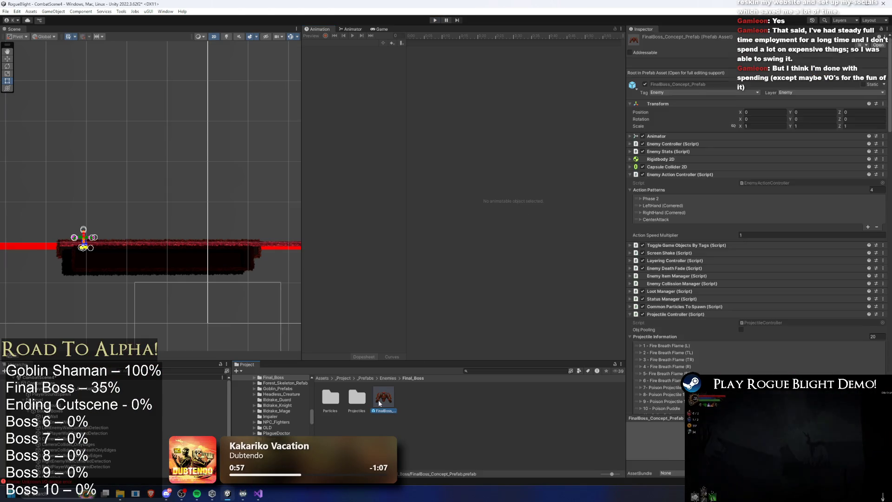
Load SR_left_hand_wind_finalboss and check the SpawnProjectile event around frames 69–73.
{"action": "left_click", "coordinate": [337, 43]}
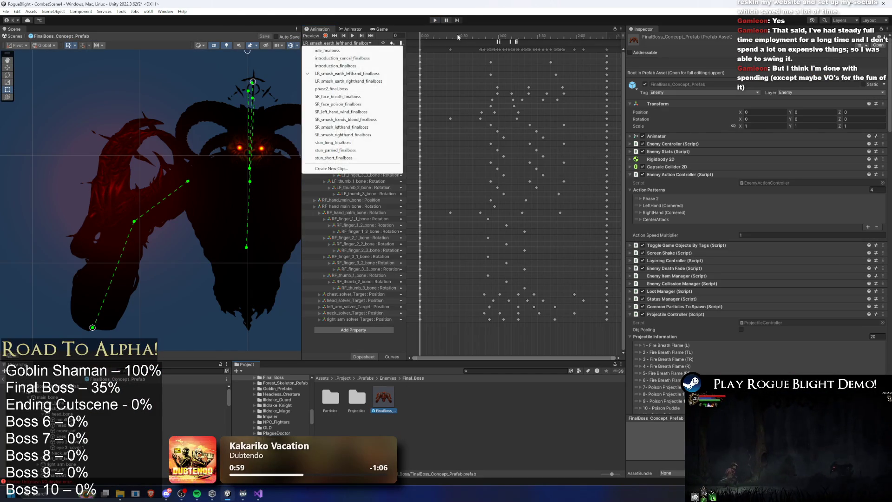
{"action": "left_click", "coordinate": [489, 37]}
{"action": "left_click_drag", "start_coordinate": [489, 37], "coordinate": [505, 38]}
{"action": "left_click", "coordinate": [350, 43]}
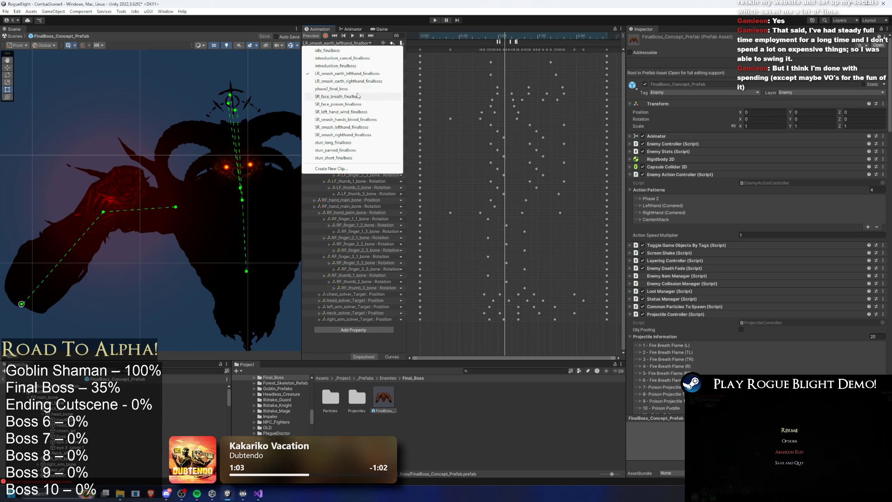
{"action": "left_click", "coordinate": [352, 111]}
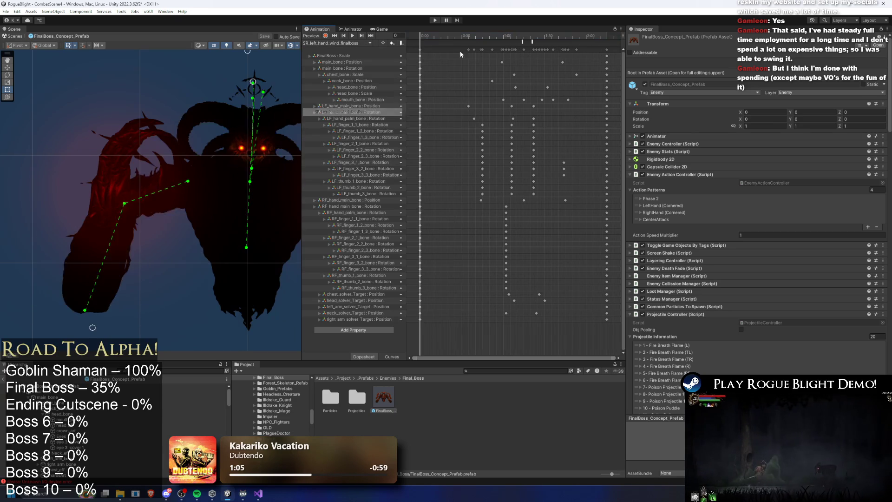
{"action": "left_click_drag", "start_coordinate": [500, 33], "coordinate": [522, 37]}
{"action": "left_click", "coordinate": [522, 42]}
{"action": "key", "text": "comma"}
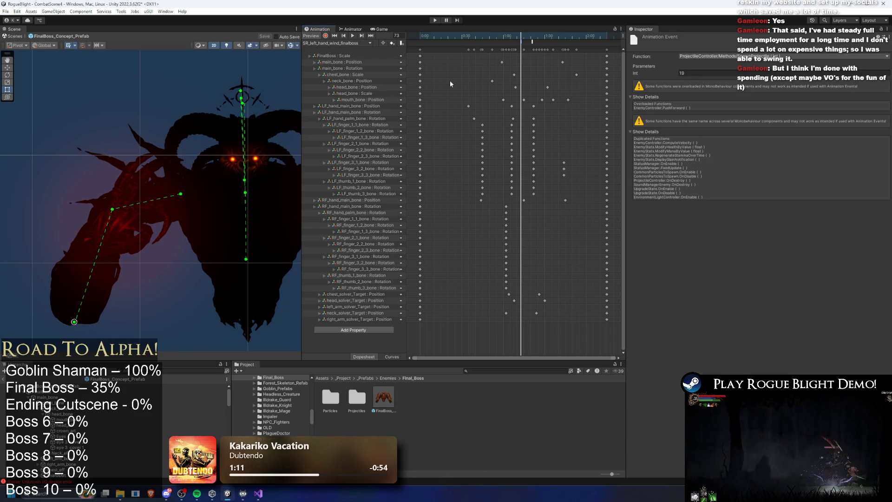
Create an empty object on the LF_finger_3_3 bone named WindProjectilePosition, then reselect the prefab root.
{"action": "left_click", "coordinate": [169, 230]}
{"action": "left_click", "coordinate": [168, 229]}
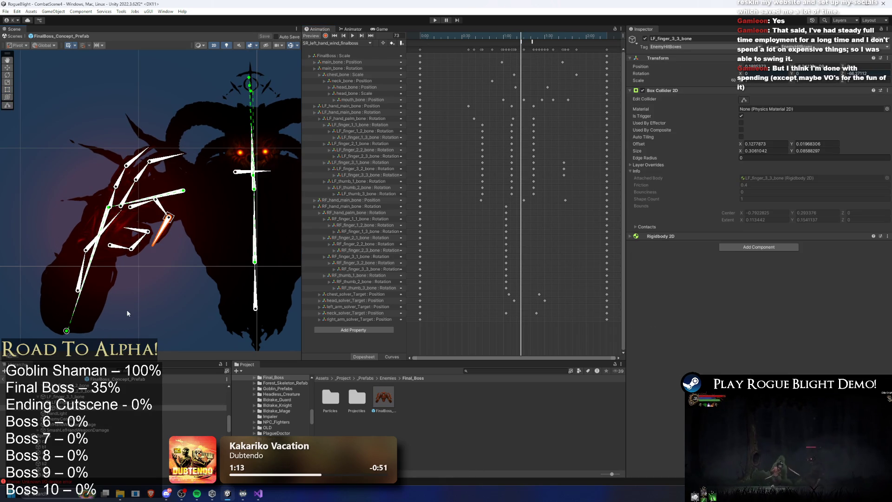
{"action": "right_click", "coordinate": [86, 407]}
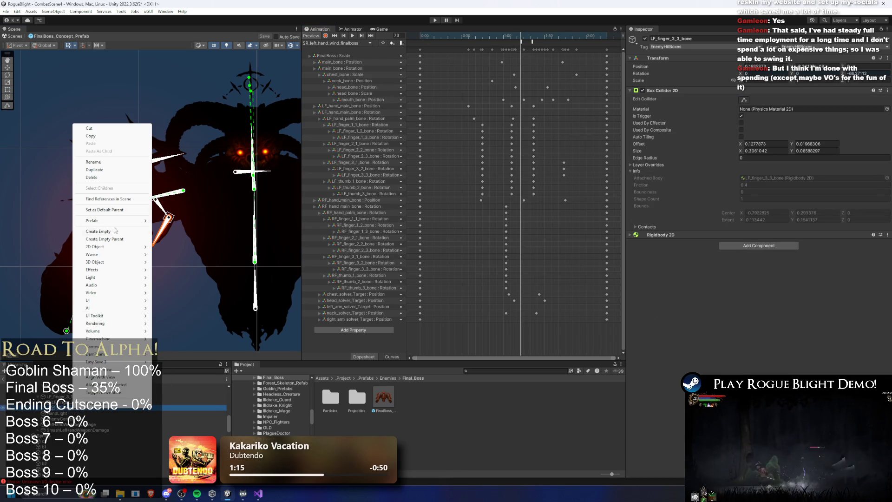
{"action": "left_click", "coordinate": [115, 231]}
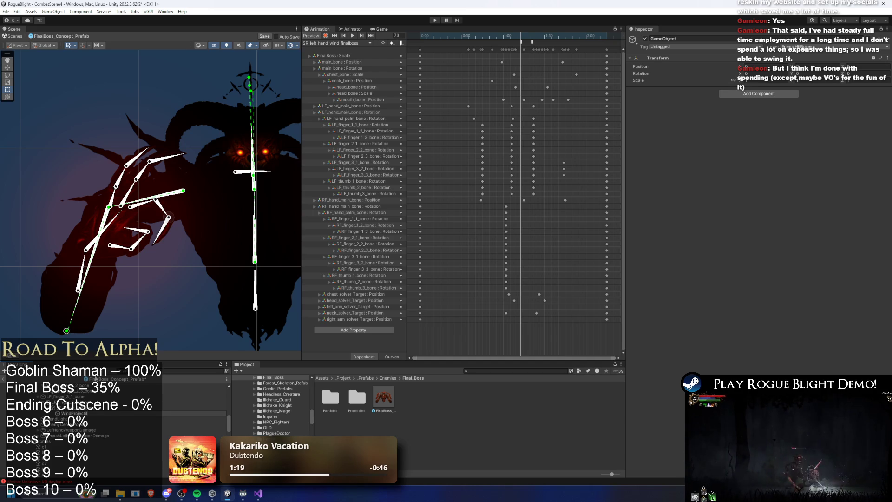
{"action": "key", "text": "Return"}
{"action": "scroll", "coordinate": [170, 223], "scroll_direction": "up", "scroll_amount": 5}
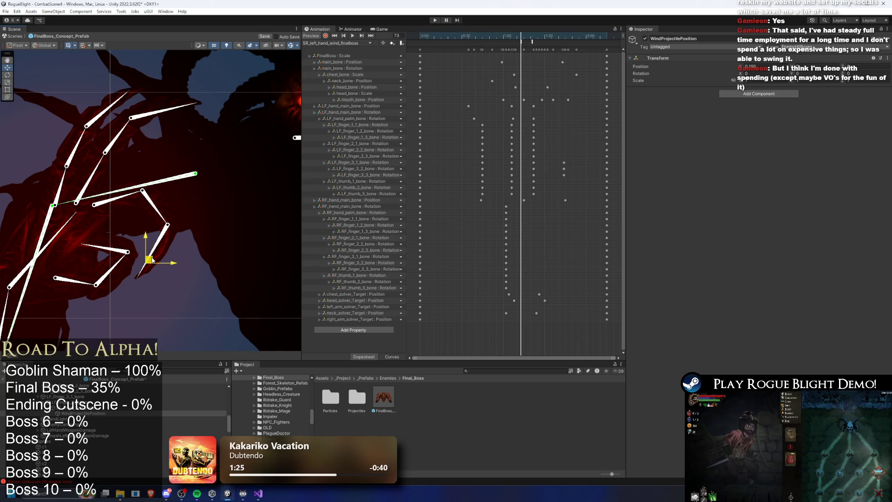
{"action": "left_click", "coordinate": [188, 381]}
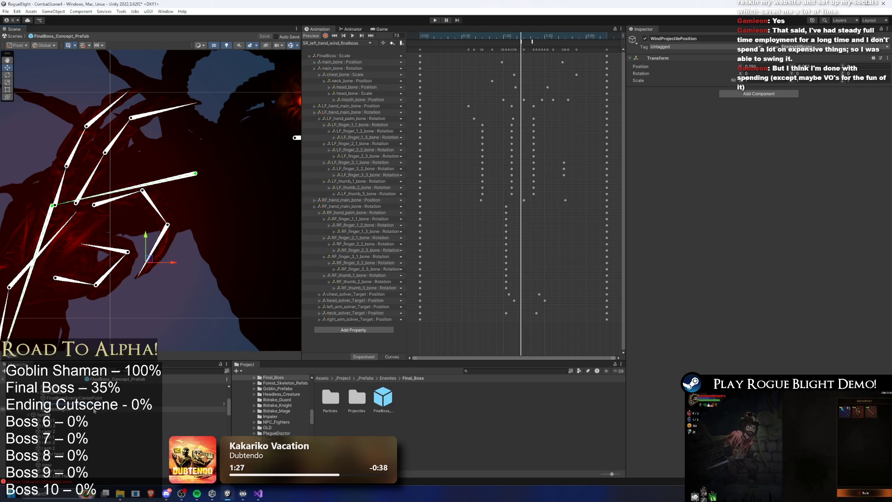
Assign WindProjectilePosition as Wind Projectile (Left) Spawn Position via the object picker and save.
{"action": "scroll", "coordinate": [818, 276], "scroll_direction": "down", "scroll_amount": 8}
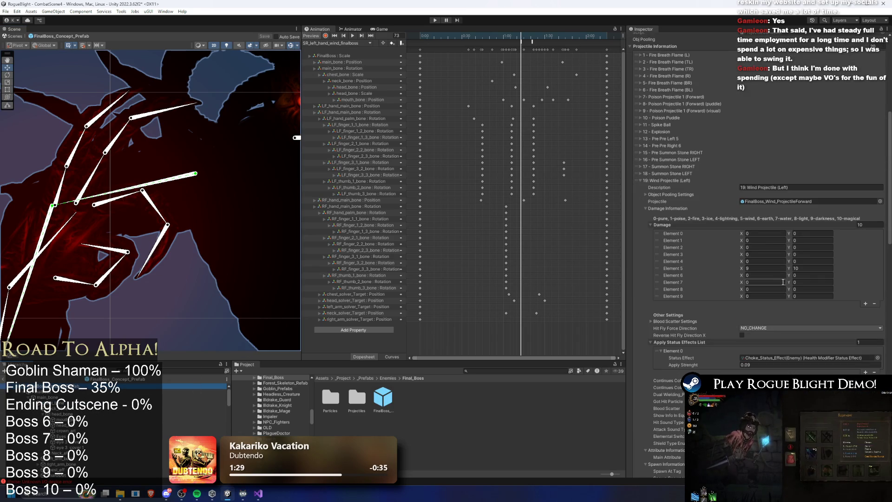
{"action": "scroll", "coordinate": [746, 319], "scroll_direction": "down", "scroll_amount": 9}
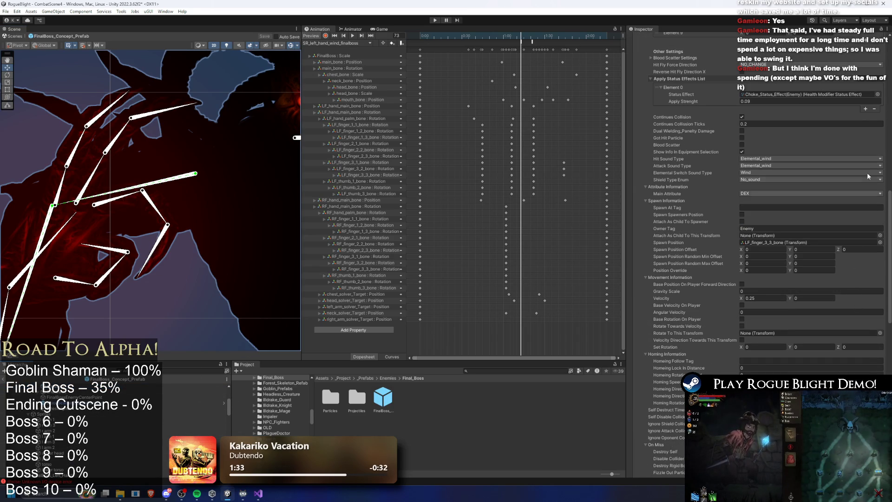
{"action": "left_click", "coordinate": [880, 242]}
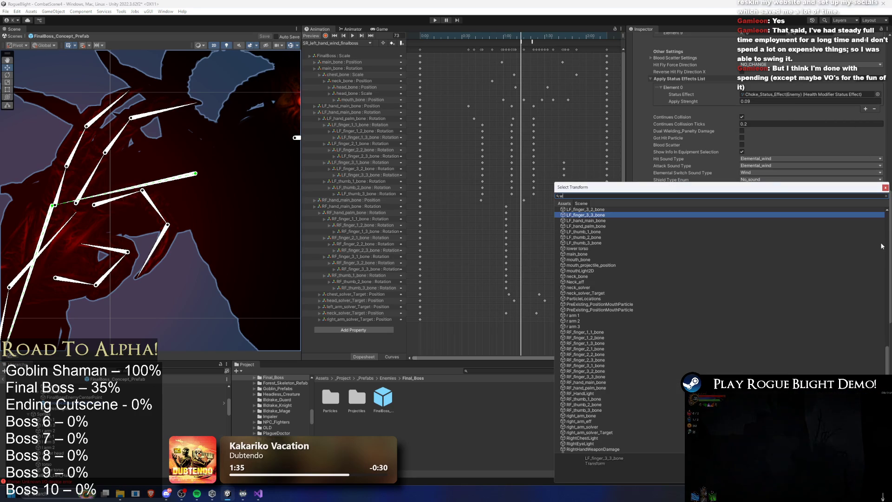
{"action": "type", "text": "ind proje"}
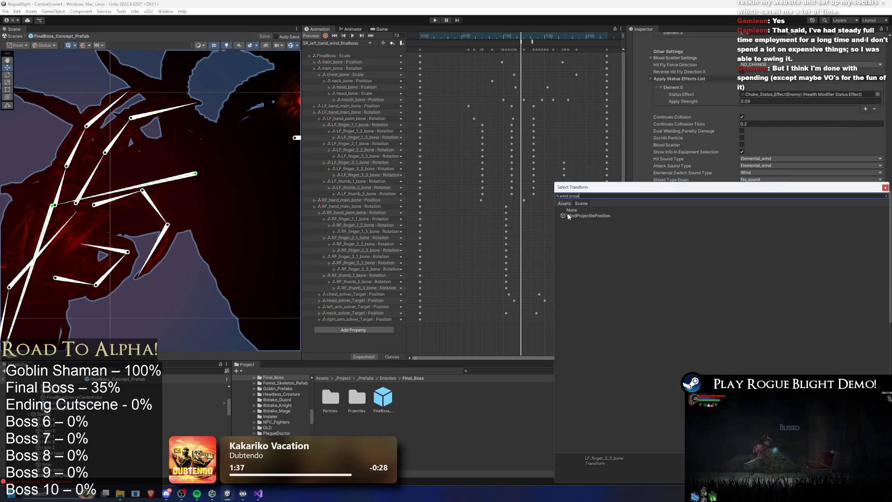
{"action": "key", "text": "Escape"}
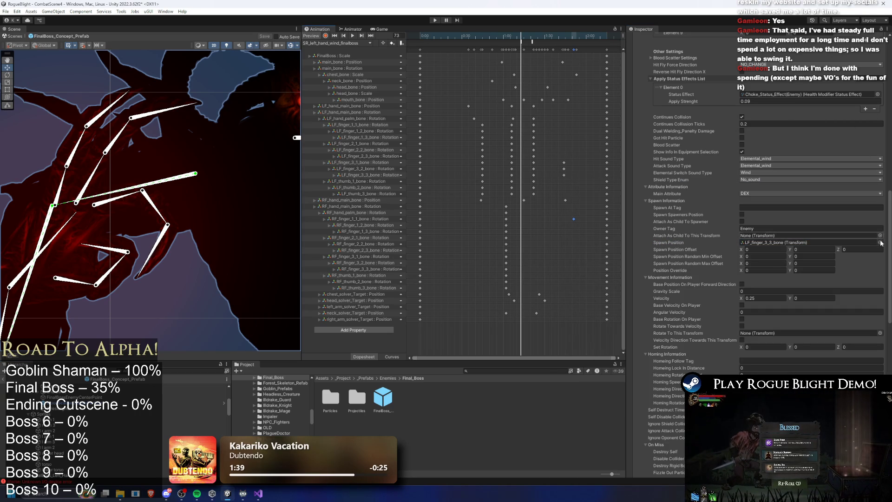
{"action": "left_click", "coordinate": [880, 242]}
{"action": "type", "text": "wind proje"}
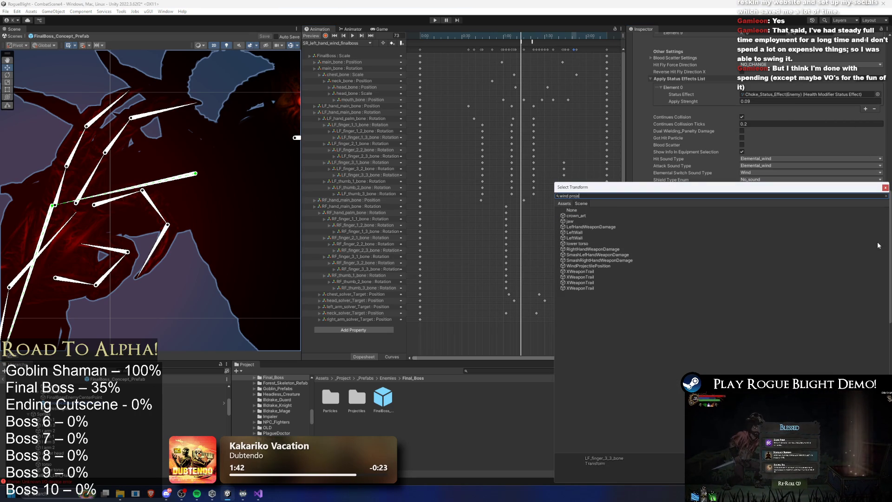
{"action": "type", "text": "ctile pos"}
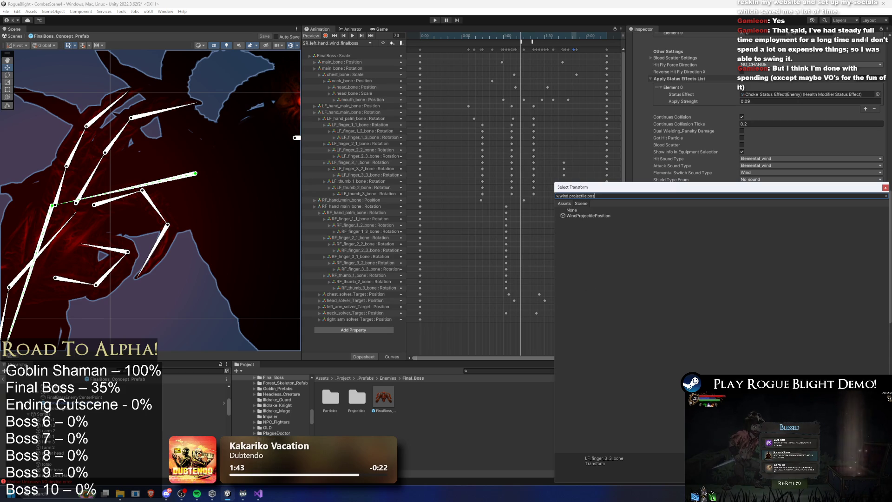
{"action": "double_click", "coordinate": [598, 216]}
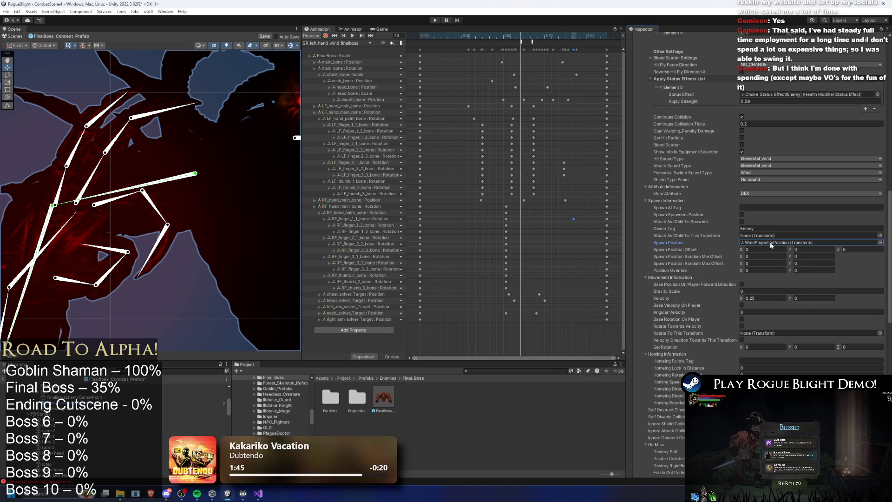
{"action": "scroll", "coordinate": [780, 260], "scroll_direction": "down", "scroll_amount": 5}
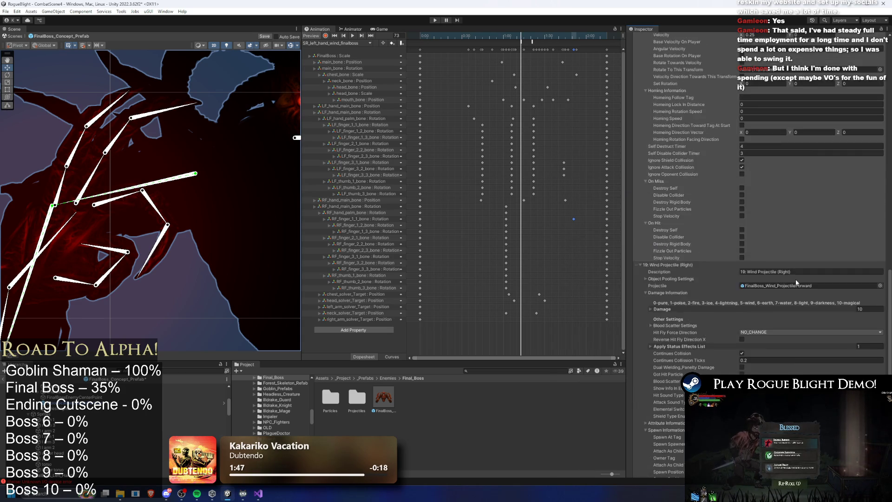
{"action": "scroll", "coordinate": [790, 280], "scroll_direction": "up", "scroll_amount": 5}
{"action": "right_click", "coordinate": [742, 246]}
{"action": "key", "text": "Escape"}
{"action": "key", "text": "ctrl+z"}
Start Play mode, walk into the boss arena and slash at the boss.
{"action": "left_click", "coordinate": [436, 21]}
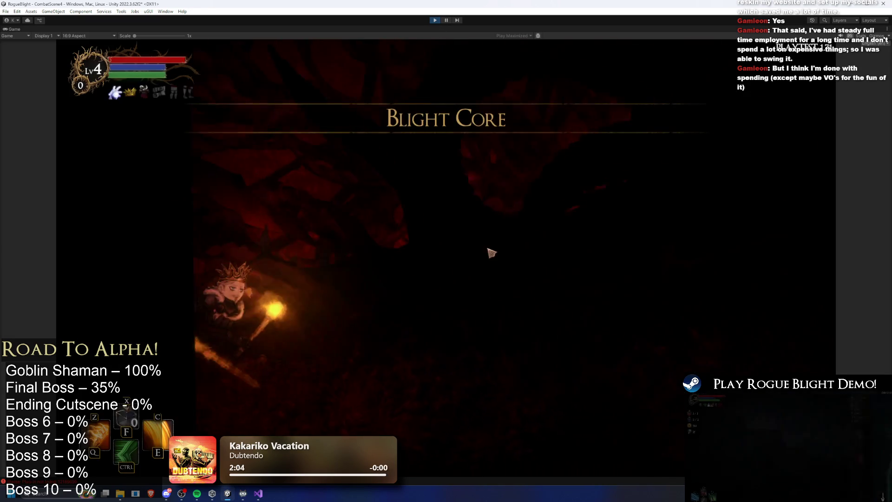
{"action": "key", "text": "d"}
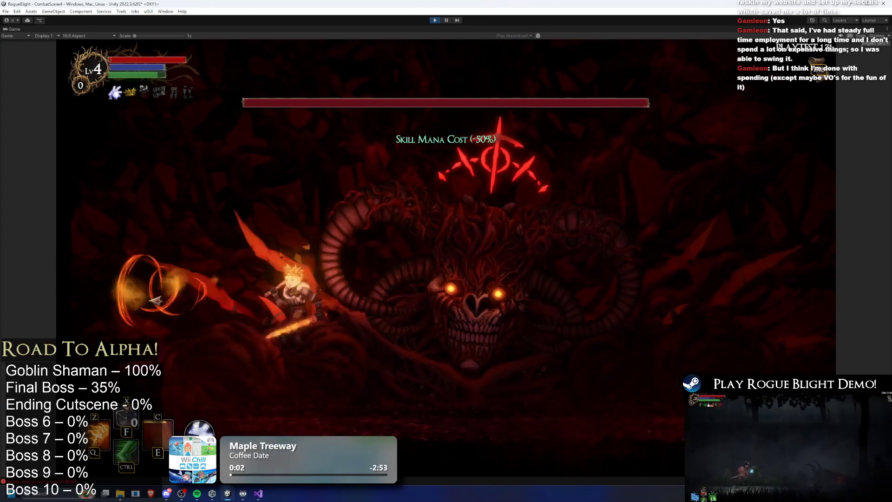
{"action": "key", "text": "a"}
{"action": "left_click", "coordinate": [180, 296]}
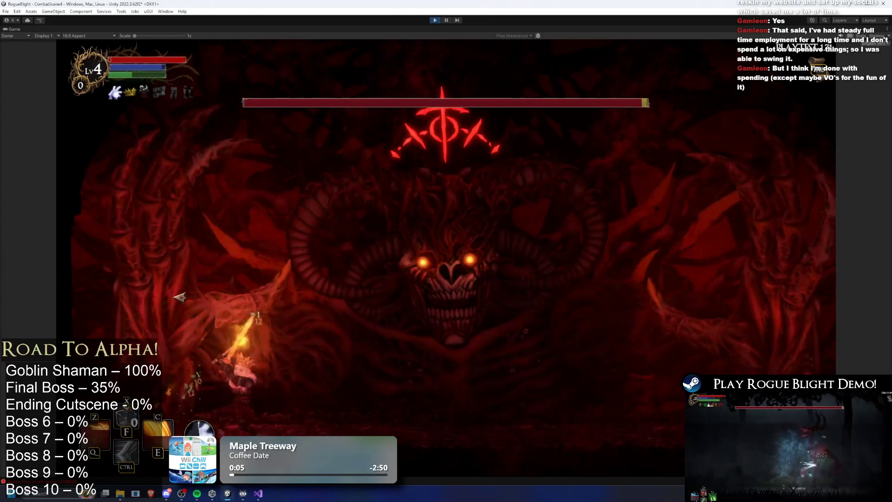
{"action": "key", "text": "d"}
{"action": "left_click", "coordinate": [267, 307]}
{"action": "key", "text": "a"}
Keep attacking the boss with flaming sword swings, including a mid-air hit.
{"action": "left_click", "coordinate": [162, 333]}
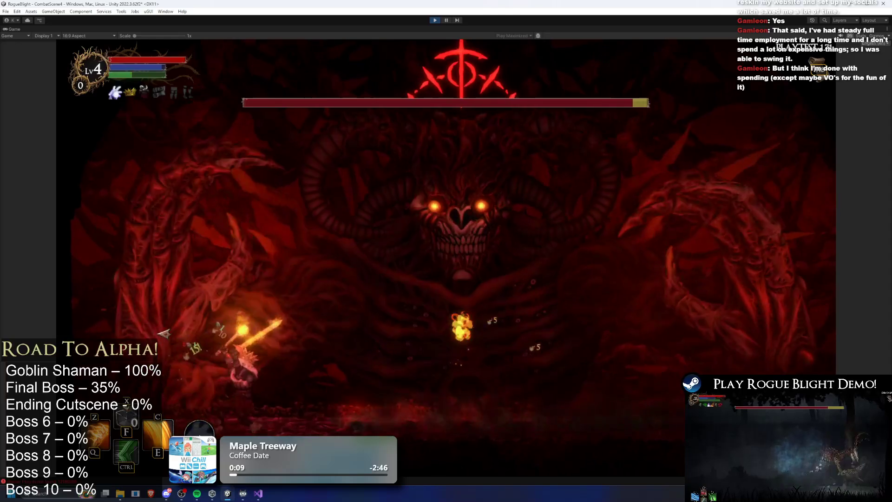
{"action": "key", "text": "d"}
{"action": "left_click", "coordinate": [238, 335]}
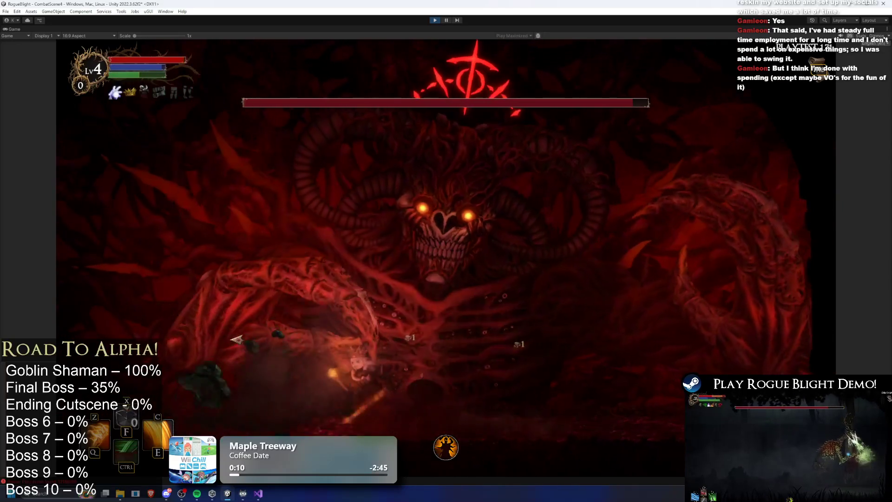
{"action": "key", "text": "a"}
{"action": "left_click", "coordinate": [237, 335]}
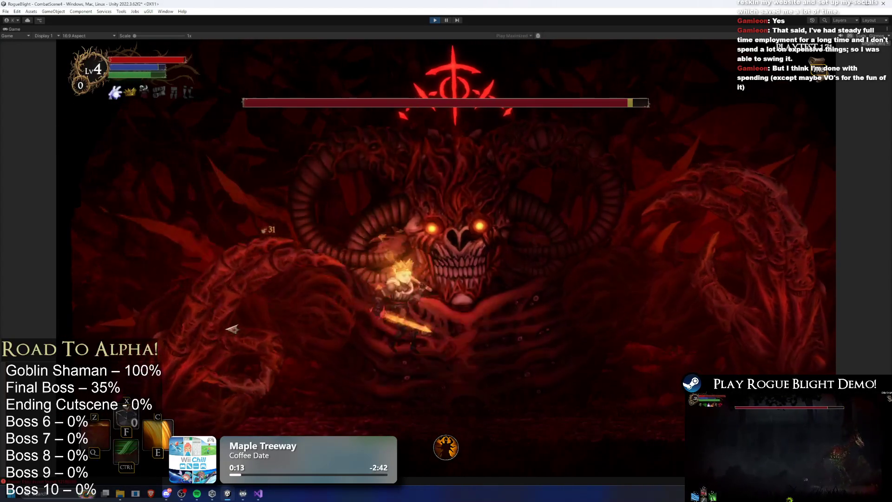
Move around the boss dodging the wind bubbles, then stop Play mode.
{"action": "key", "text": "d"}
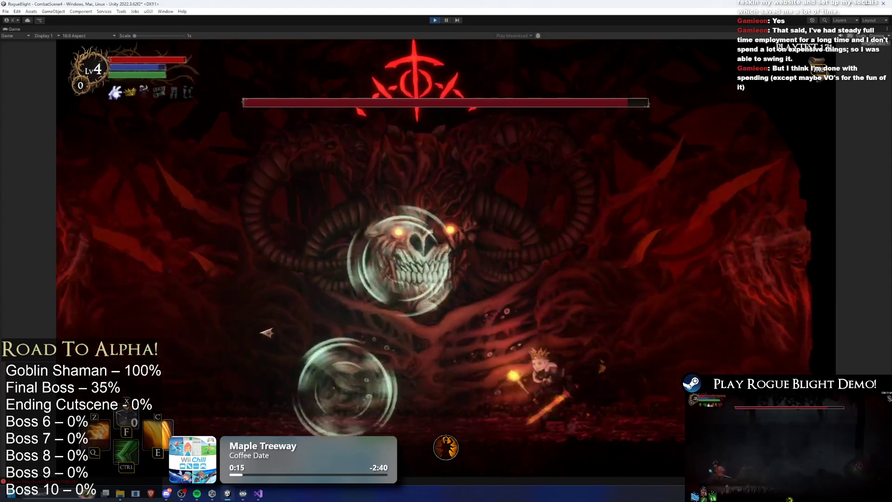
{"action": "key", "text": "a"}
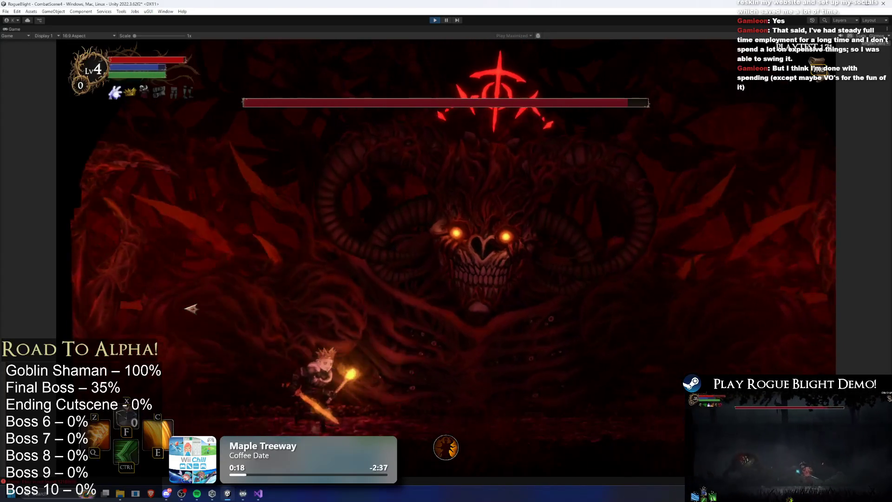
{"action": "key", "text": "a"}
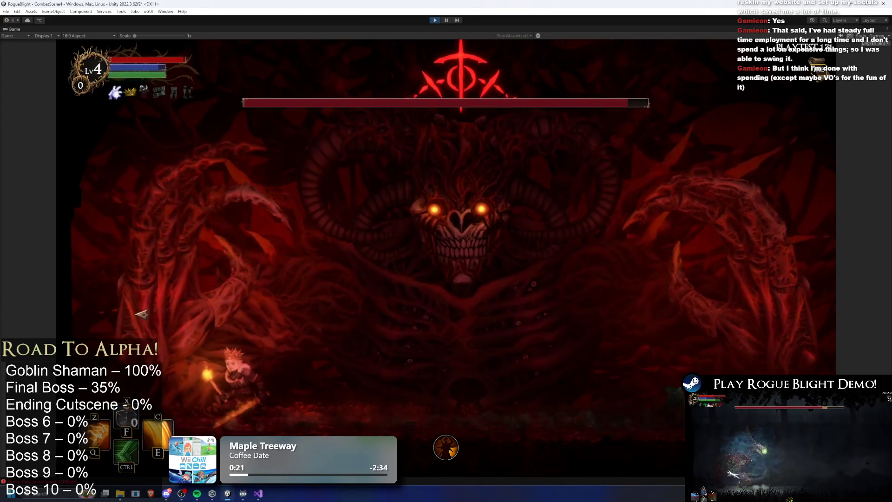
{"action": "key", "text": "d"}
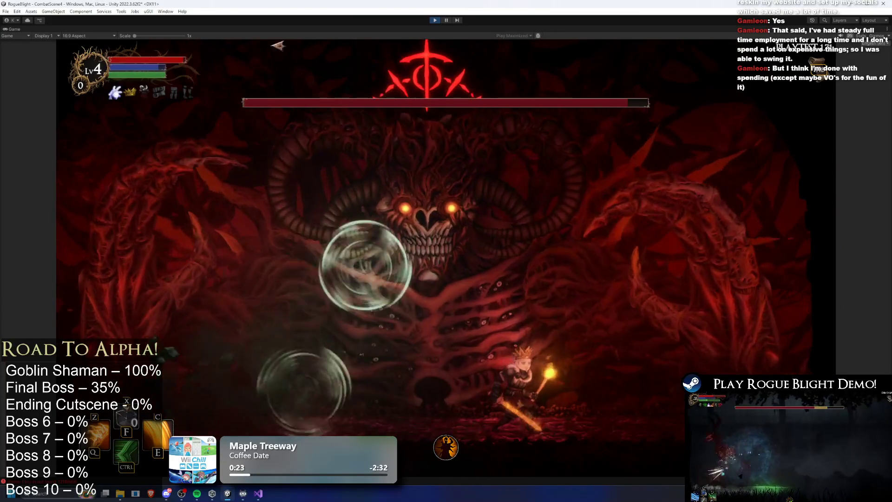
{"action": "key", "text": "d"}
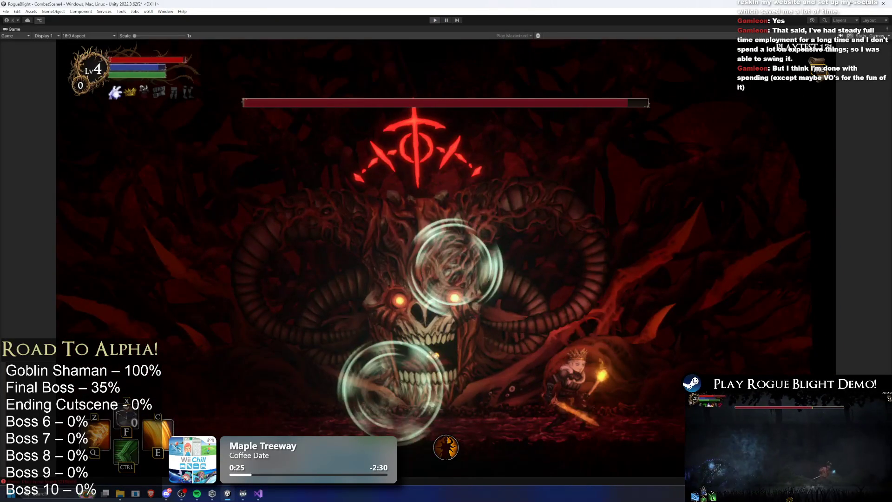
{"action": "left_click", "coordinate": [435, 20]}
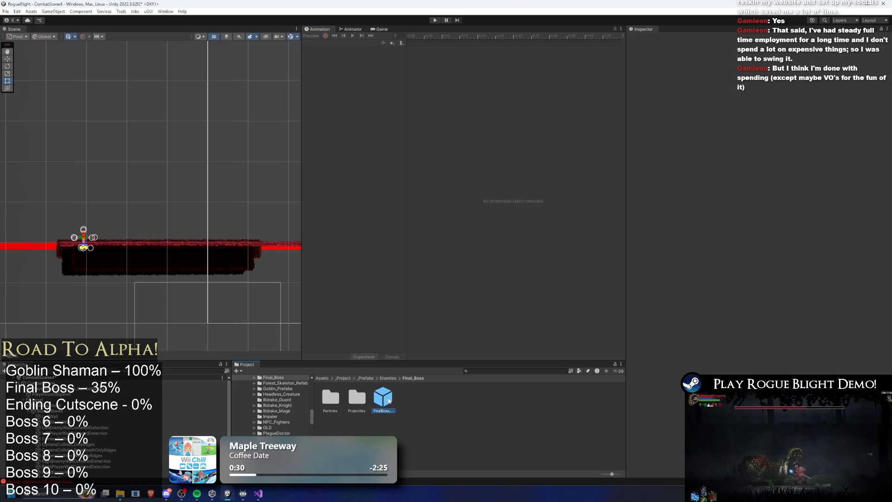
Open FinalBoss, load SR_left_hand_wind_finalboss and inspect the SpawnProjectile event (int 10) across frames 73–78.
{"action": "double_click", "coordinate": [384, 397]}
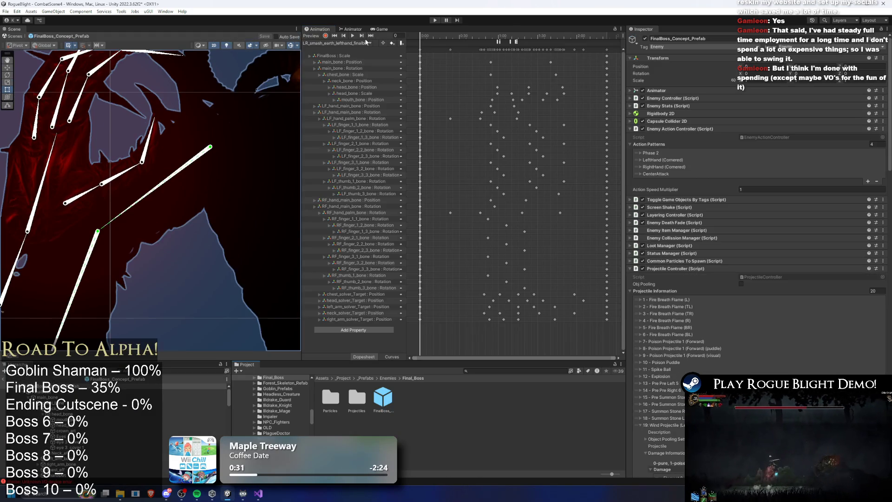
{"action": "left_click", "coordinate": [359, 42]}
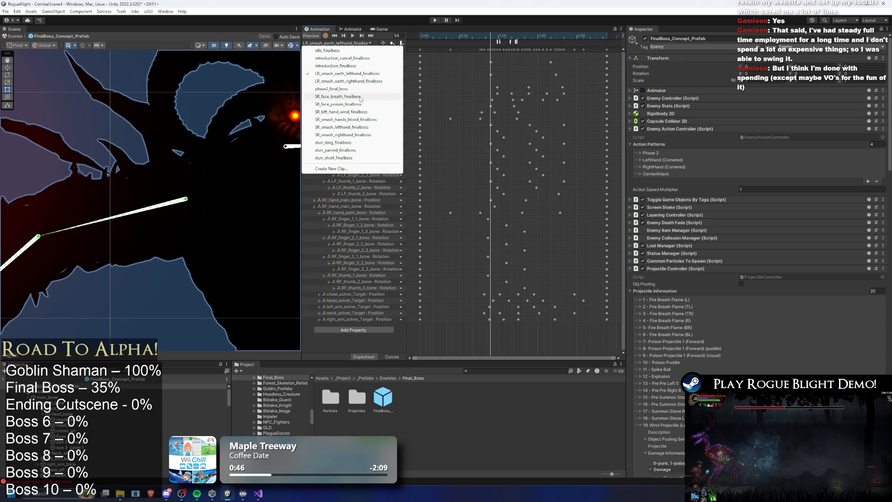
{"action": "left_click", "coordinate": [357, 113]}
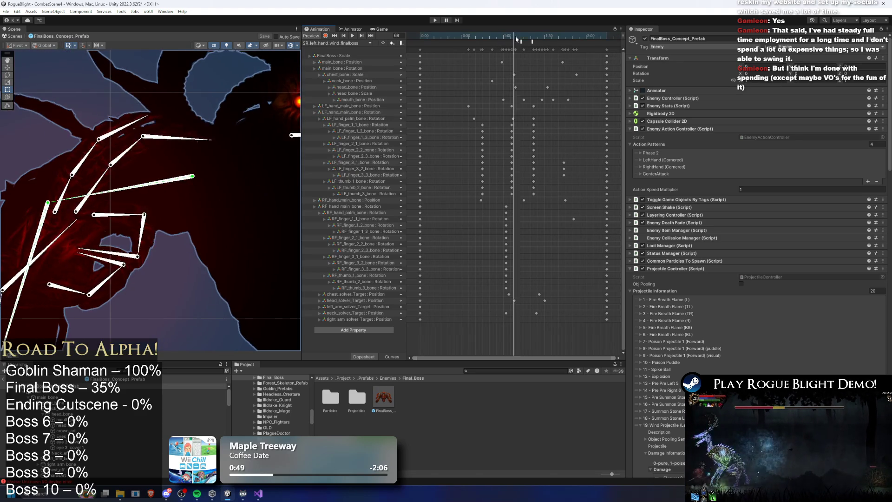
{"action": "left_click", "coordinate": [521, 37]}
{"action": "mouse_move", "coordinate": [521, 39]}
{"action": "left_mouse_down"}
{"action": "mouse_move", "coordinate": [528, 39]}
{"action": "mouse_move", "coordinate": [520, 39]}
{"action": "left_mouse_up"}
{"action": "left_click", "coordinate": [530, 41]}
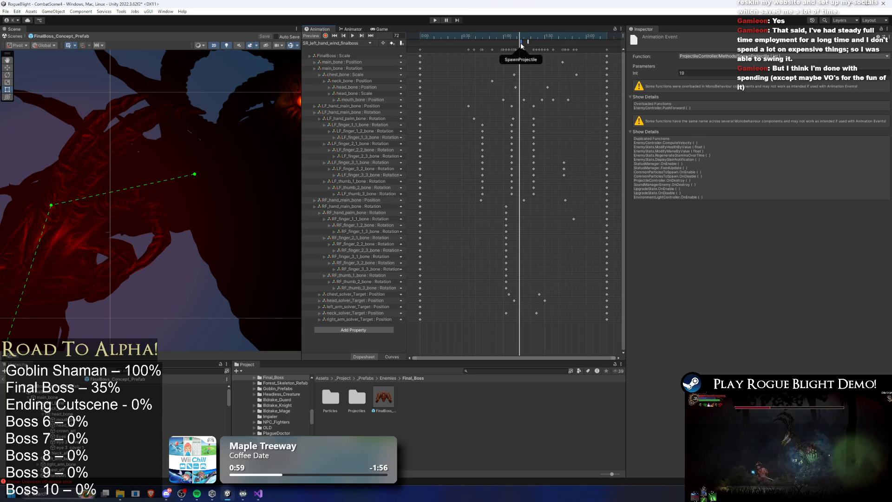
{"action": "left_click", "coordinate": [526, 40]}
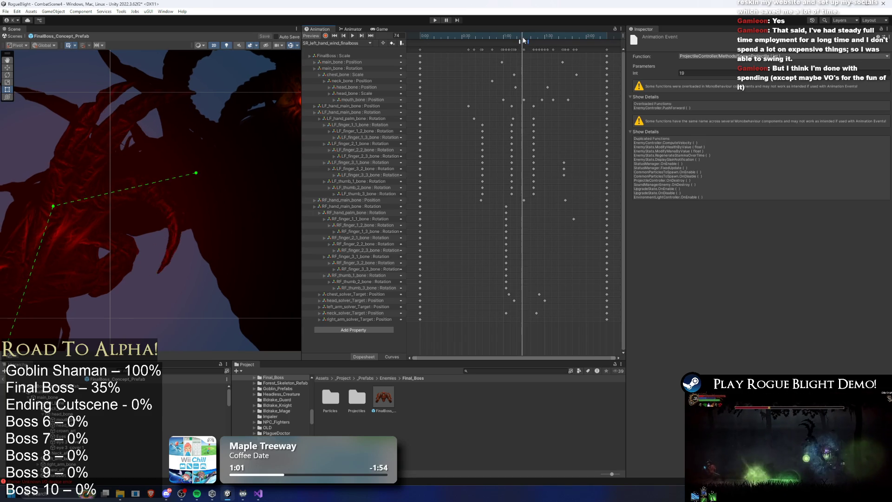
{"action": "left_click_drag", "start_coordinate": [526, 40], "coordinate": [525, 42]}
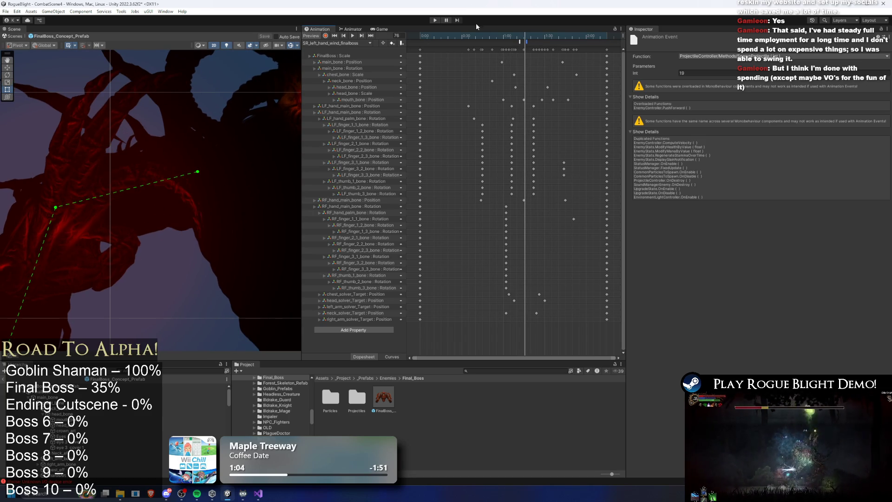
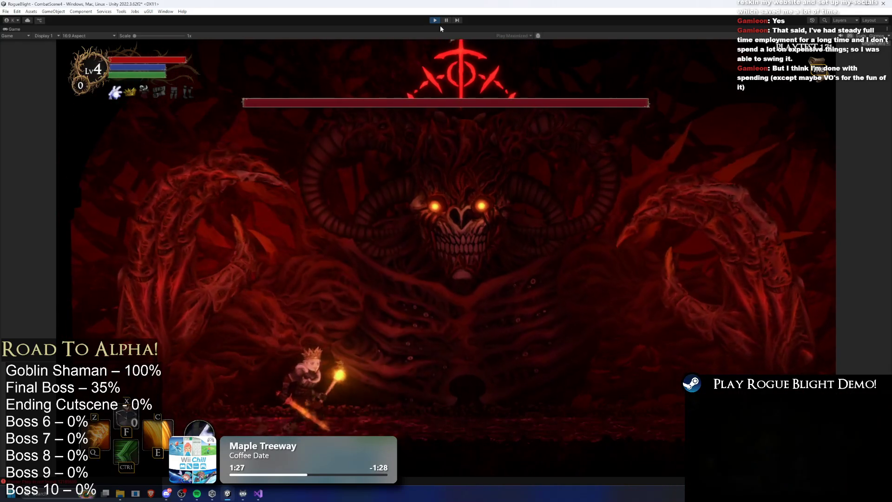
Run and jump the hero across the arena, attacking the boss's head and dashing off it.
{"action": "key", "text": "Right"}
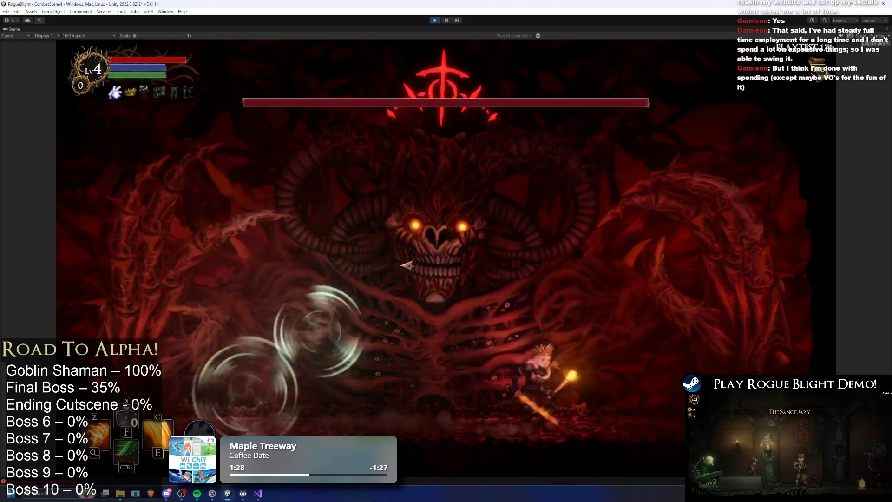
{"action": "key", "text": "Left"}
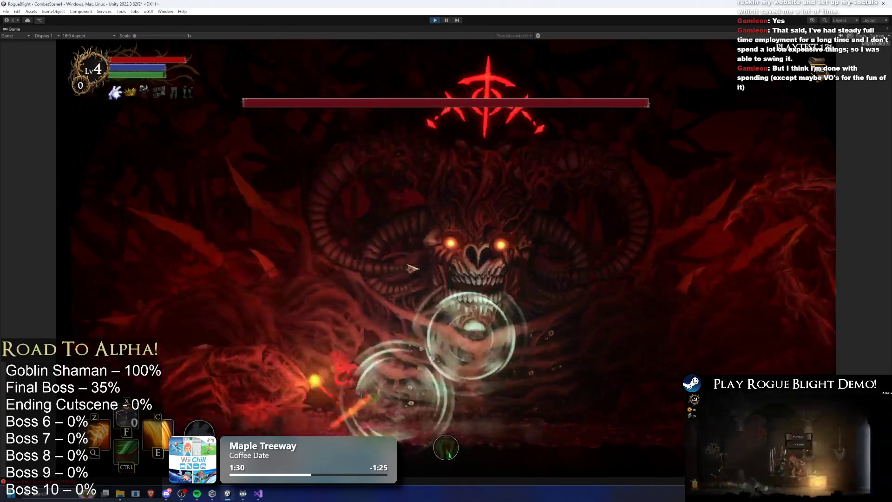
{"action": "key", "text": "Right"}
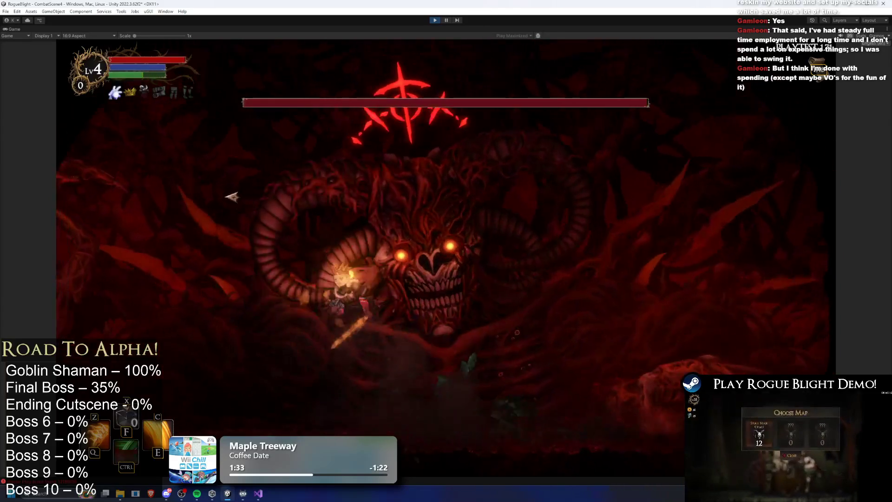
{"action": "key", "text": "Right"}
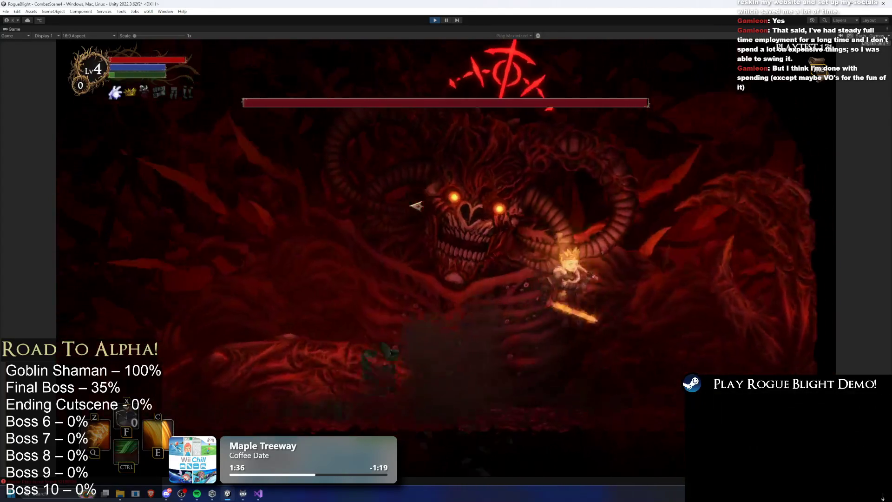
{"action": "key", "text": "Left"}
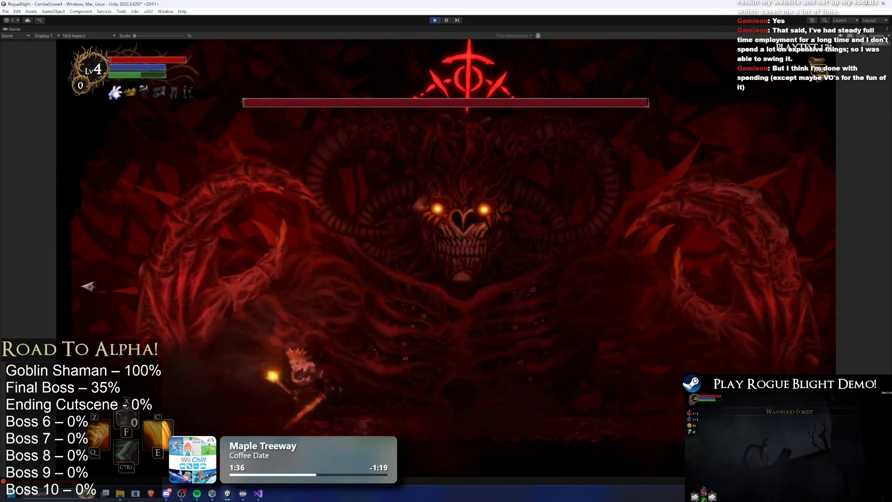
{"action": "key", "text": "Right"}
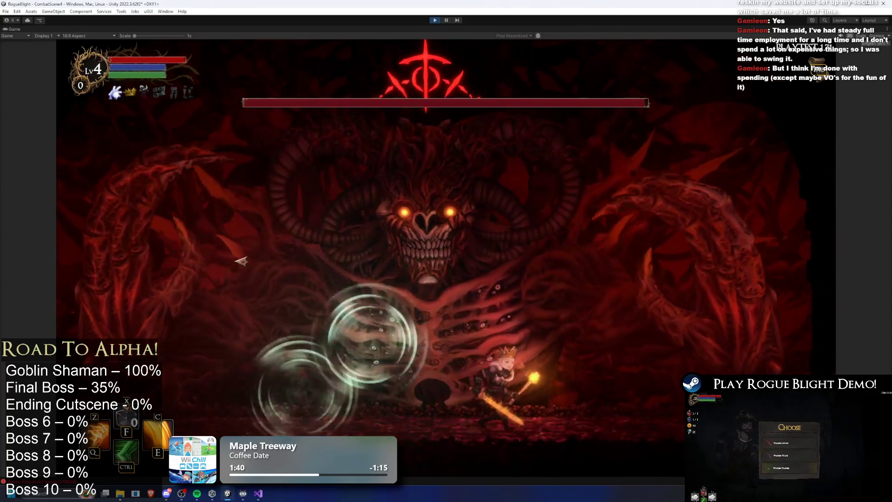
{"action": "key", "text": "space"}
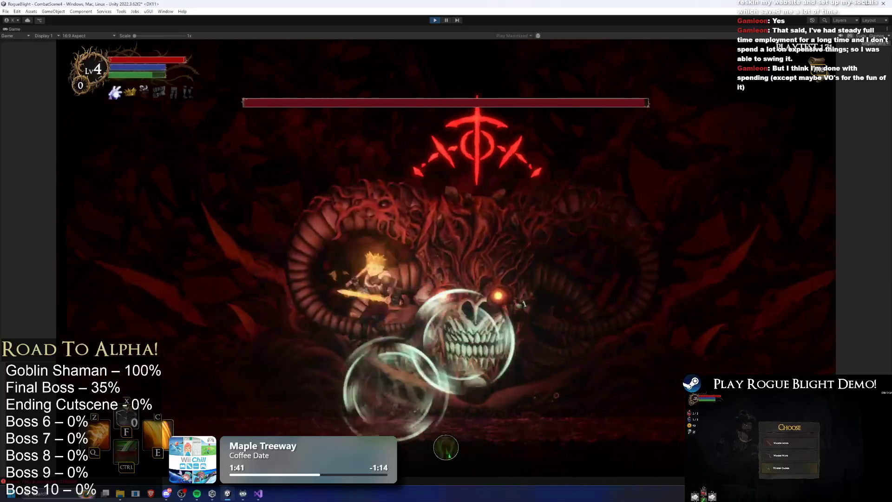
{"action": "key", "text": "ctrl"}
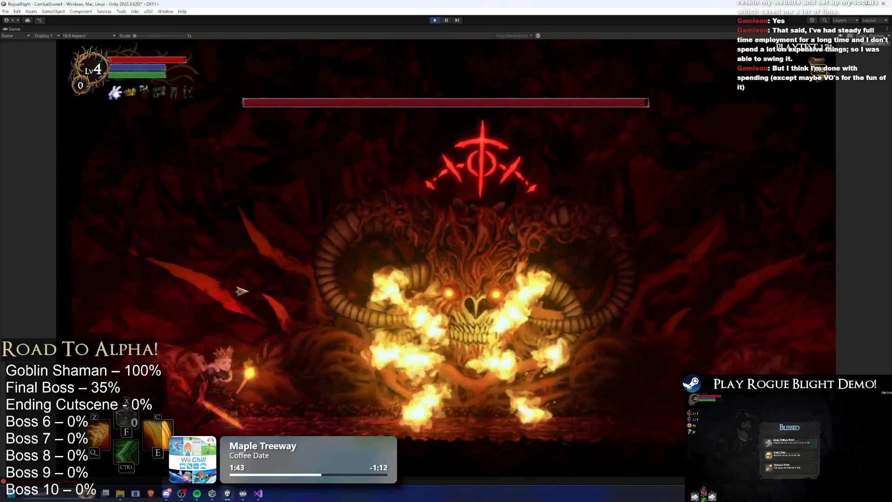
Dodge wind bubbles beneath the boss, then stop the playtest with Ctrl+P.
{"action": "key", "text": "Right"}
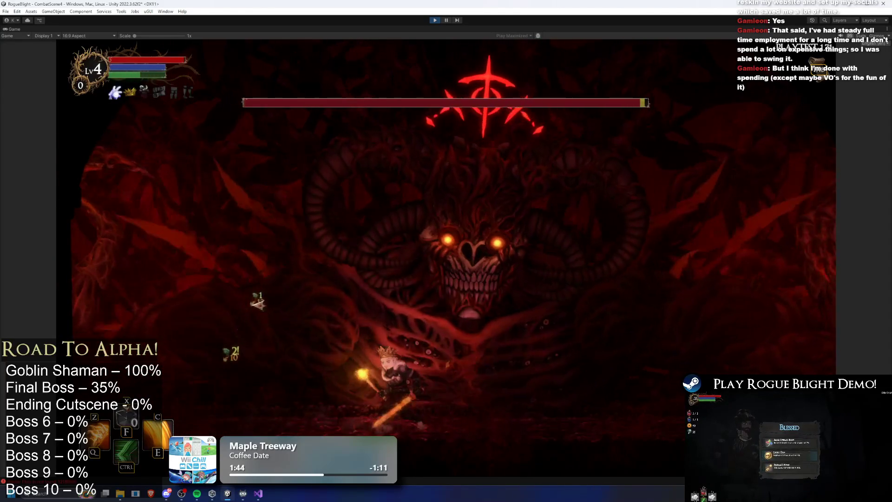
{"action": "key", "text": "Left"}
{"action": "key", "text": "space"}
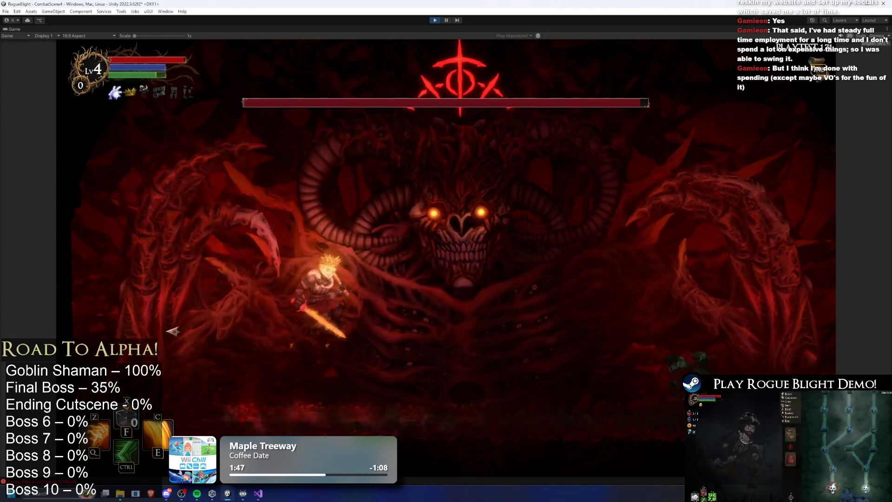
{"action": "key", "text": "Right"}
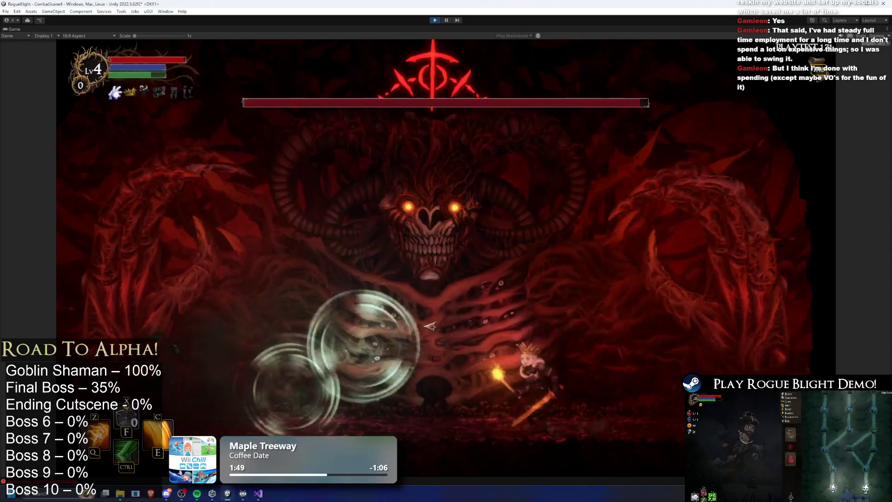
{"action": "key", "text": "Left"}
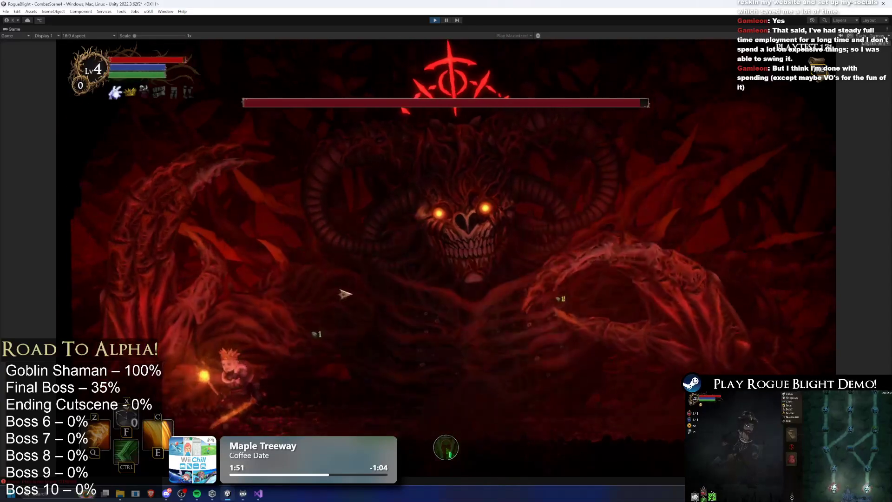
{"action": "key", "text": "Right"}
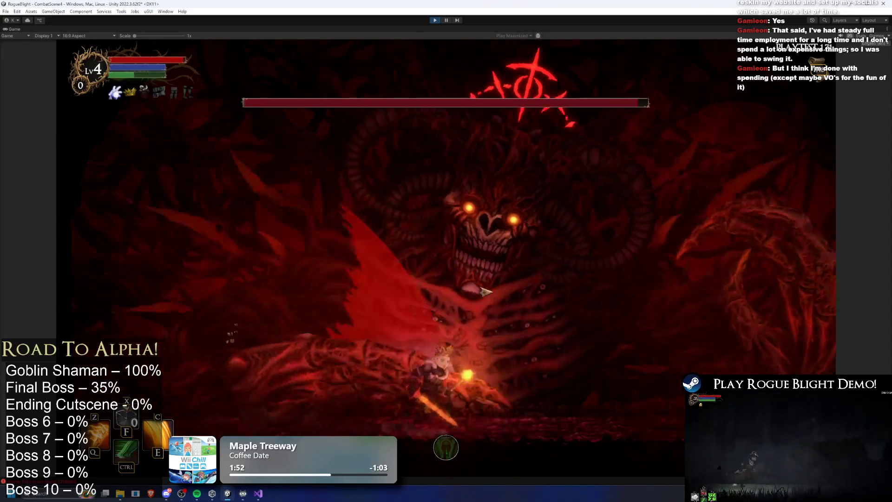
{"action": "key", "text": "ctrl+p"}
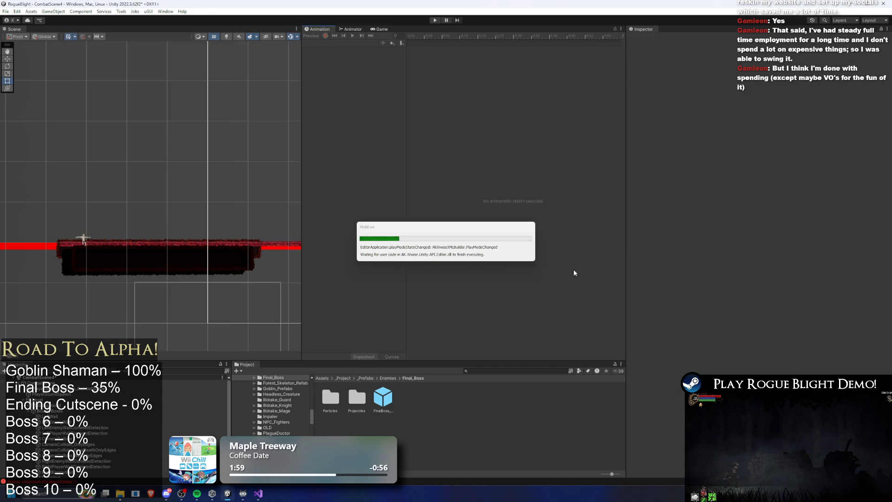
Open the FinalBoss prefab and load its SR_left_hand_wind_finalboss clip in the Animation window.
{"action": "left_click", "coordinate": [389, 394]}
{"action": "double_click", "coordinate": [390, 394]}
{"action": "left_click", "coordinate": [353, 43]}
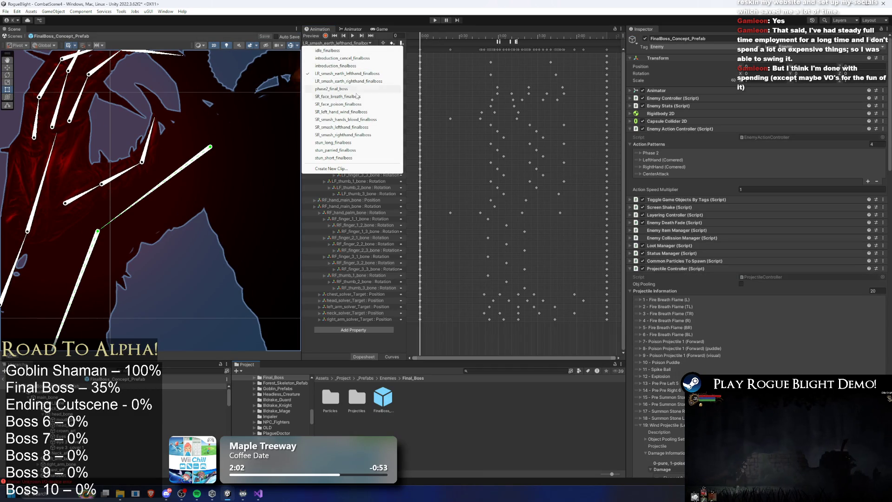
{"action": "left_click", "coordinate": [356, 112]}
Check the SpawnProjectile event across frames 71–79, save the prefab, and press Play.
{"action": "left_click", "coordinate": [527, 37]}
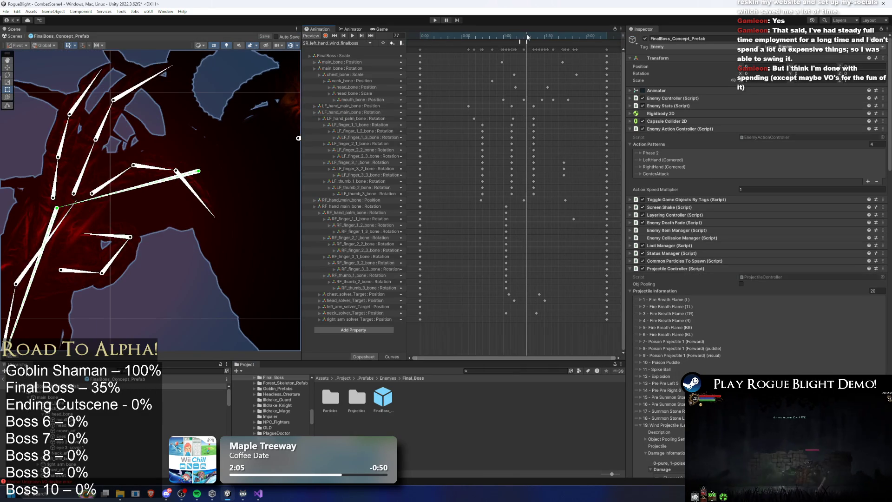
{"action": "left_click", "coordinate": [527, 42]}
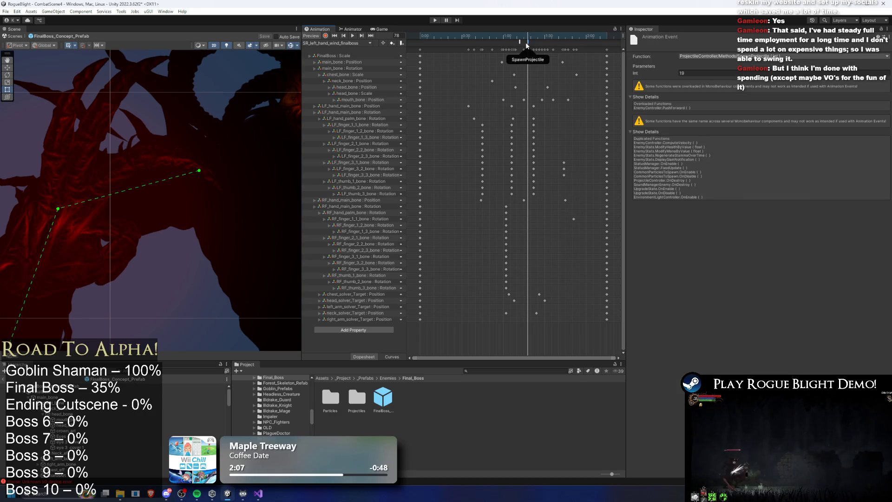
{"action": "left_click", "coordinate": [529, 38]}
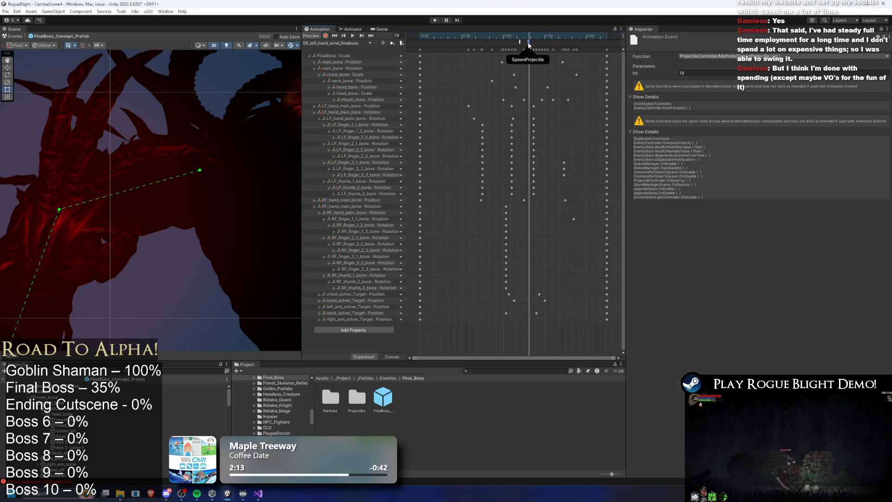
{"action": "key", "text": "comma"}
{"action": "key", "text": "comma"}
{"action": "key", "text": "comma"}
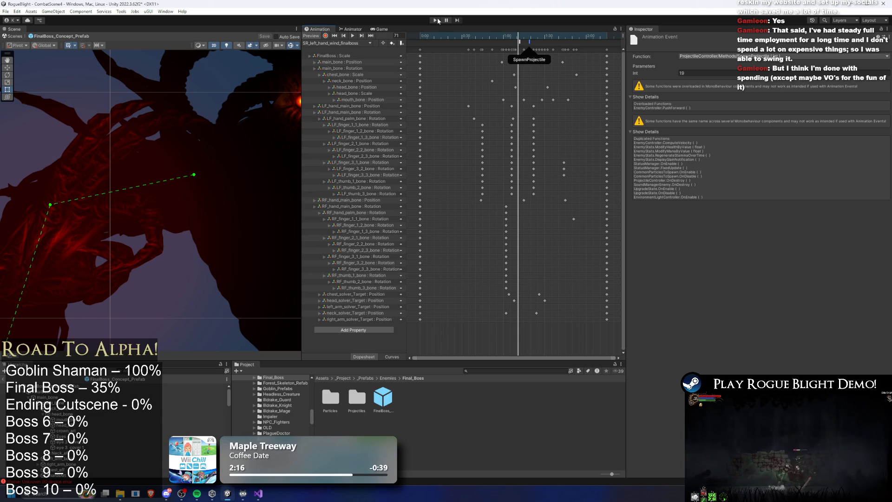
{"action": "key", "text": "ctrl+s"}
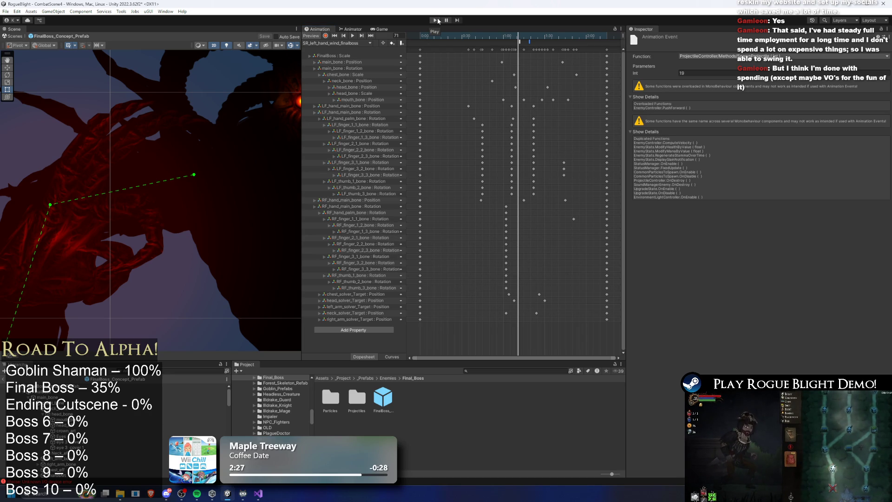
{"action": "left_click", "coordinate": [438, 20]}
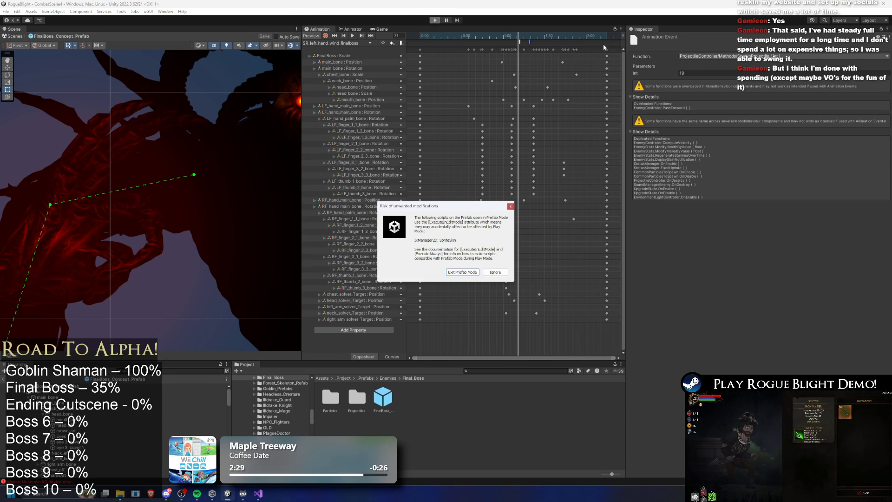
Ignore the prefab-mode warning and walk the hero into the Blight Core boss arena.
{"action": "key", "text": "Return"}
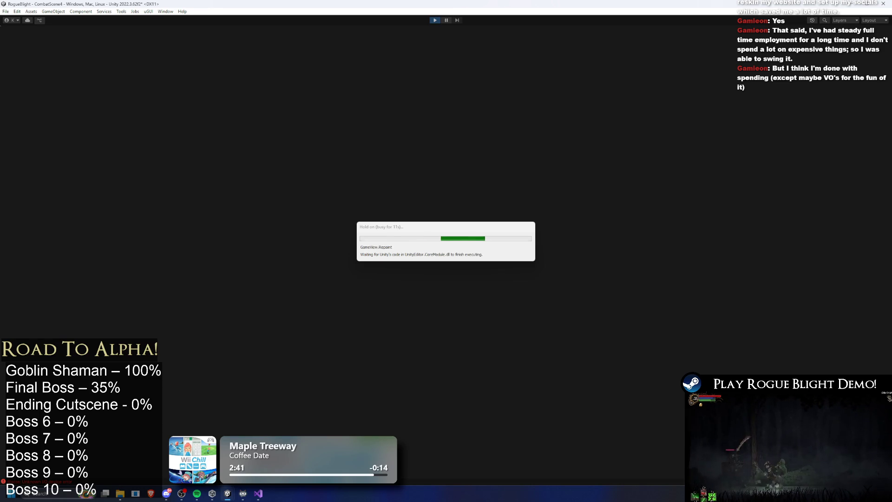
{"action": "key", "text": "d"}
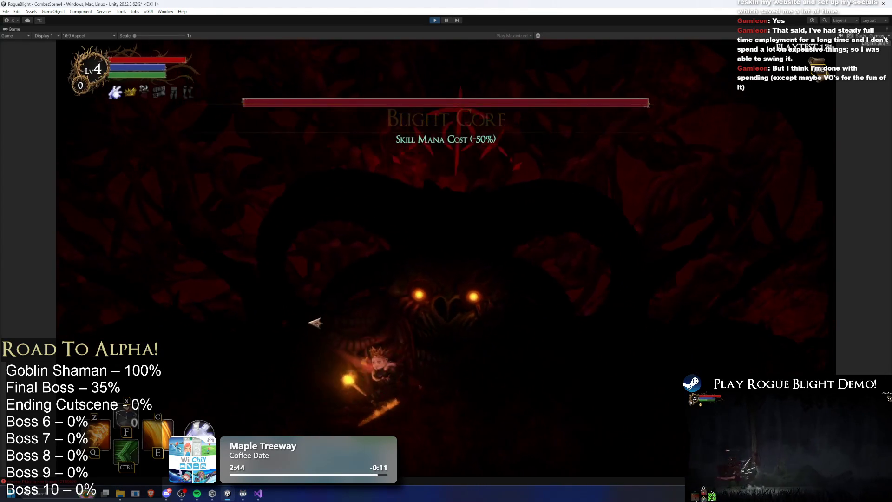
Open the fight with a flaming dash and projectile fire while advancing right toward the boss.
{"action": "key", "text": "c"}
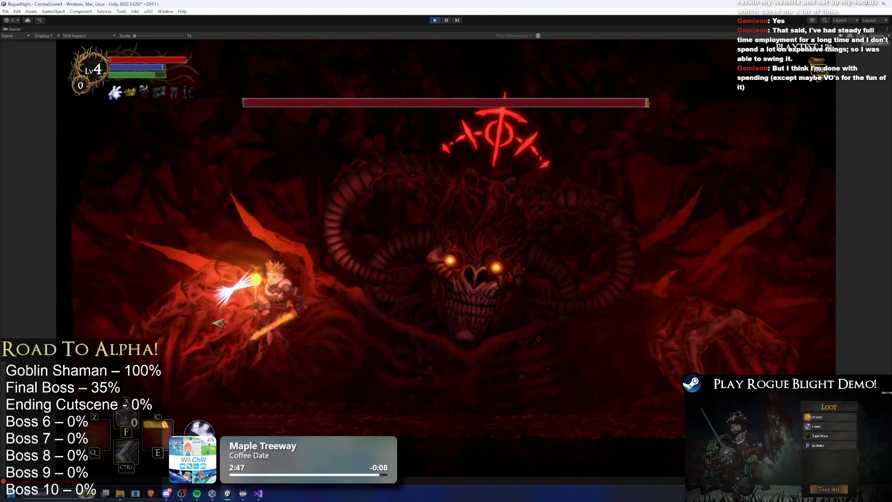
{"action": "left_click", "coordinate": [185, 330]}
{"action": "key", "text": "d"}
{"action": "left_click", "coordinate": [183, 328]}
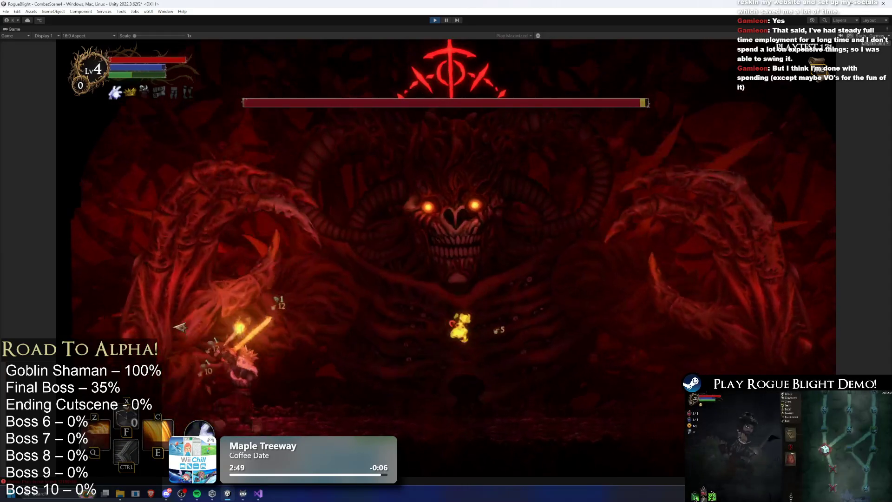
{"action": "key", "text": "d"}
{"action": "left_click", "coordinate": [192, 320]}
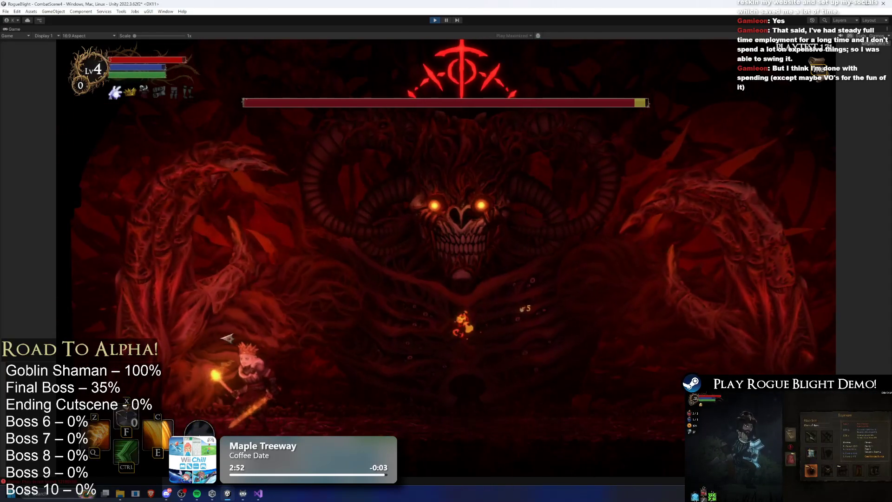
{"action": "key", "text": "d"}
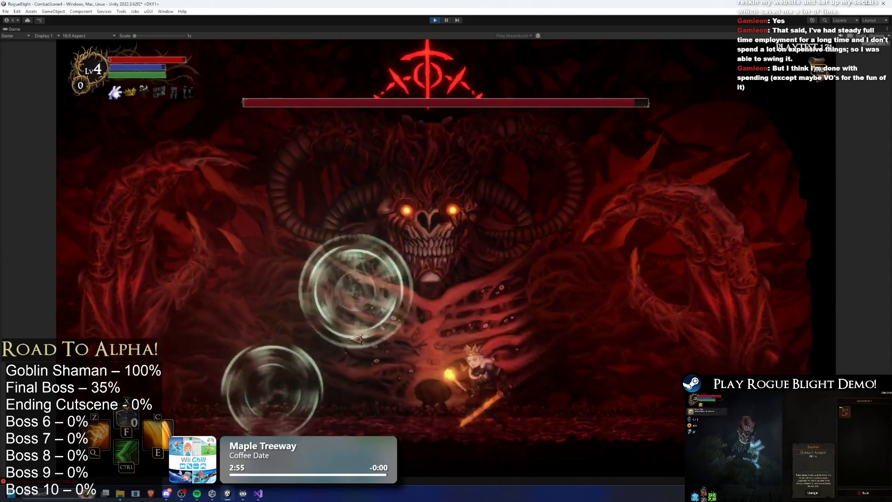
Weave under the bubbles, swinging near the boss and dashing to the upper left.
{"action": "key", "text": "a"}
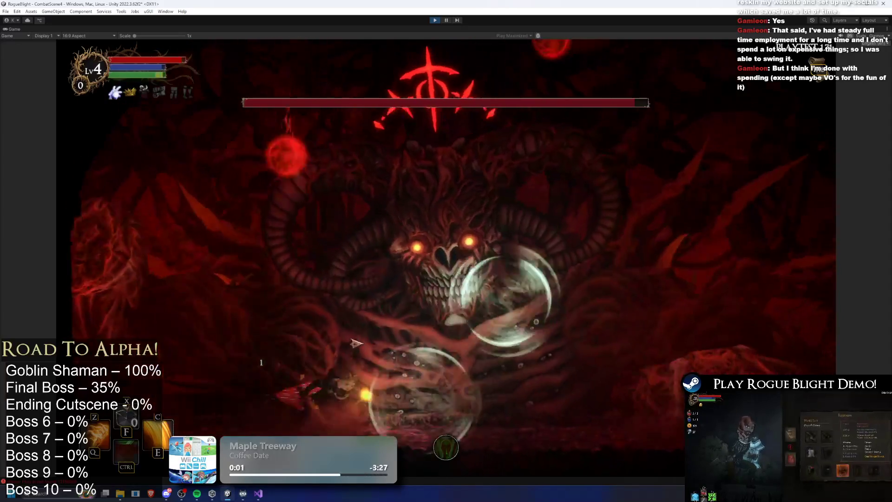
{"action": "key", "text": "d"}
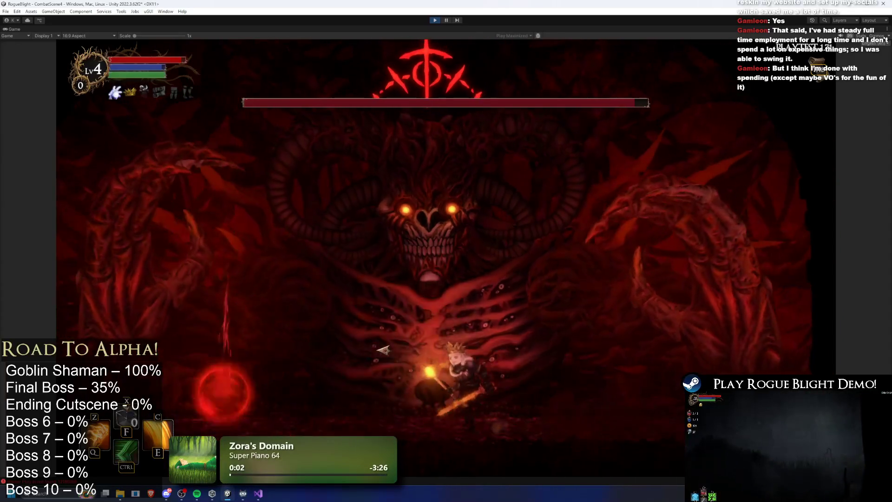
{"action": "key", "text": "a"}
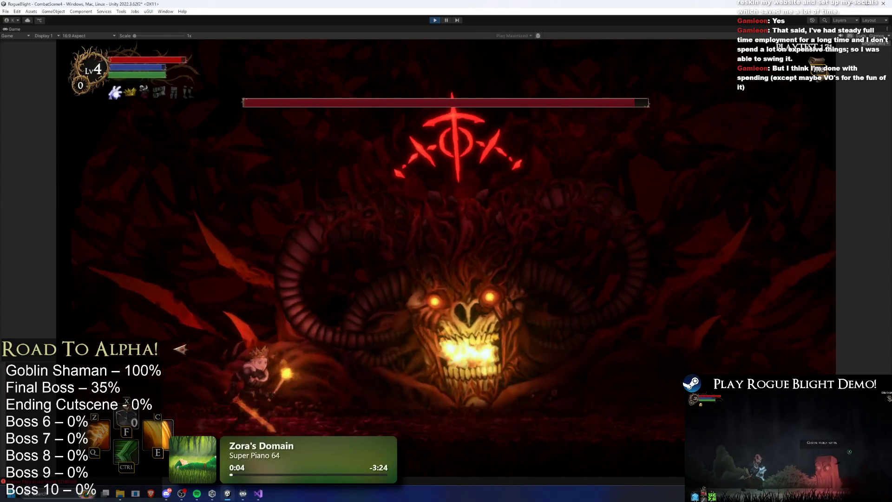
{"action": "key", "text": "ctrl"}
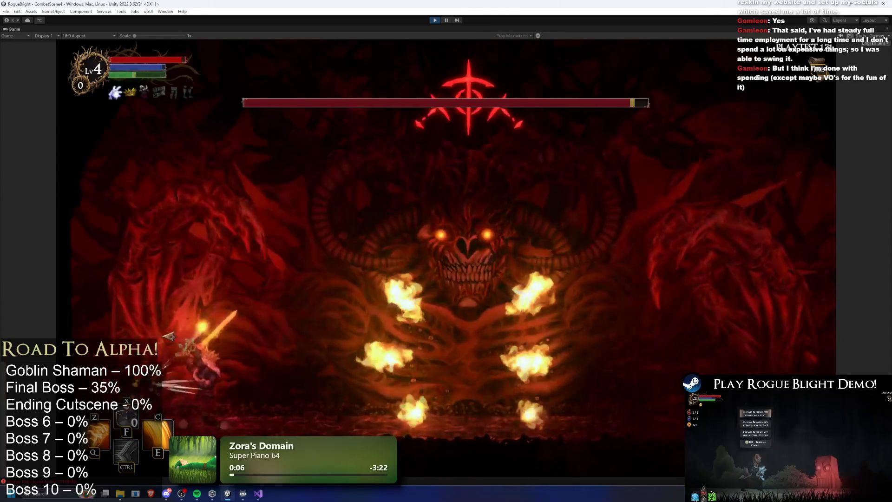
{"action": "key", "text": "d"}
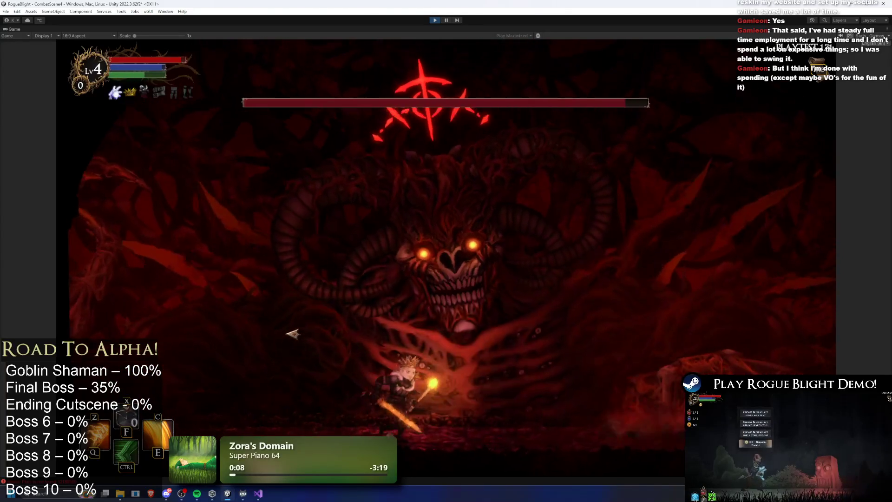
{"action": "key", "text": "d"}
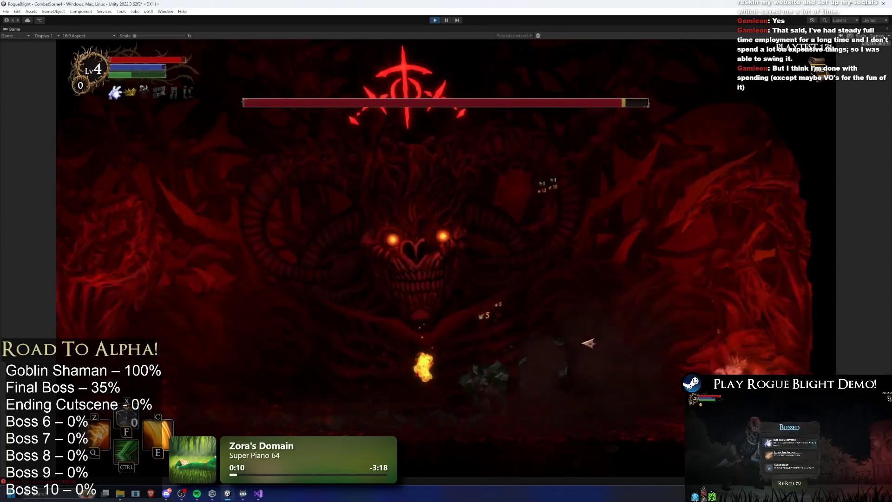
{"action": "key", "text": "a"}
{"action": "key", "text": "ctrl"}
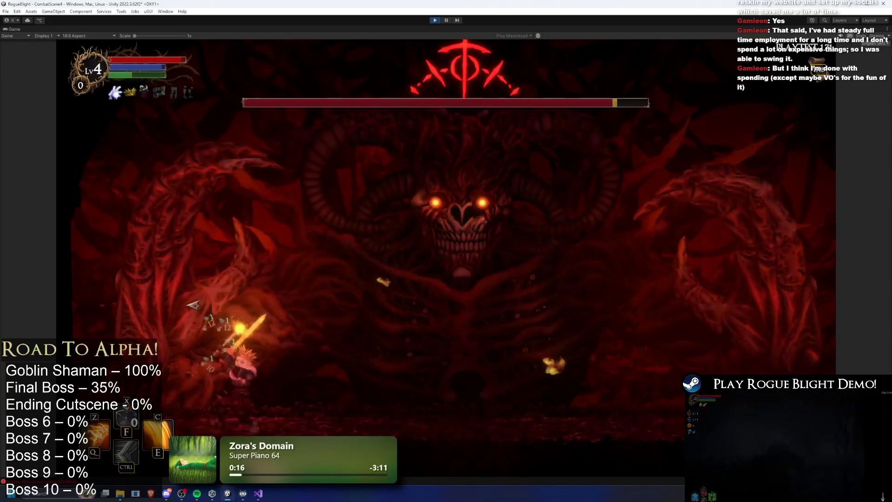
Drop in to attack, dodge the green projectiles, and leap to strike the boss's face.
{"action": "key", "text": "d"}
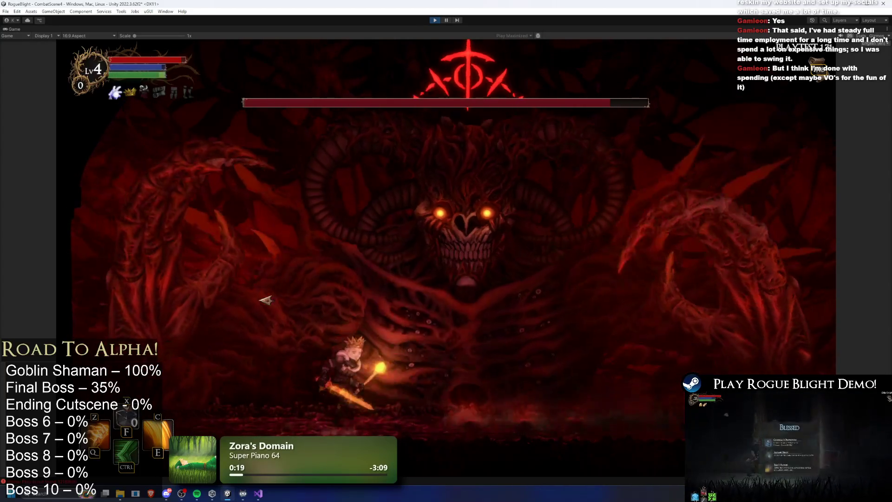
{"action": "key", "text": "d"}
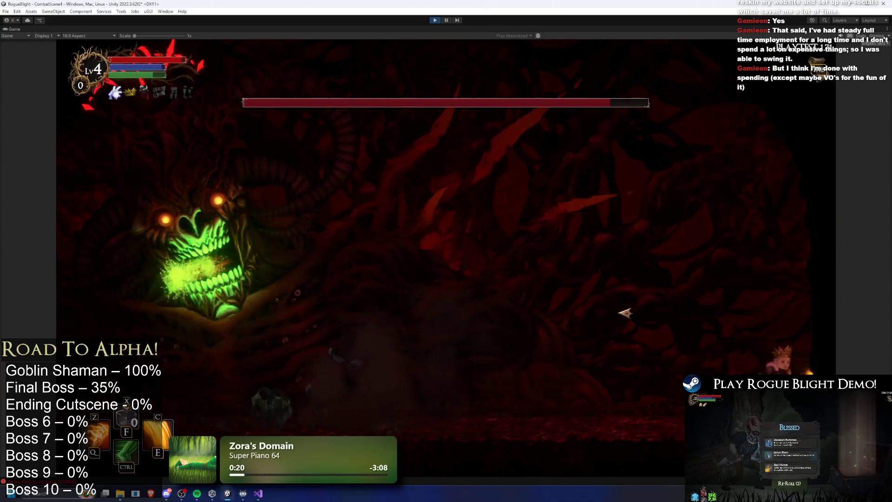
{"action": "key", "text": "a"}
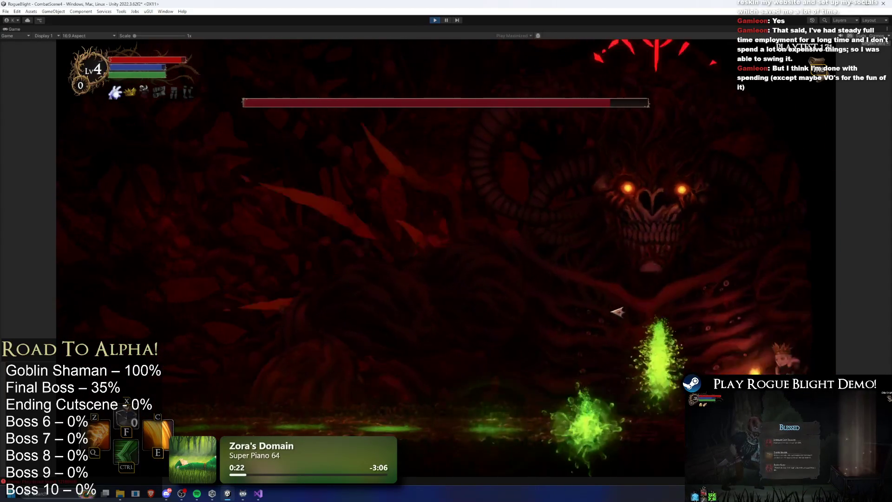
{"action": "key", "text": "d"}
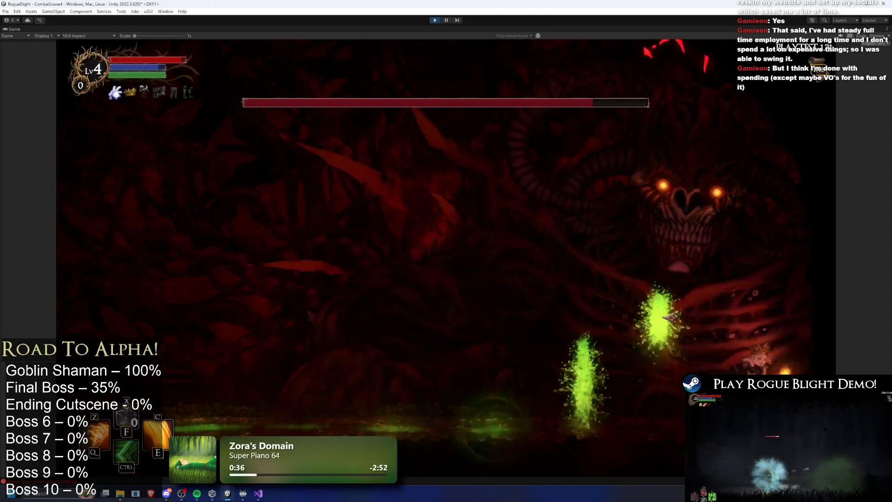
{"action": "key", "text": "ctrl"}
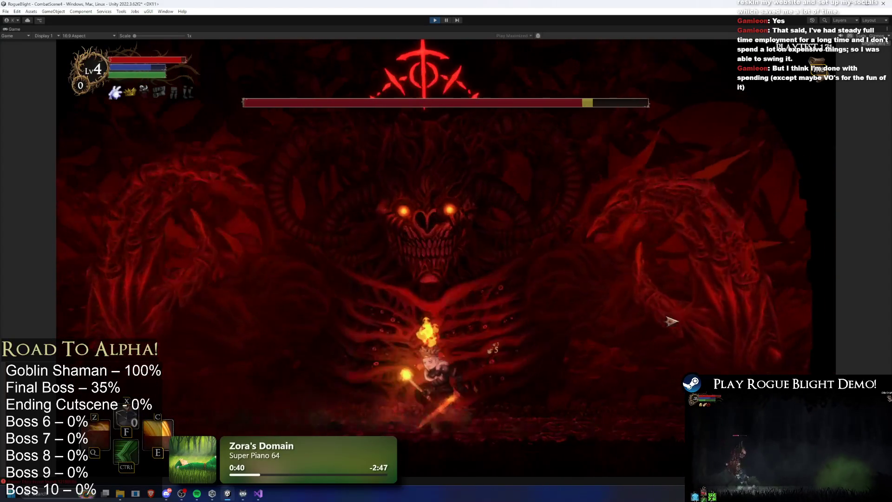
{"action": "key", "text": "a"}
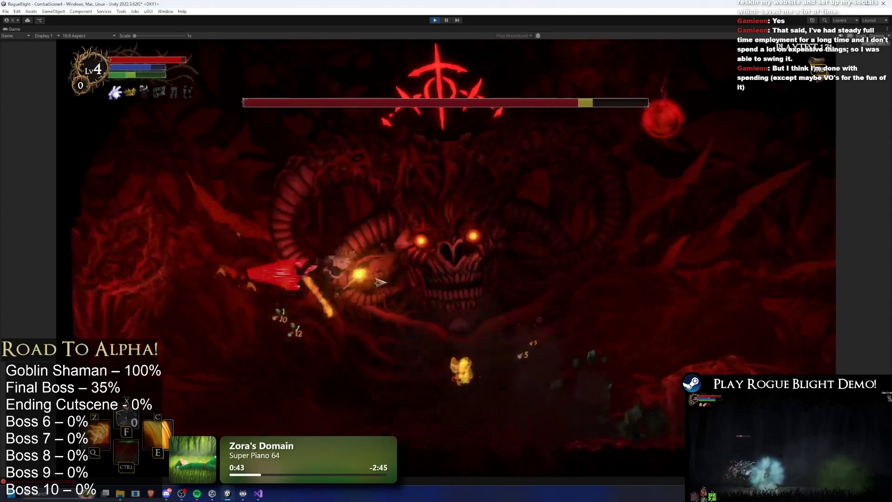
{"action": "key", "text": "ctrl"}
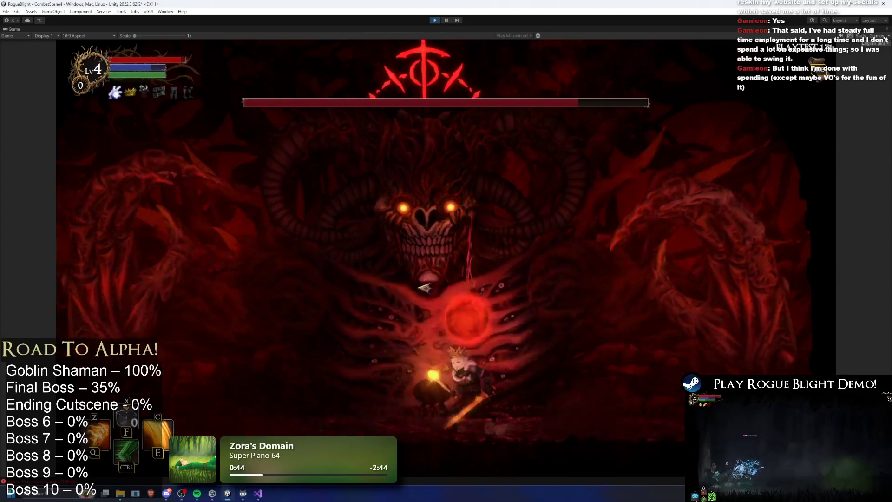
{"action": "key", "text": "a"}
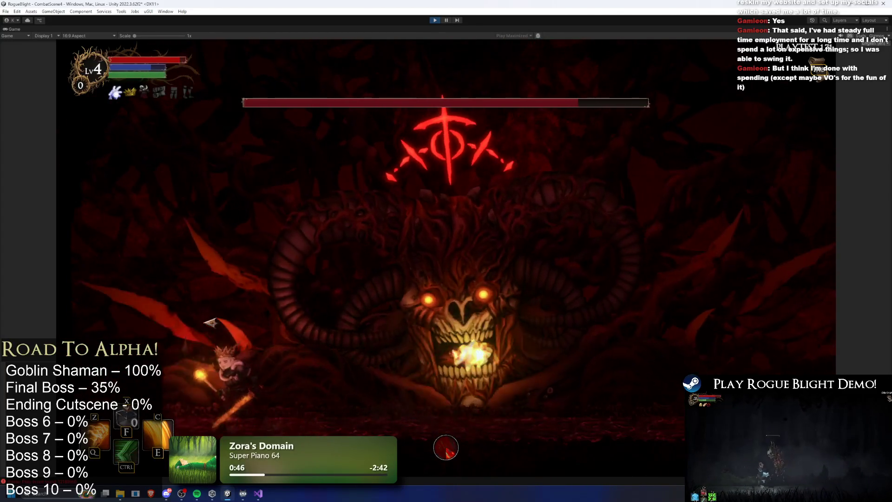
Hit the boss with a fire skill, dodge the green spores, then stop the playtest.
{"action": "key", "text": "z"}
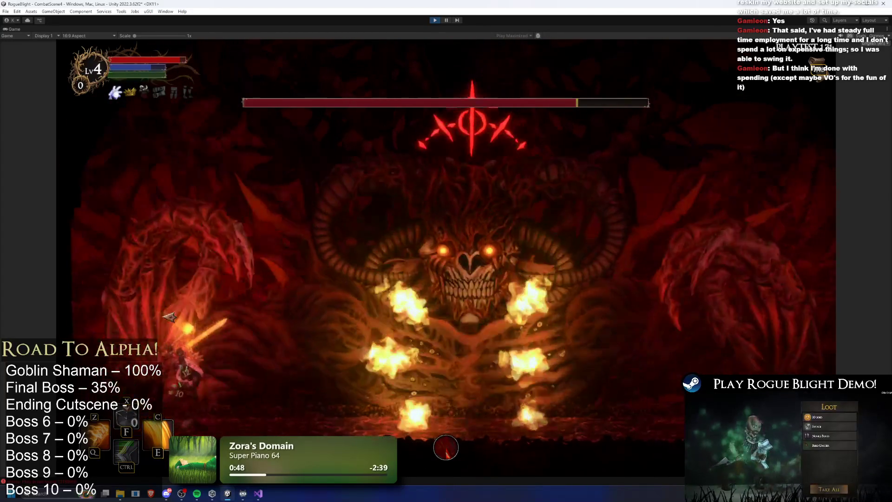
{"action": "key", "text": "d"}
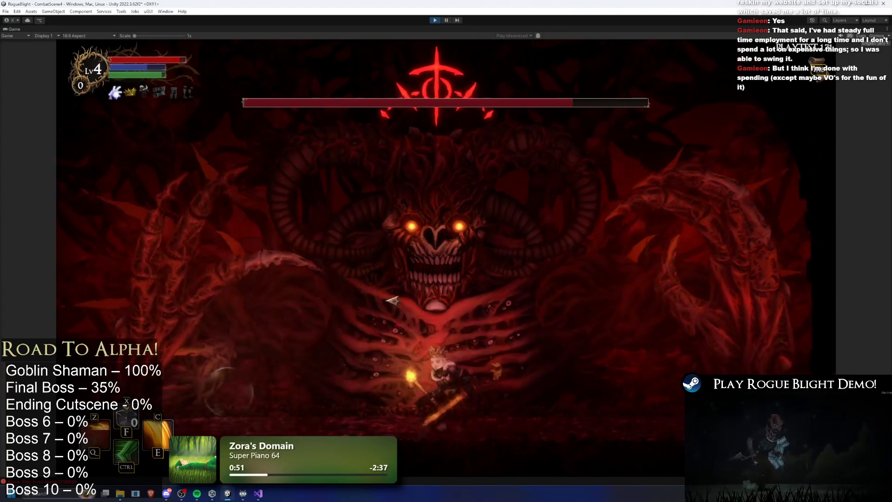
{"action": "key", "text": "d"}
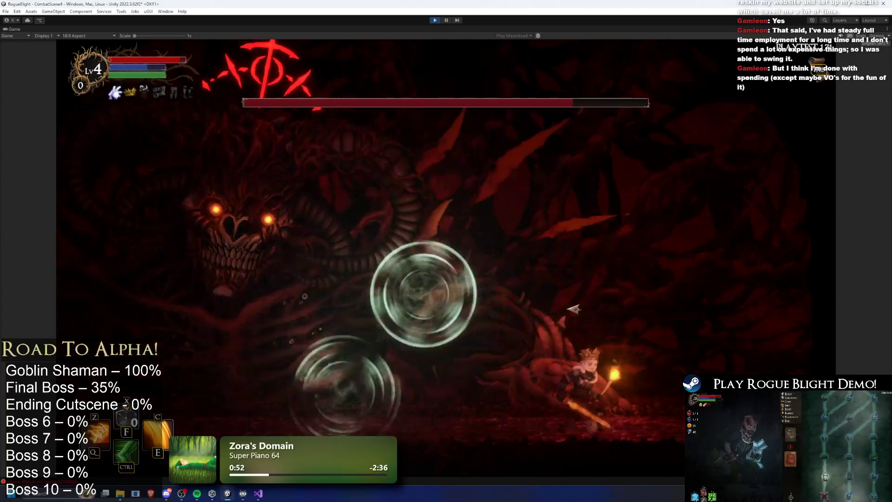
{"action": "key", "text": "a"}
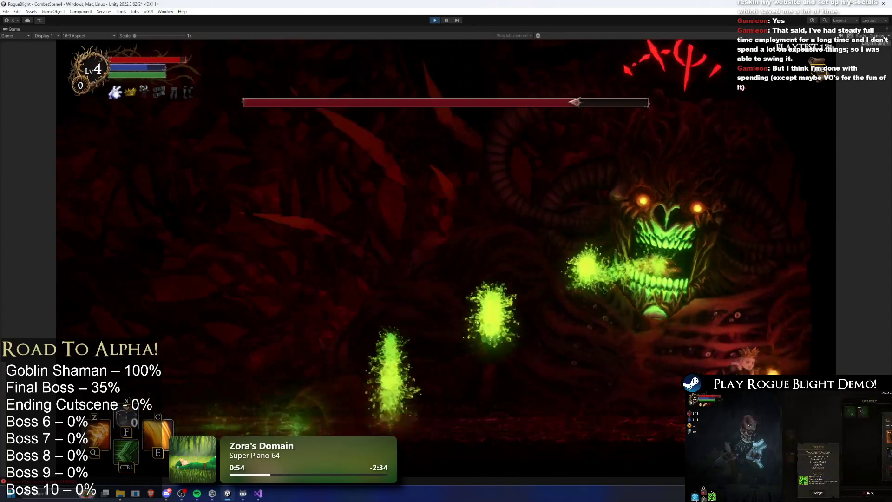
{"action": "left_click", "coordinate": [435, 20]}
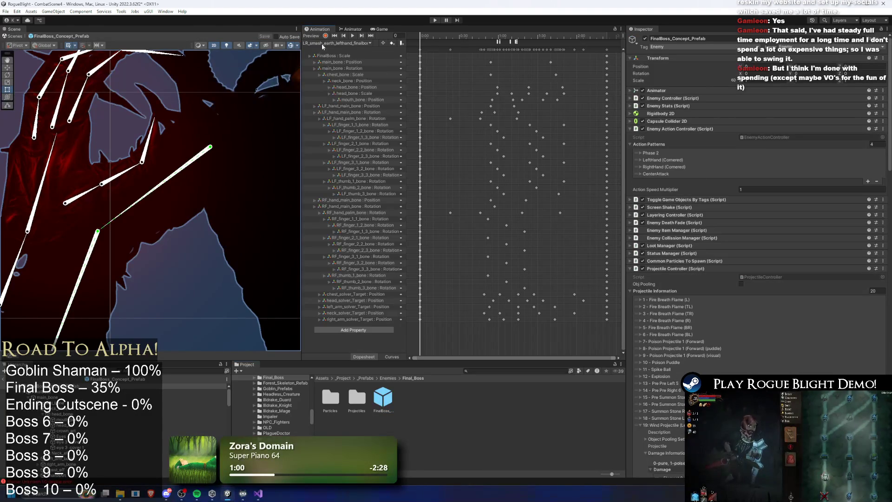
Switch to SR_left_hand_wind_finalboss and scrub its preview from frame 70 to frame 104.
{"action": "left_click", "coordinate": [322, 43]}
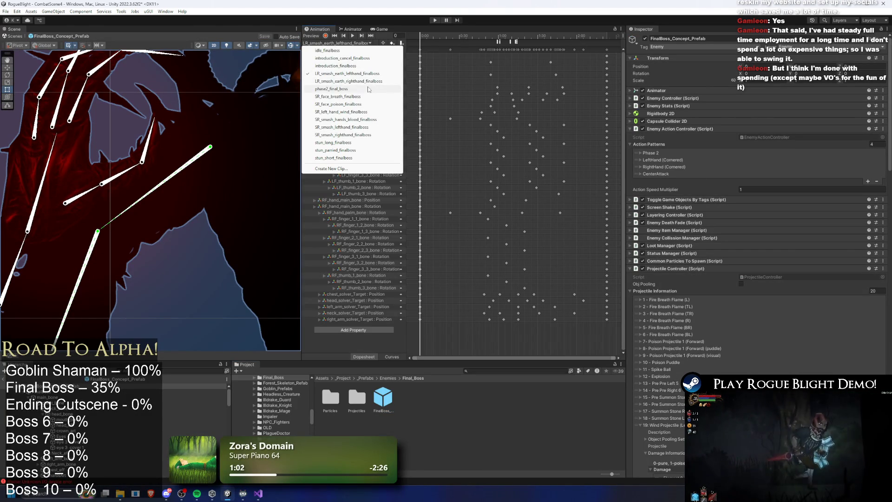
{"action": "left_click", "coordinate": [367, 111]}
{"action": "left_click_drag", "start_coordinate": [428, 38], "coordinate": [538, 35]}
{"action": "left_click", "coordinate": [369, 43]}
{"action": "left_click", "coordinate": [344, 55]}
{"action": "scroll", "coordinate": [172, 175], "scroll_direction": "down", "scroll_amount": 2}
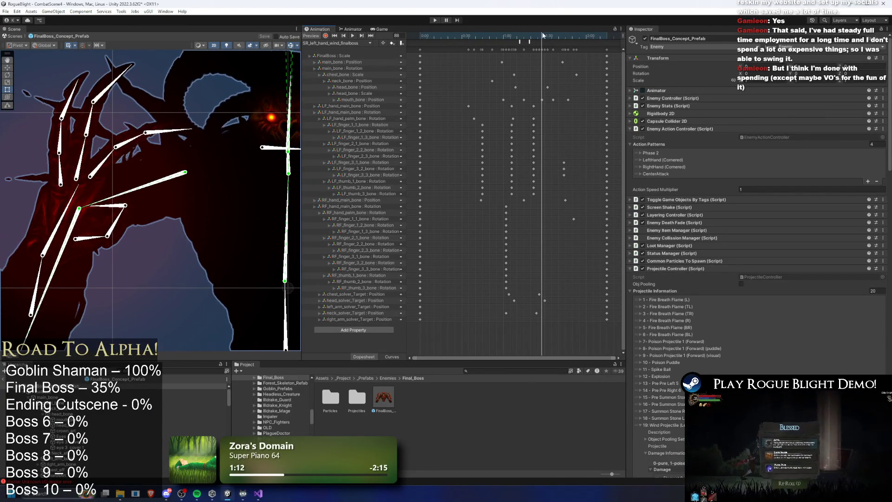
{"action": "left_click", "coordinate": [563, 36]}
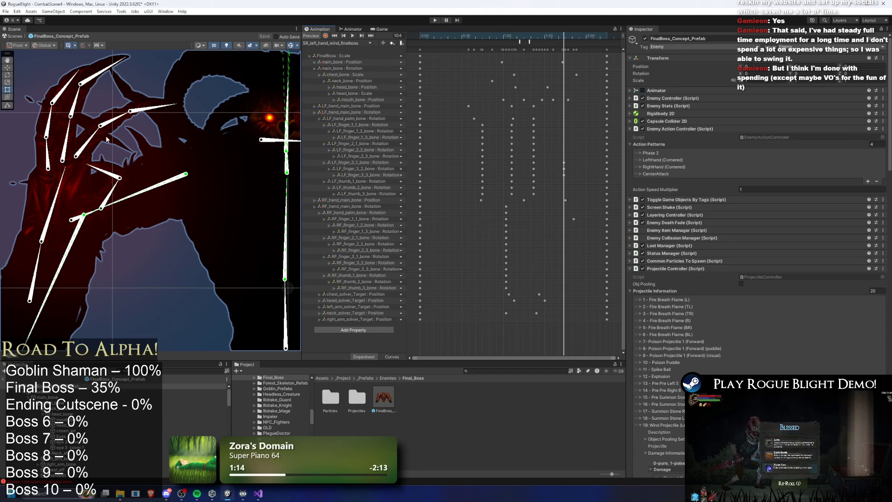
Select a left-hand finger bone and preview the clip between frames 55 and 104.
{"action": "left_click", "coordinate": [88, 132]}
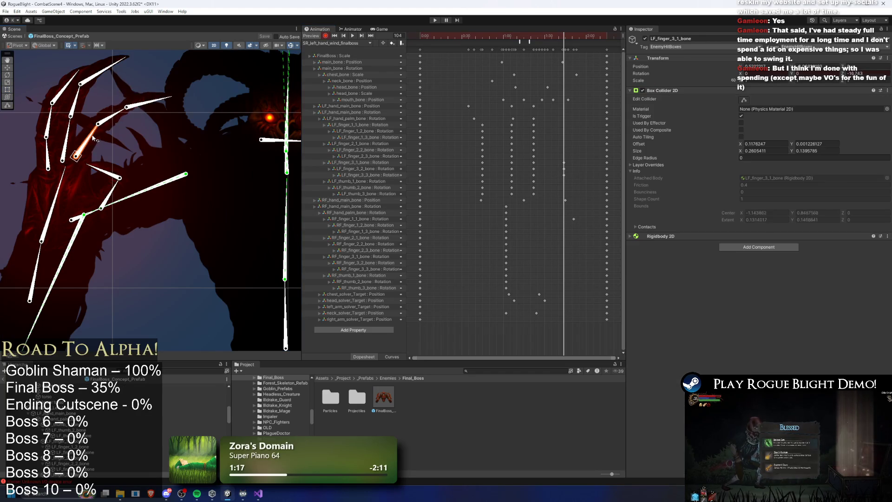
{"action": "left_click", "coordinate": [497, 36]}
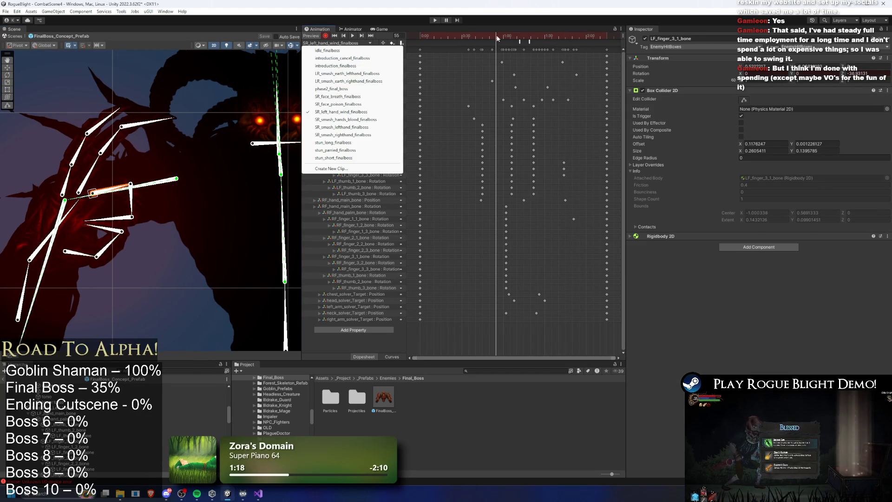
{"action": "left_click", "coordinate": [352, 36]}
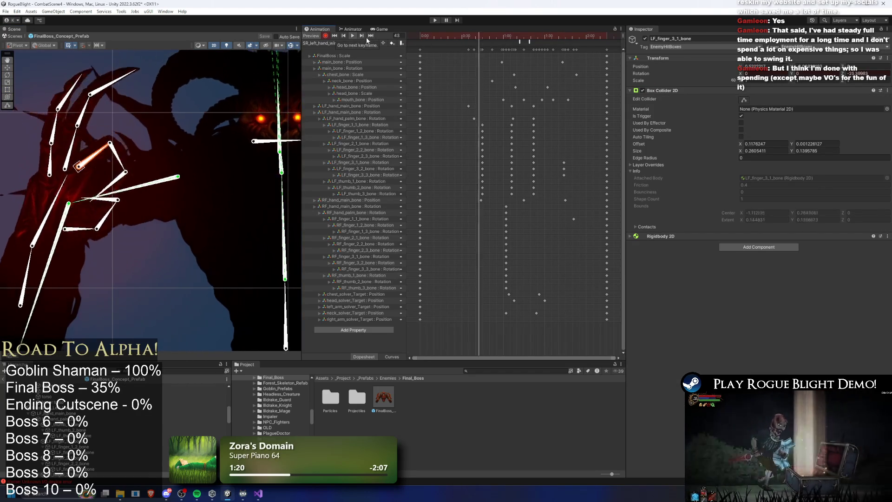
{"action": "left_click", "coordinate": [561, 37]}
{"action": "left_click_drag", "start_coordinate": [562, 41], "coordinate": [564, 41]}
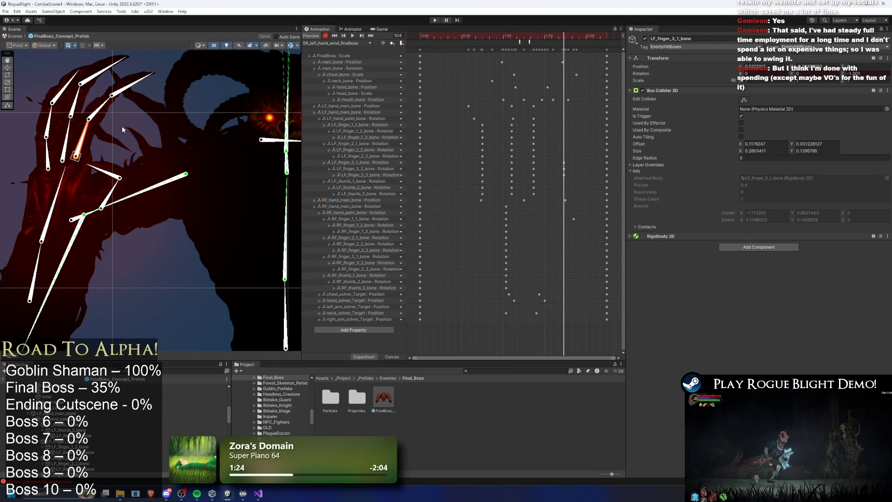
Re-pose the left-hand finger bones at frame 104 and play the clip to review them.
{"action": "left_click_drag", "start_coordinate": [105, 109], "coordinate": [122, 85]}
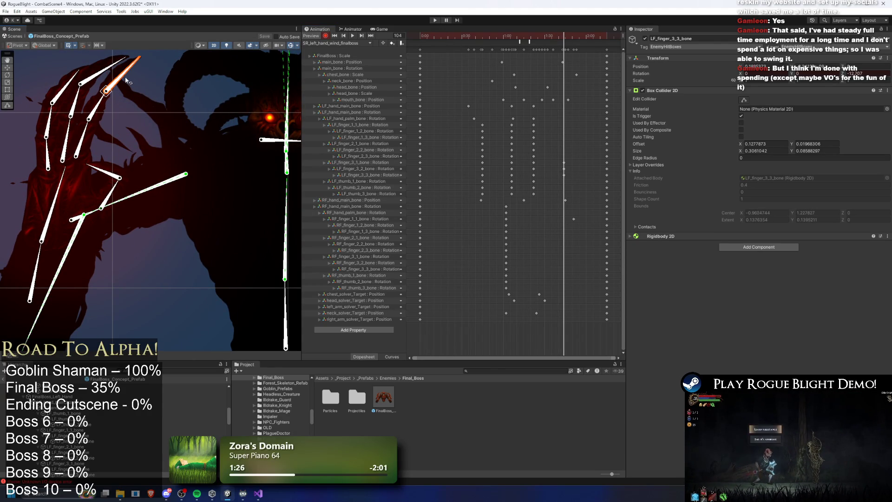
{"action": "left_click_drag", "start_coordinate": [47, 145], "coordinate": [68, 139]}
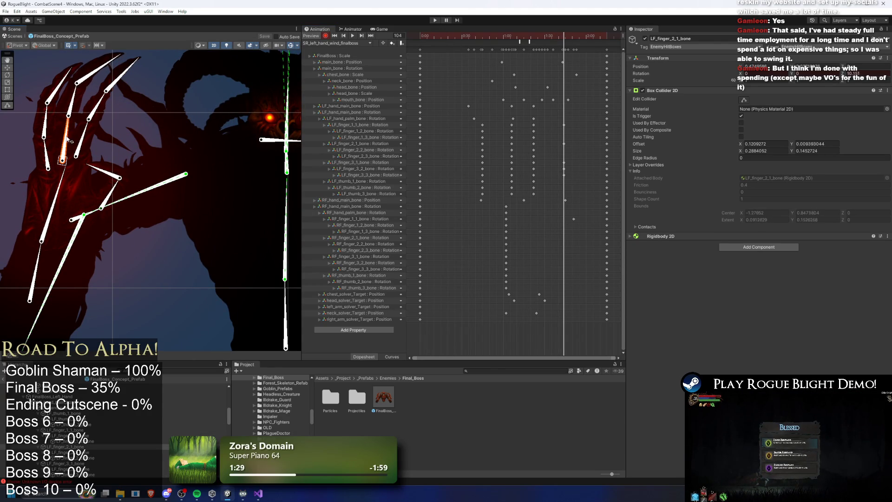
{"action": "left_click_drag", "start_coordinate": [55, 92], "coordinate": [56, 91]}
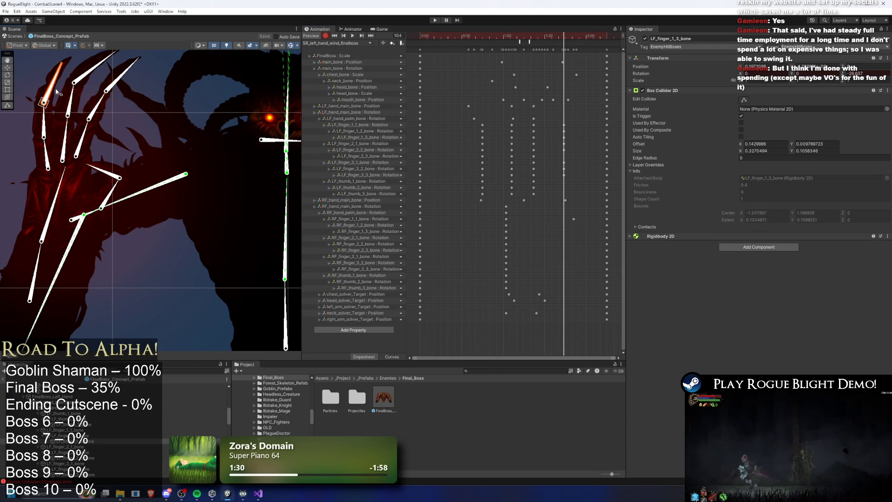
{"action": "left_click_drag", "start_coordinate": [95, 68], "coordinate": [99, 65]}
{"action": "left_click", "coordinate": [352, 36]}
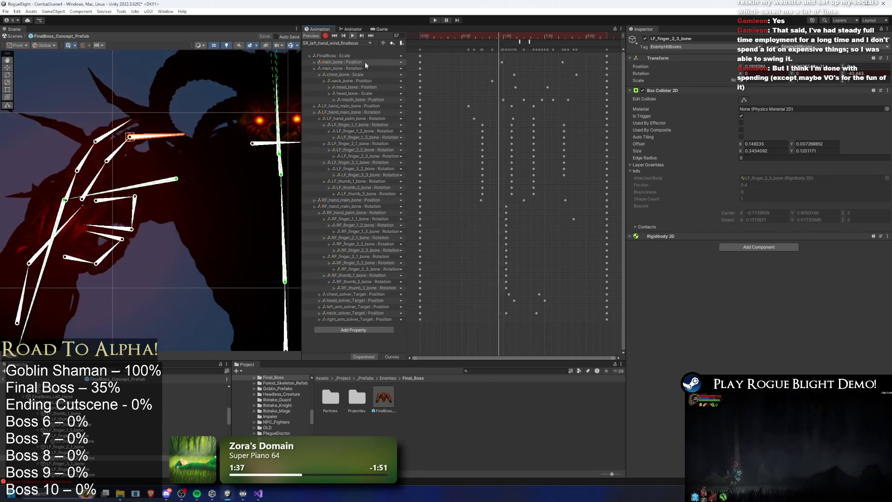
{"action": "left_click_drag", "start_coordinate": [560, 37], "coordinate": [565, 36]}
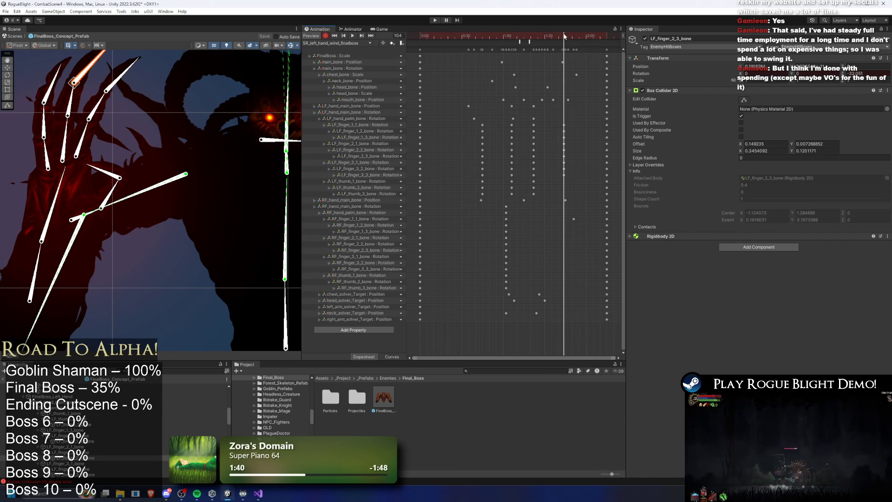
Shift LF_hand_main_bone slightly down and check poses at frames 82, 56 and 104.
{"action": "left_click_drag", "start_coordinate": [34, 291], "coordinate": [34, 315]}
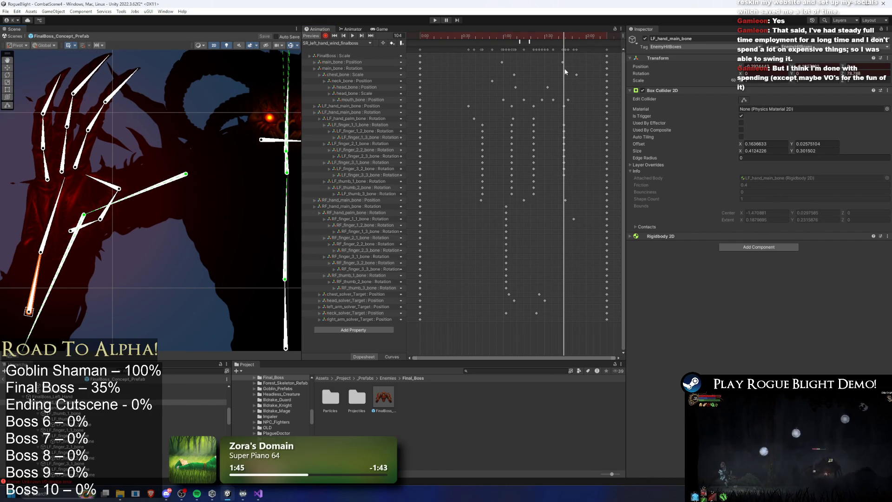
{"action": "left_click_drag", "start_coordinate": [547, 41], "coordinate": [535, 41]}
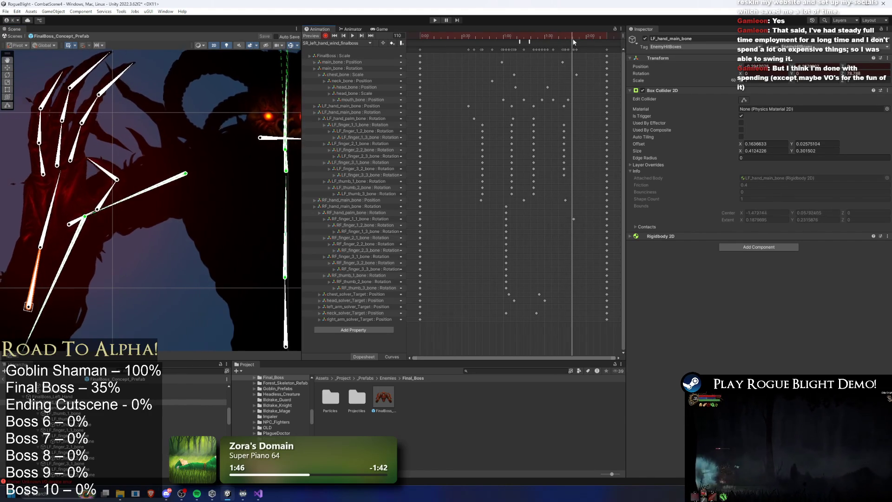
{"action": "left_click", "coordinate": [353, 43]}
{"action": "left_click", "coordinate": [354, 42]}
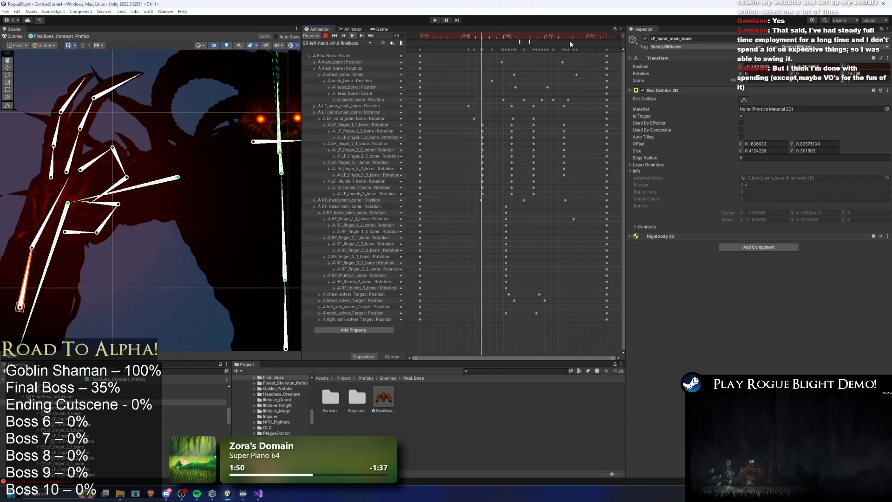
{"action": "left_click_drag", "start_coordinate": [574, 122], "coordinate": [563, 176]}
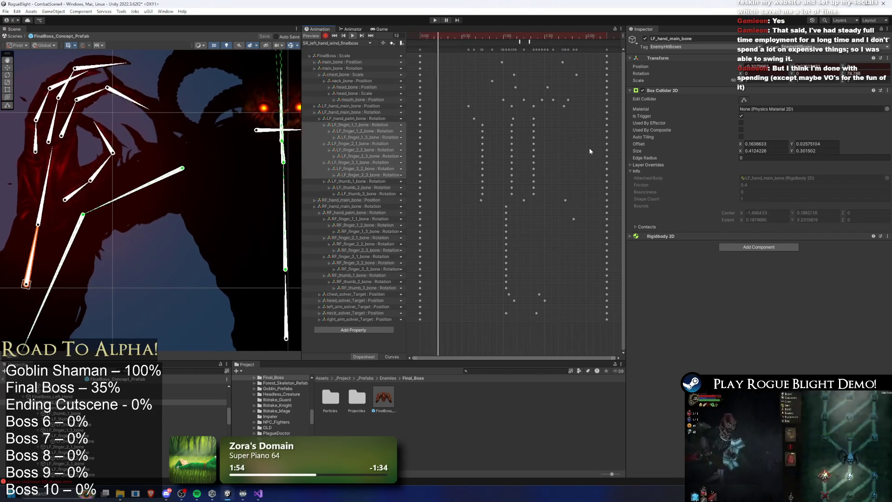
{"action": "left_click", "coordinate": [565, 33]}
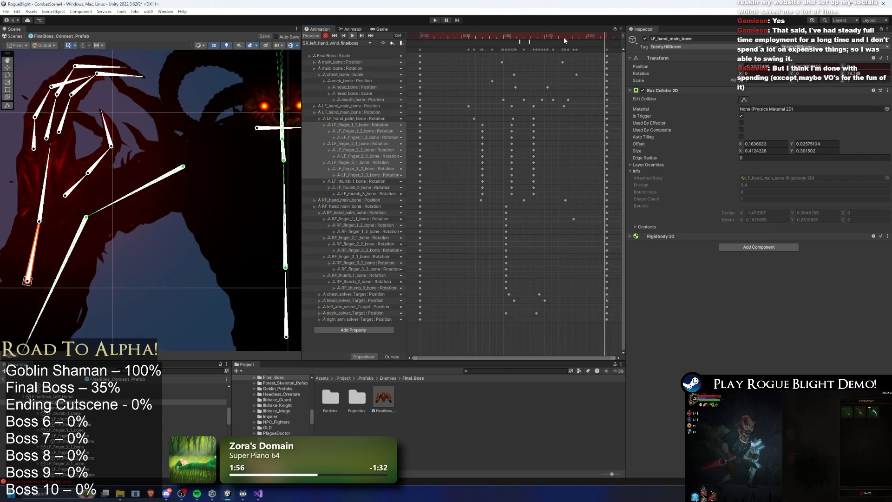
{"action": "left_click_drag", "start_coordinate": [566, 35], "coordinate": [563, 34]}
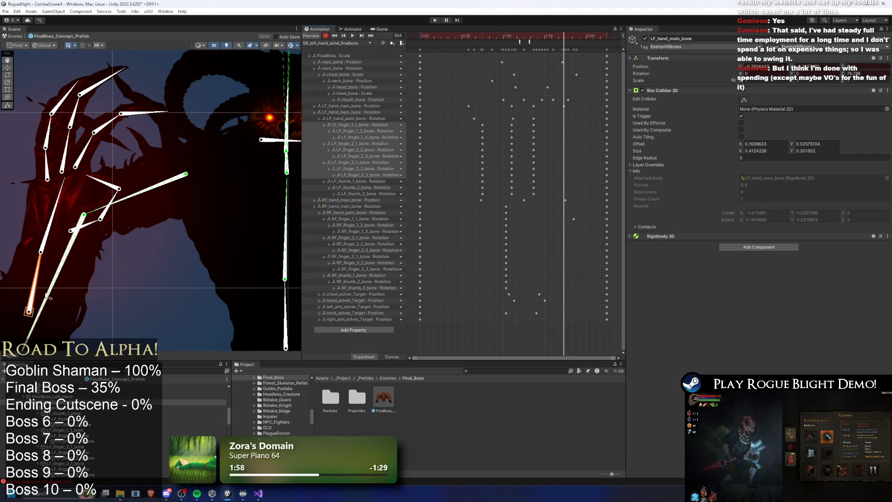
Drag the LF_hand_main_bone position key a few frames later, checking it in playback.
{"action": "key", "text": "space"}
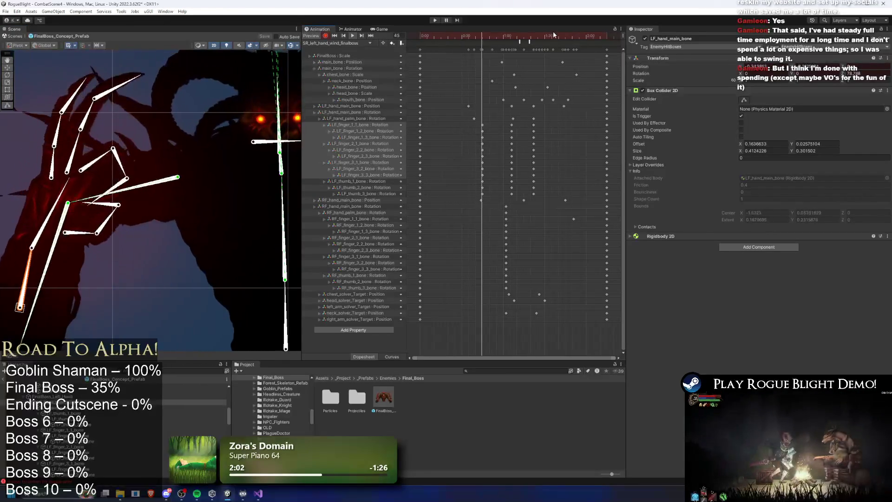
{"action": "left_click", "coordinate": [563, 35]}
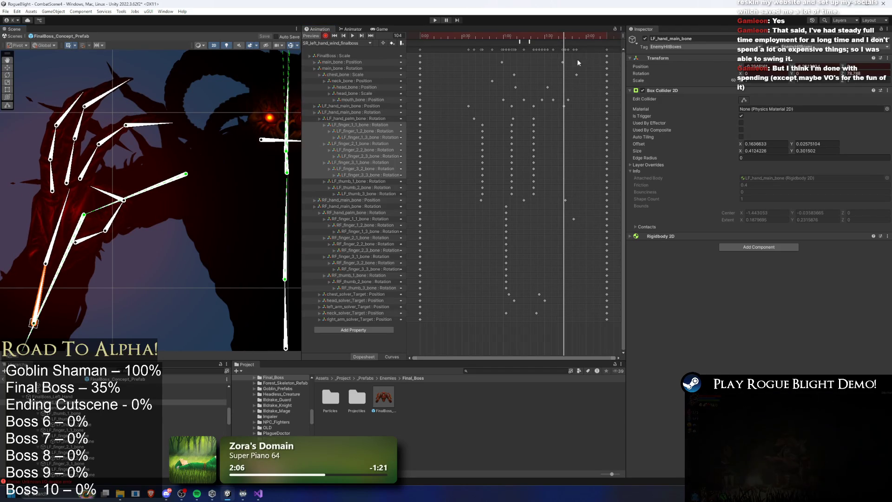
{"action": "key", "text": "space"}
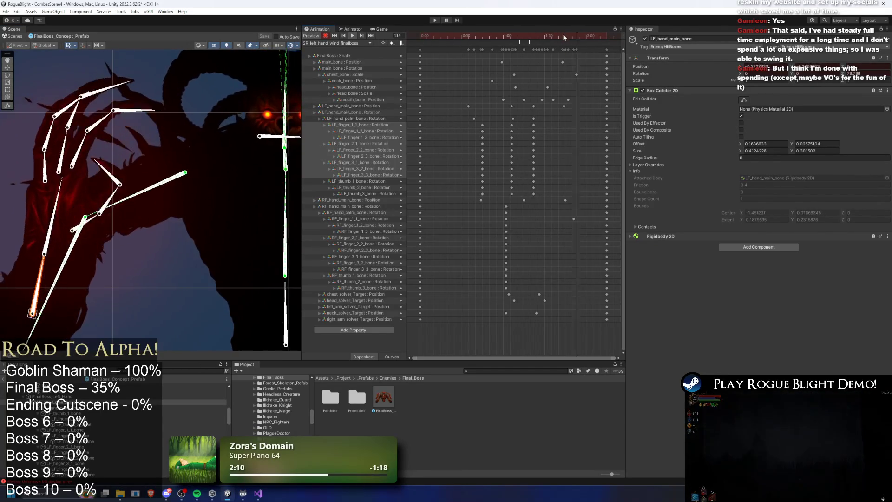
{"action": "left_click", "coordinate": [552, 106]}
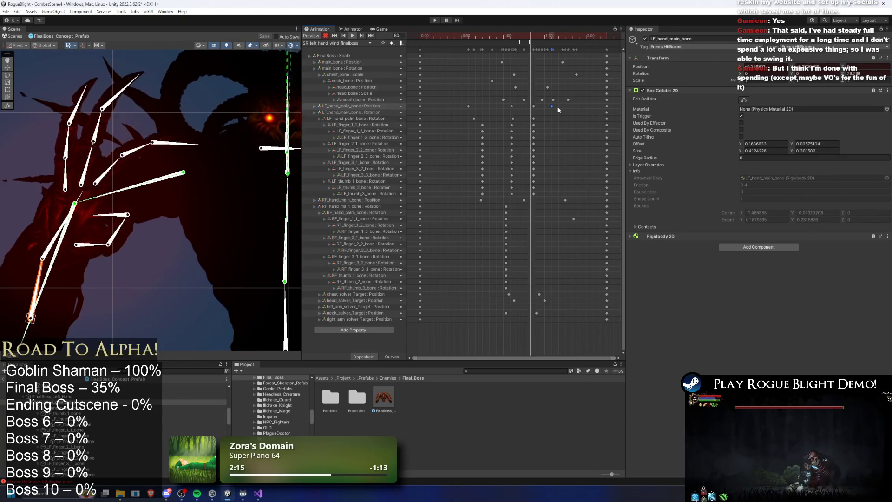
{"action": "left_click_drag", "start_coordinate": [553, 106], "coordinate": [557, 106]}
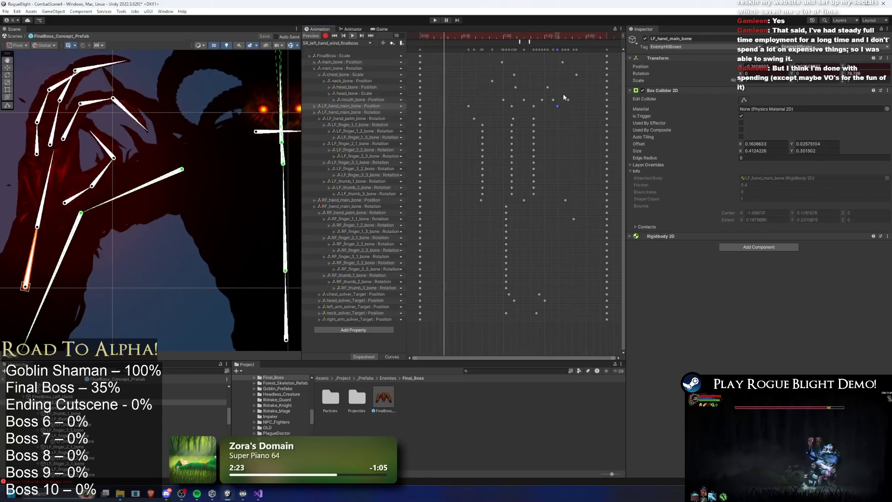
{"action": "scroll", "coordinate": [180, 151], "scroll_direction": "down", "scroll_amount": 3}
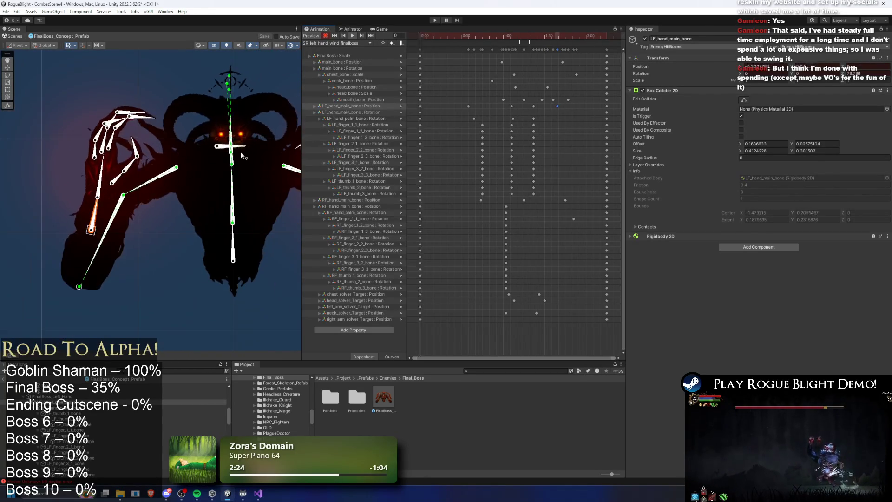
Select all the left-hand wind keyframes and start a new clip in _Animations/_Enemy/FinalBoss.
{"action": "key", "text": "ctrl+a"}
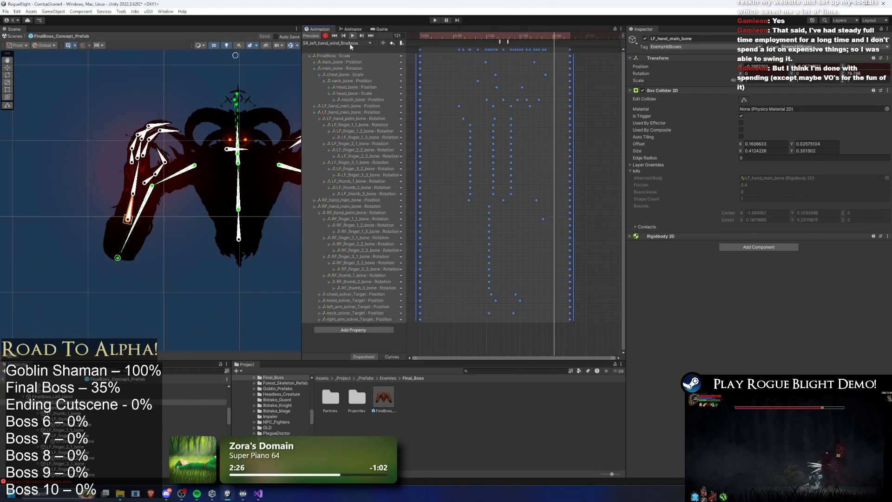
{"action": "left_click", "coordinate": [350, 44]}
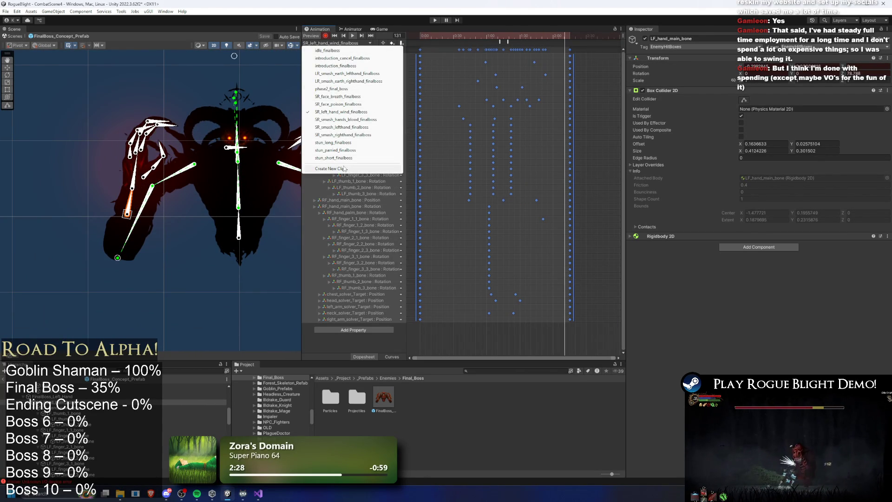
{"action": "left_click", "coordinate": [344, 169]}
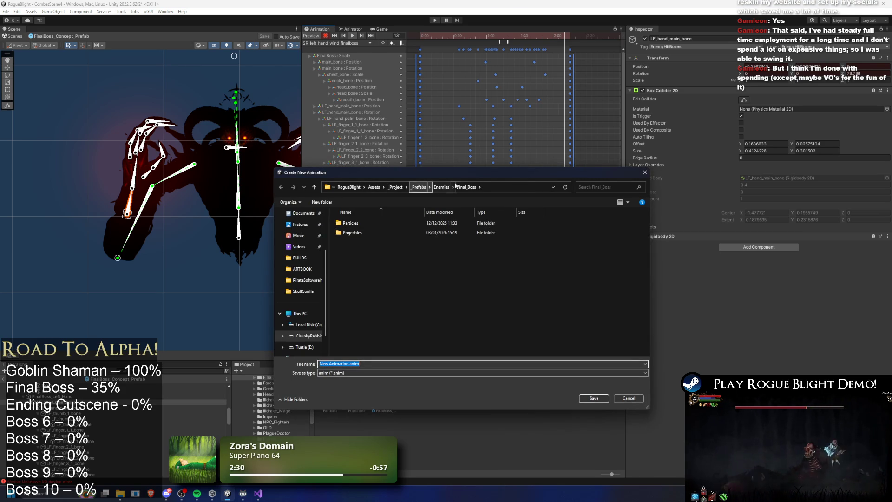
{"action": "left_click", "coordinate": [395, 187]}
{"action": "double_click", "coordinate": [370, 222]}
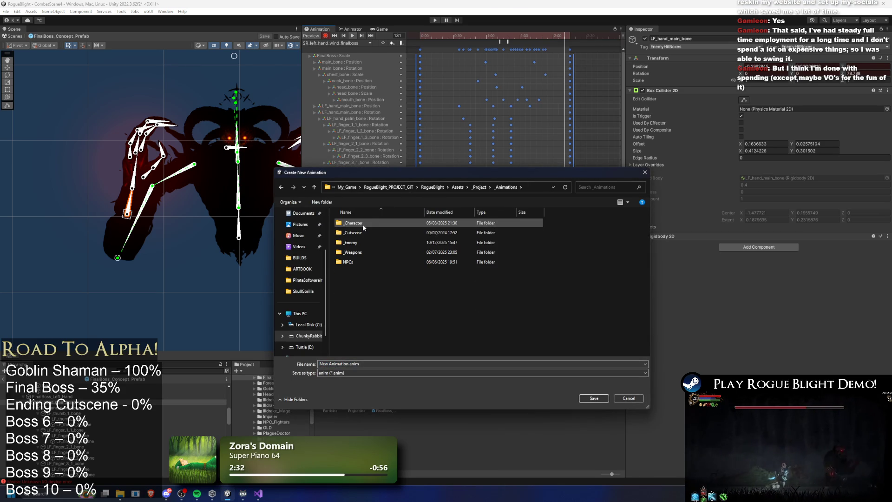
{"action": "double_click", "coordinate": [358, 242]}
{"action": "key", "text": "f"}
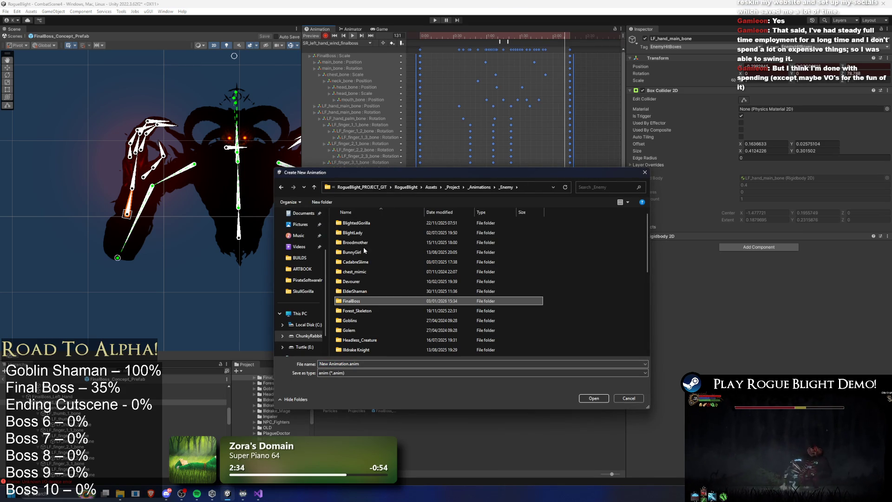
{"action": "double_click", "coordinate": [352, 300]}
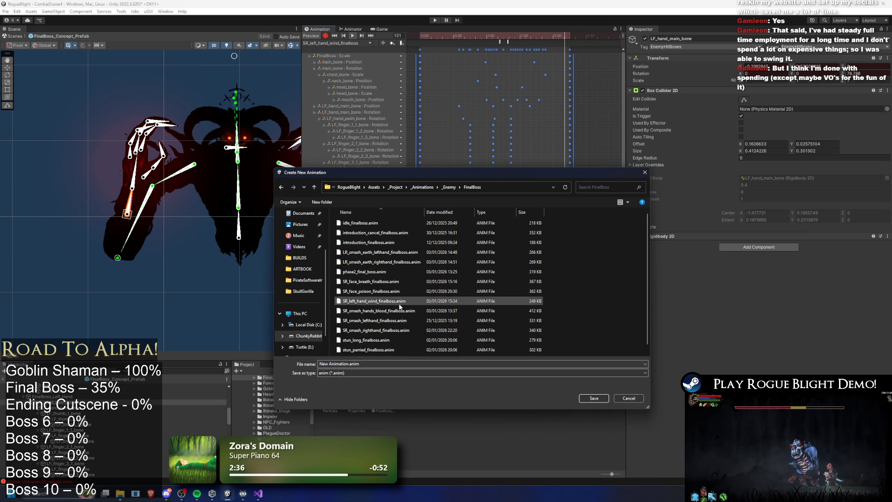
Save the new clip as SR_right_hand_wind_finalboss.
{"action": "left_click", "coordinate": [367, 301]}
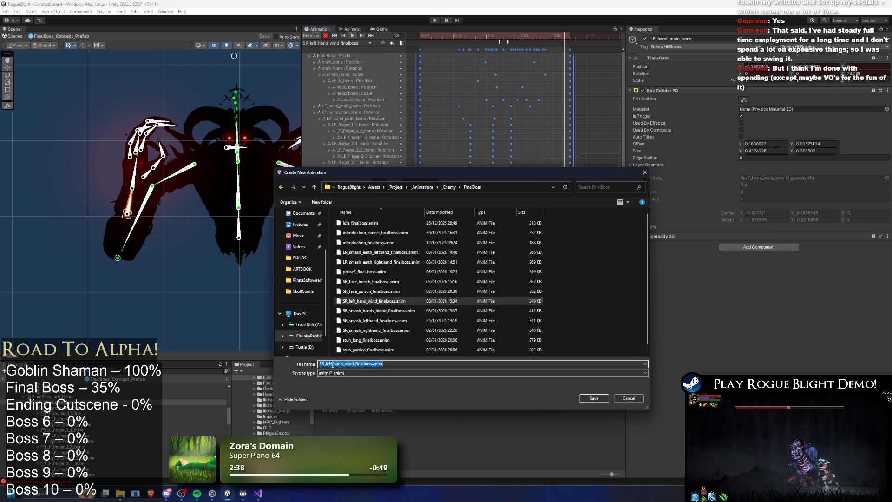
{"action": "key", "text": "BackSpace"}
{"action": "key", "text": "BackSpace"}
{"action": "key", "text": "BackSpace"}
{"action": "type", "text": "right"}
{"action": "key", "text": "Return"}
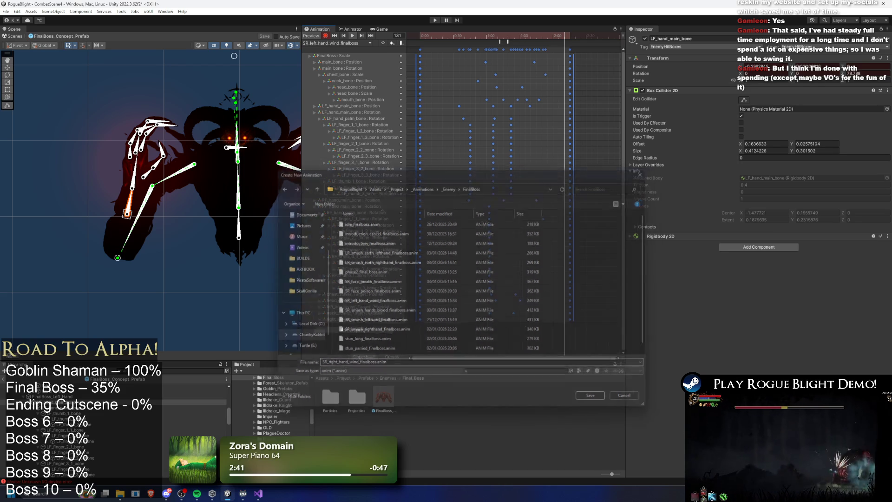
Paste the copied keyframes into the new clip and scrub it to frame 45.
{"action": "key", "text": "ctrl+v"}
{"action": "key", "text": "a"}
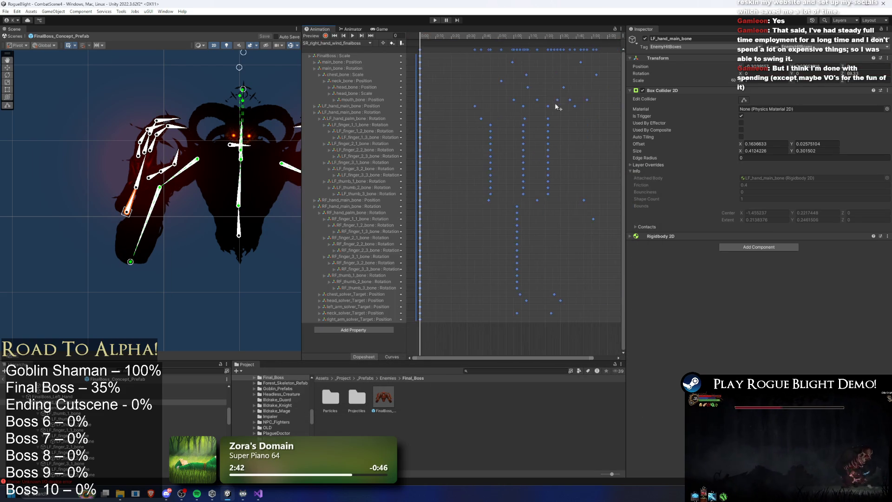
{"action": "left_click_drag", "start_coordinate": [456, 35], "coordinate": [460, 35]}
{"action": "left_click", "coordinate": [351, 43]}
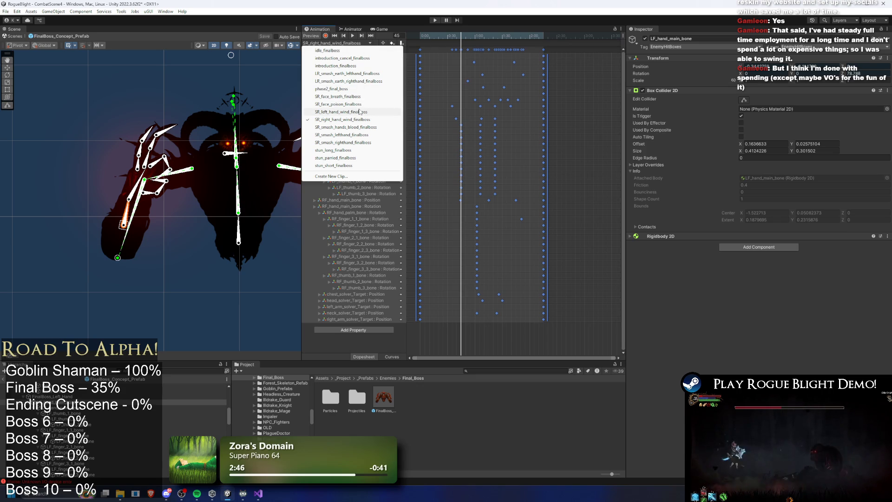
{"action": "left_click", "coordinate": [604, 128]}
{"action": "left_click", "coordinate": [346, 43]}
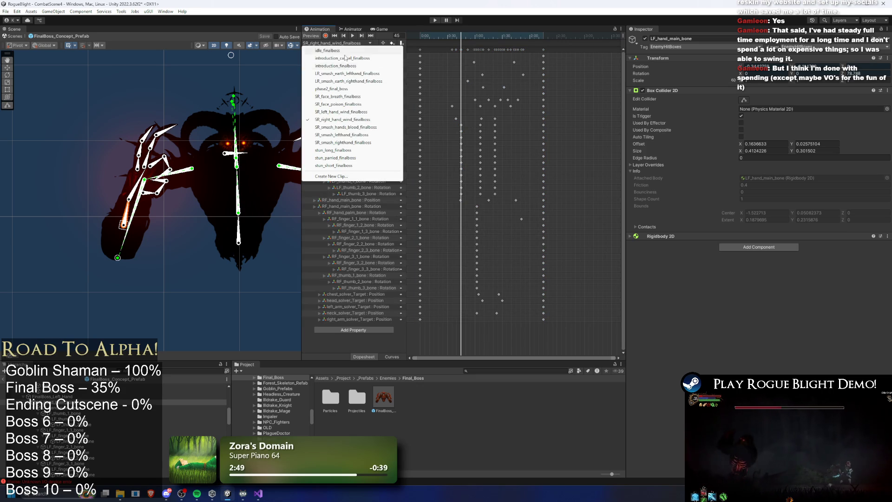
Return to SR_left_hand_wind_finalboss and box-select the LF finger keyframes in the Dopesheet.
{"action": "left_click", "coordinate": [346, 112]}
{"action": "left_click_drag", "start_coordinate": [476, 32], "coordinate": [482, 38]}
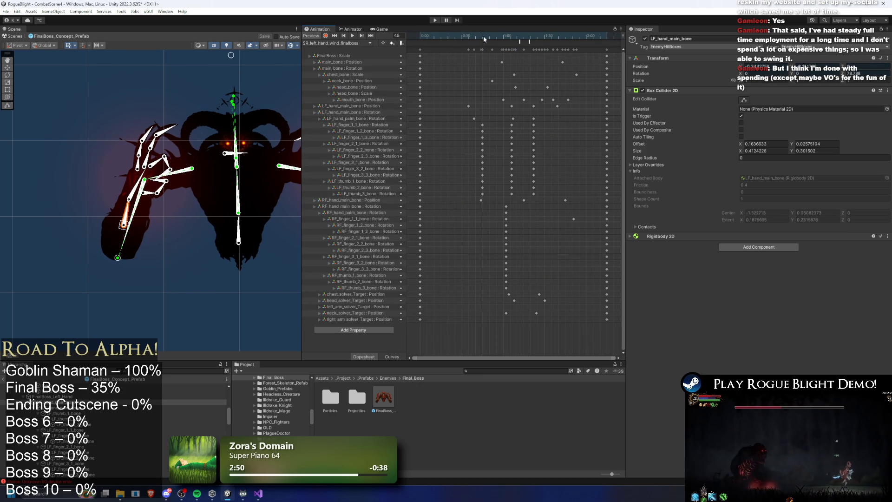
{"action": "left_click_drag", "start_coordinate": [542, 132], "coordinate": [470, 138]}
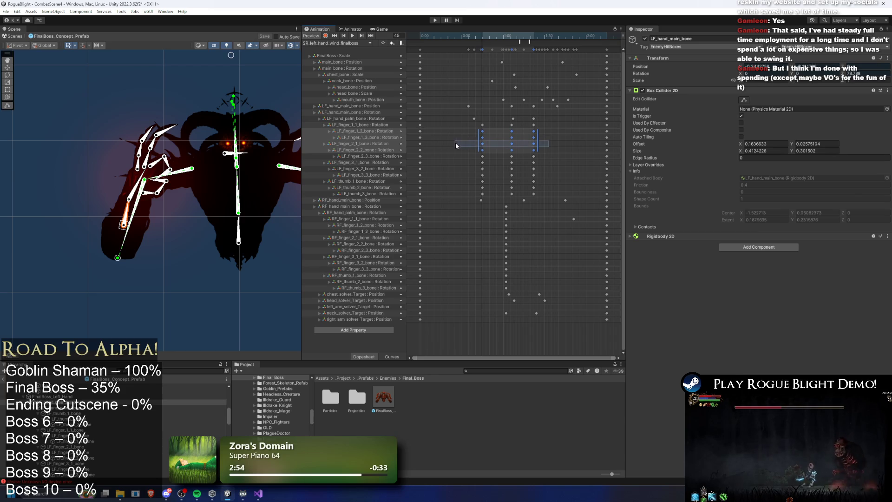
{"action": "left_click_drag", "start_coordinate": [555, 154], "coordinate": [554, 156]}
{"action": "left_click_drag", "start_coordinate": [473, 160], "coordinate": [550, 177]}
{"action": "mouse_move", "coordinate": [453, 166]}
{"action": "left_mouse_down"}
{"action": "mouse_move", "coordinate": [527, 163]}
{"action": "mouse_move", "coordinate": [469, 186]}
{"action": "mouse_move", "coordinate": [538, 193]}
{"action": "left_mouse_up"}
{"action": "left_click", "coordinate": [474, 173]}
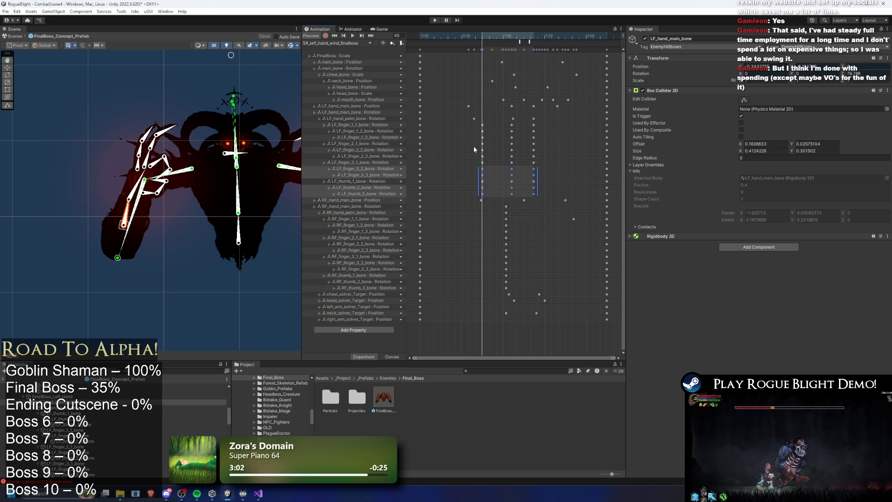
{"action": "mouse_move", "coordinate": [473, 146]}
{"action": "left_mouse_down"}
{"action": "mouse_move", "coordinate": [550, 149]}
{"action": "mouse_move", "coordinate": [553, 160]}
{"action": "mouse_move", "coordinate": [526, 134]}
{"action": "left_mouse_up"}
{"action": "left_click_drag", "start_coordinate": [469, 138], "coordinate": [563, 139]}
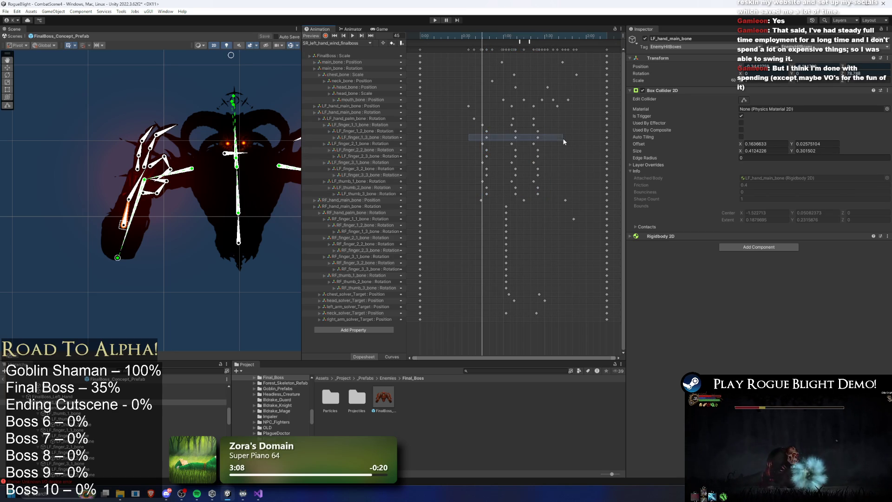
{"action": "left_click_drag", "start_coordinate": [473, 175], "coordinate": [548, 174]}
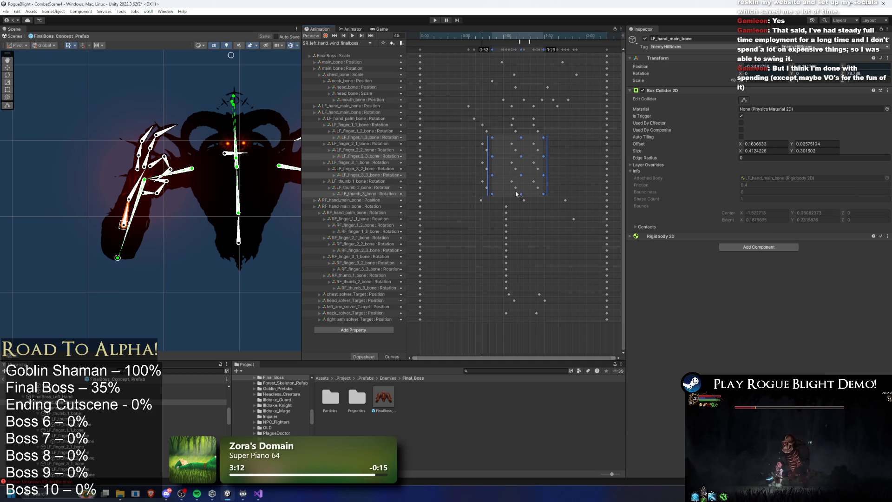
Select the RF finger and thumb keyframes and drag them a few frames earlier.
{"action": "mouse_move", "coordinate": [499, 215]}
{"action": "left_mouse_down"}
{"action": "mouse_move", "coordinate": [513, 220]}
{"action": "mouse_move", "coordinate": [512, 232]}
{"action": "left_mouse_up"}
{"action": "left_click_drag", "start_coordinate": [504, 247], "coordinate": [504, 289]}
{"action": "left_click_drag", "start_coordinate": [489, 222], "coordinate": [539, 286]}
{"action": "left_click_drag", "start_coordinate": [506, 258], "coordinate": [479, 261]}
{"action": "left_click", "coordinate": [497, 232]}
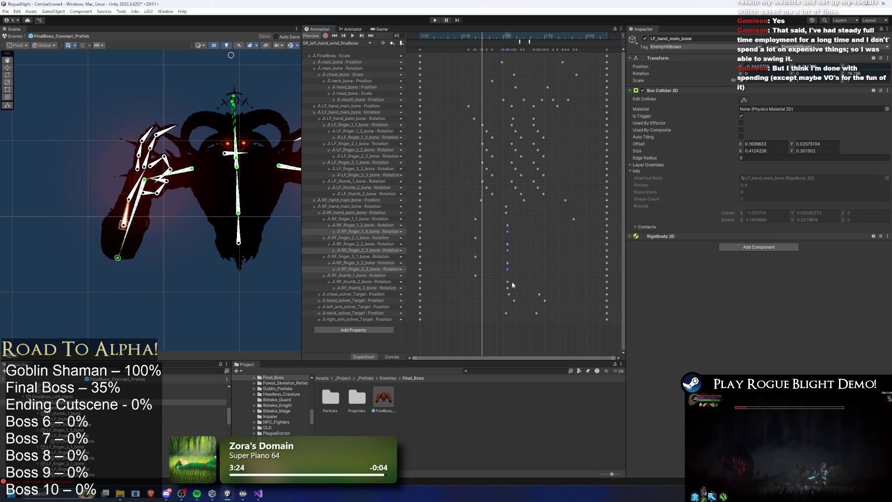
Rewind and play the preview to check the retimed finger motion.
{"action": "left_click", "coordinate": [454, 37]}
{"action": "left_click", "coordinate": [352, 36]}
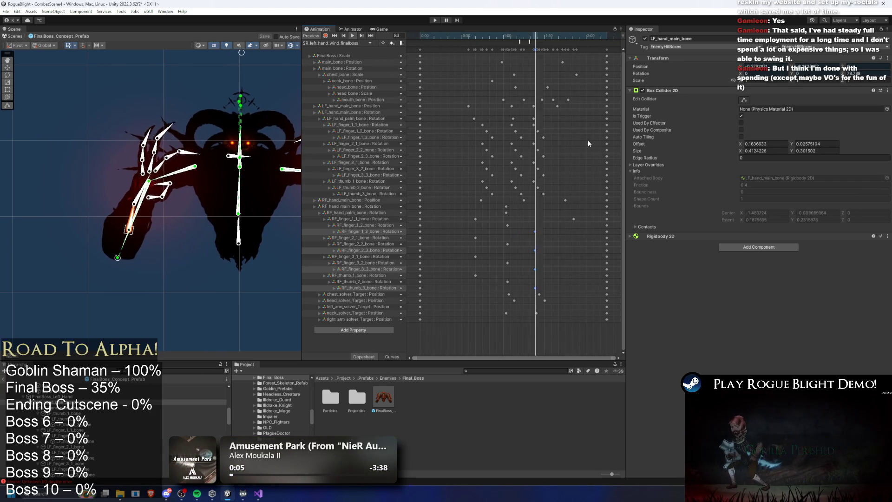
{"action": "left_click", "coordinate": [178, 294]}
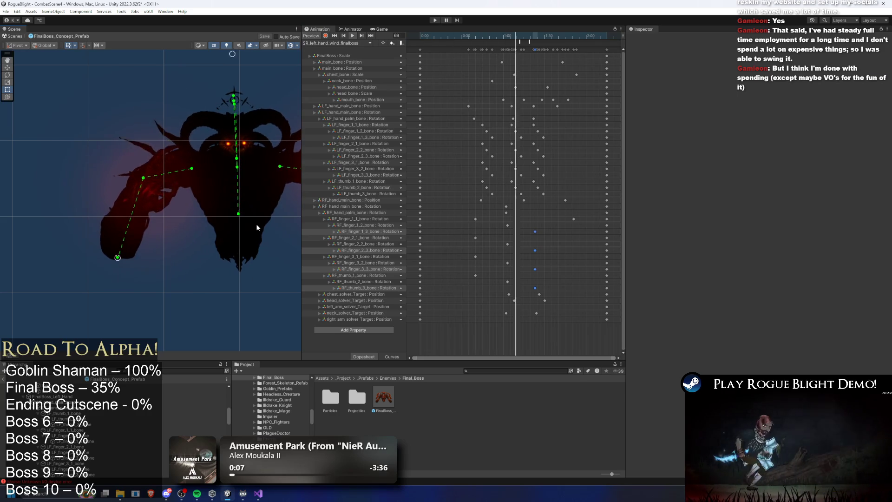
Replay frames 68–83 with the LF finger and thumb keys selected, then recentre the boss.
{"action": "left_click", "coordinate": [517, 37]}
{"action": "left_click_drag", "start_coordinate": [518, 37], "coordinate": [535, 37]}
{"action": "left_click_drag", "start_coordinate": [553, 200], "coordinate": [504, 123]}
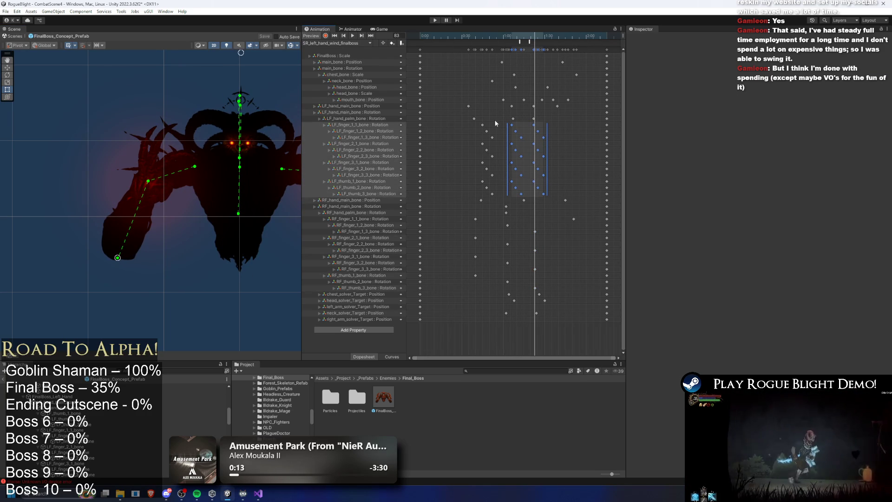
{"action": "key", "text": "space"}
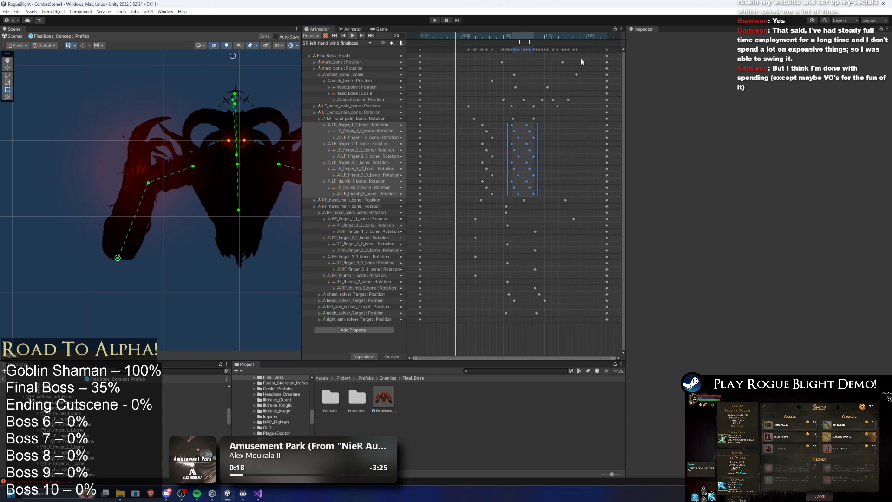
{"action": "left_click", "coordinate": [527, 38]}
{"action": "left_click_drag", "start_coordinate": [528, 40], "coordinate": [495, 38]}
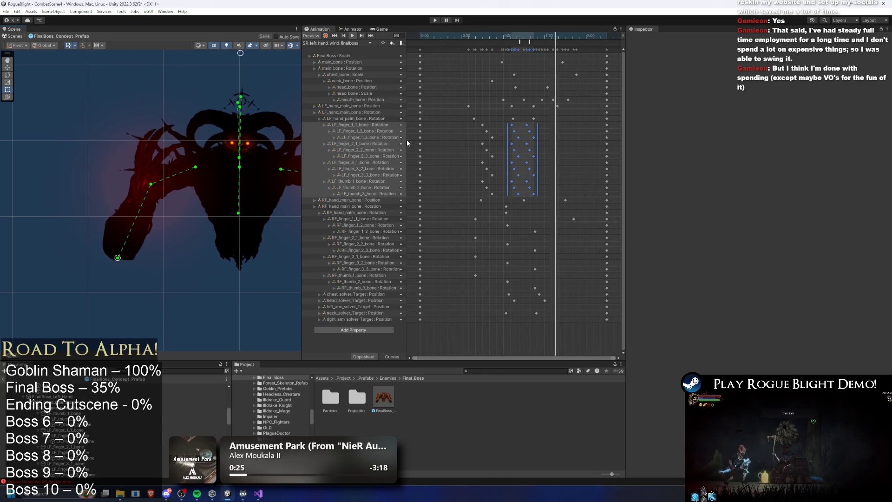
{"action": "left_click_drag", "start_coordinate": [276, 148], "coordinate": [231, 128]}
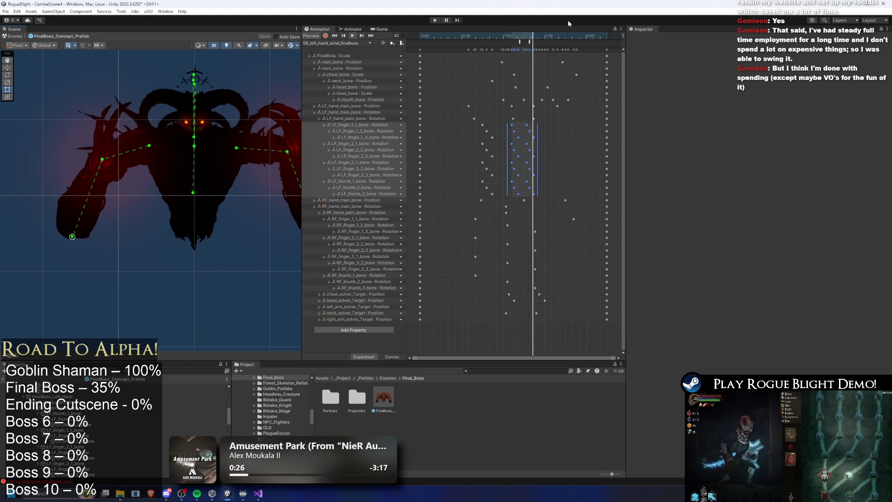
{"action": "left_click", "coordinate": [353, 42]}
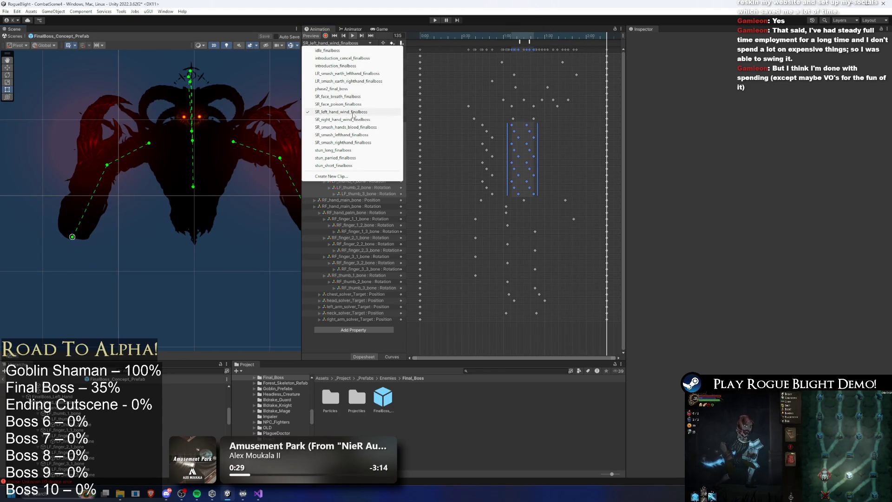
Load SR_right_hand_wind_finalboss into the Animation window and scrub through it.
{"action": "left_click", "coordinate": [532, 38]}
{"action": "left_click", "coordinate": [533, 38]}
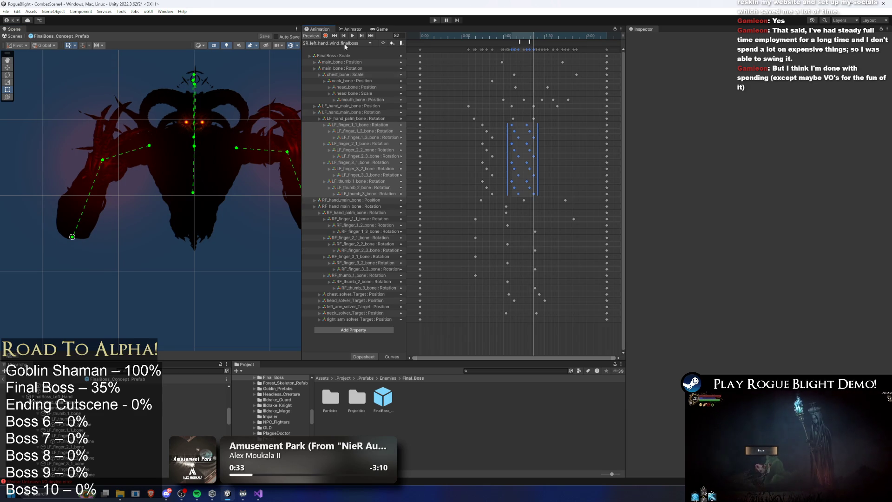
{"action": "left_click", "coordinate": [345, 43]}
{"action": "left_click", "coordinate": [348, 120]}
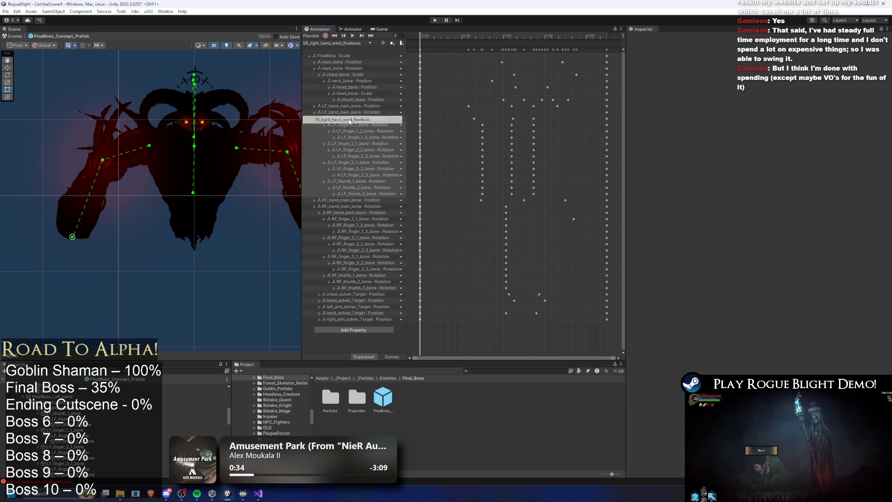
{"action": "mouse_move", "coordinate": [485, 41]}
{"action": "left_mouse_down"}
{"action": "mouse_move", "coordinate": [534, 38]}
{"action": "mouse_move", "coordinate": [481, 44]}
{"action": "mouse_move", "coordinate": [511, 44]}
{"action": "left_mouse_up"}
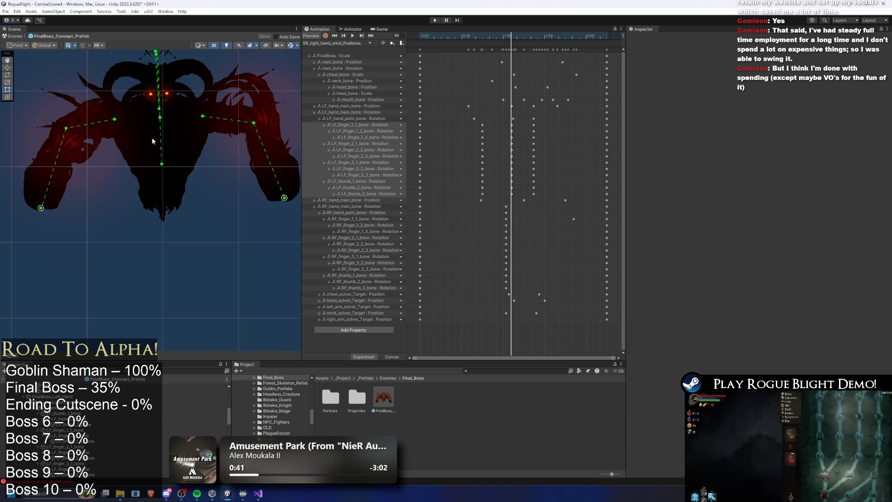
Recentre the boss, turn off Scene lighting, and widen the Scene view.
{"action": "scroll", "coordinate": [138, 136], "scroll_direction": "up", "scroll_amount": 2}
{"action": "left_click_drag", "start_coordinate": [264, 153], "coordinate": [275, 136]}
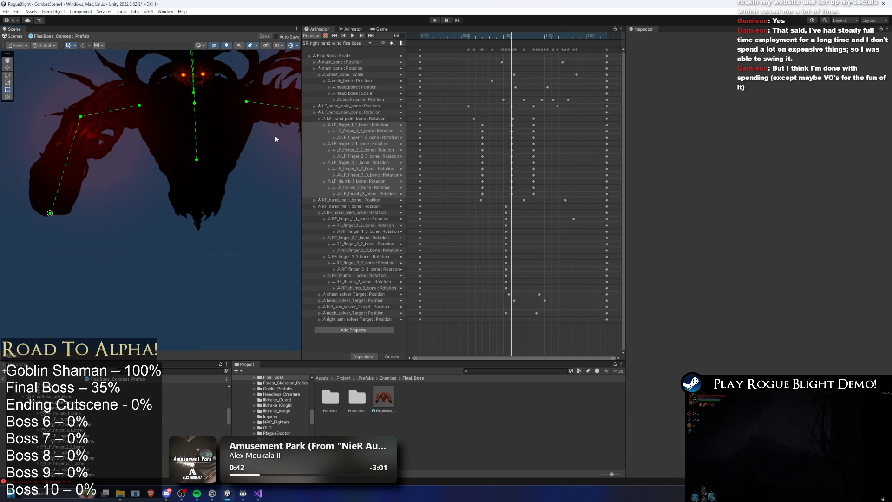
{"action": "left_click", "coordinate": [226, 45]}
{"action": "left_click_drag", "start_coordinate": [311, 100], "coordinate": [429, 100]}
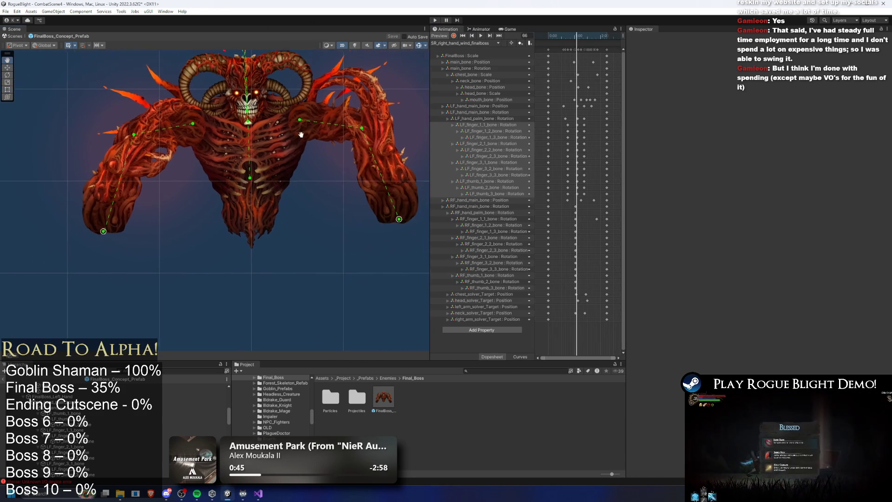
At frame 54, rotate the right hand's fingers up and to the left.
{"action": "scroll", "coordinate": [325, 186], "scroll_direction": "up", "scroll_amount": 3}
{"action": "left_click", "coordinate": [370, 209]}
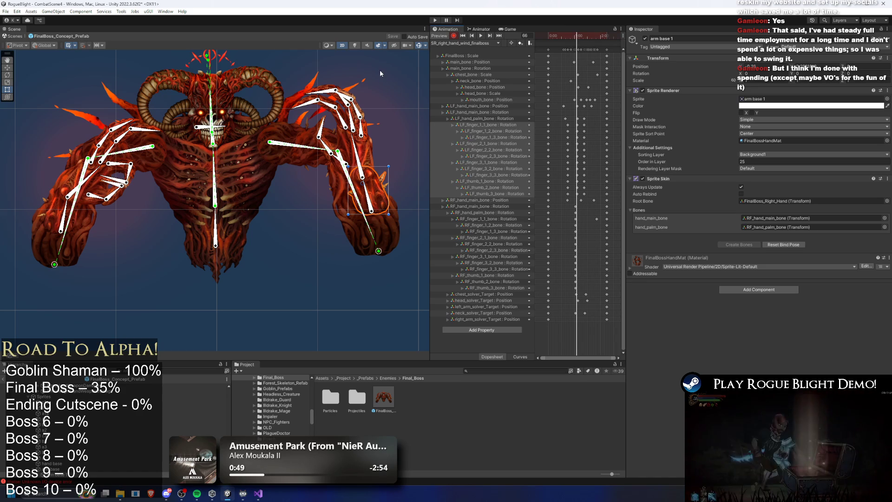
{"action": "left_click", "coordinate": [386, 205]}
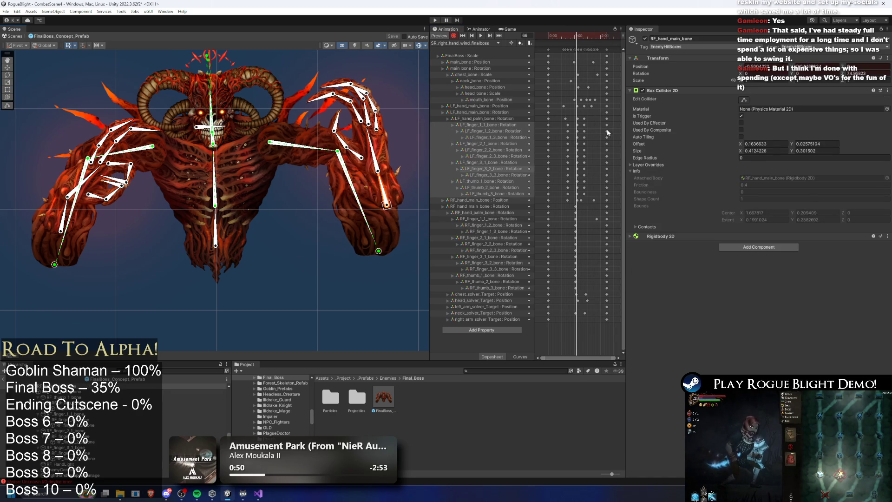
{"action": "key", "text": "ctrl+z"}
{"action": "mouse_move", "coordinate": [576, 36]}
{"action": "left_mouse_down"}
{"action": "mouse_move", "coordinate": [550, 35]}
{"action": "mouse_move", "coordinate": [574, 35]}
{"action": "left_mouse_up"}
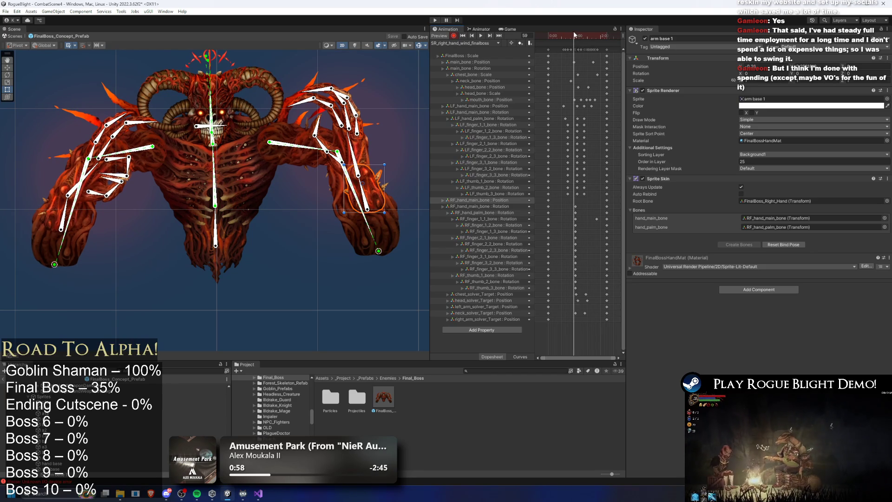
{"action": "left_click", "coordinate": [372, 218]}
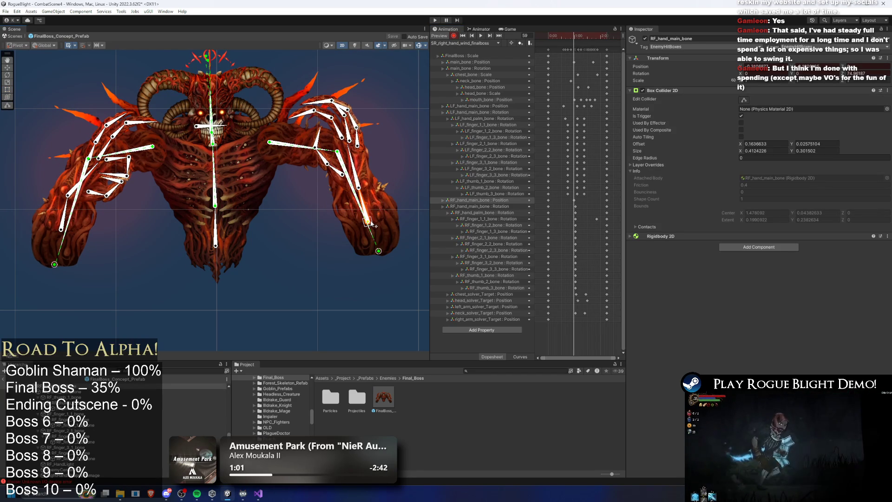
{"action": "left_click_drag", "start_coordinate": [372, 222], "coordinate": [370, 160]}
Delete the right-hand finger keys at that frame, keep the left-hand finger keys, and preview.
{"action": "scroll", "coordinate": [593, 200], "scroll_direction": "up", "scroll_amount": 3}
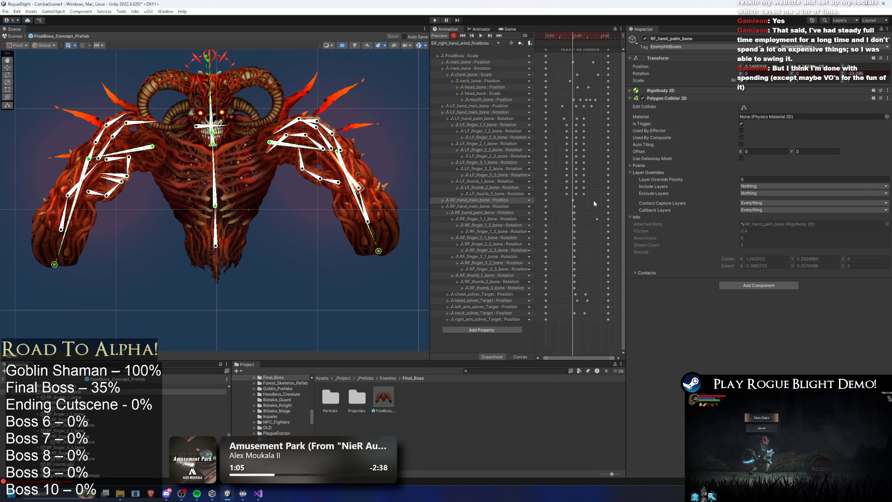
{"action": "left_click", "coordinate": [571, 212]}
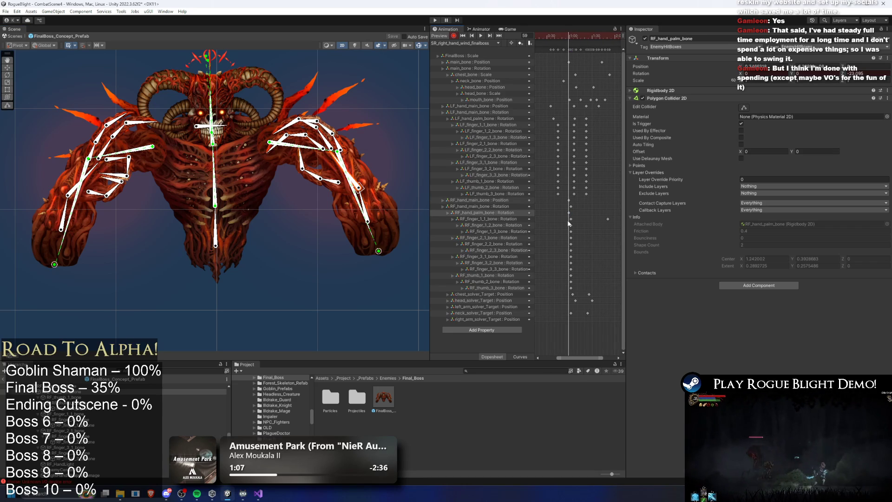
{"action": "left_click_drag", "start_coordinate": [587, 277], "coordinate": [586, 280]}
{"action": "key", "text": "Delete"}
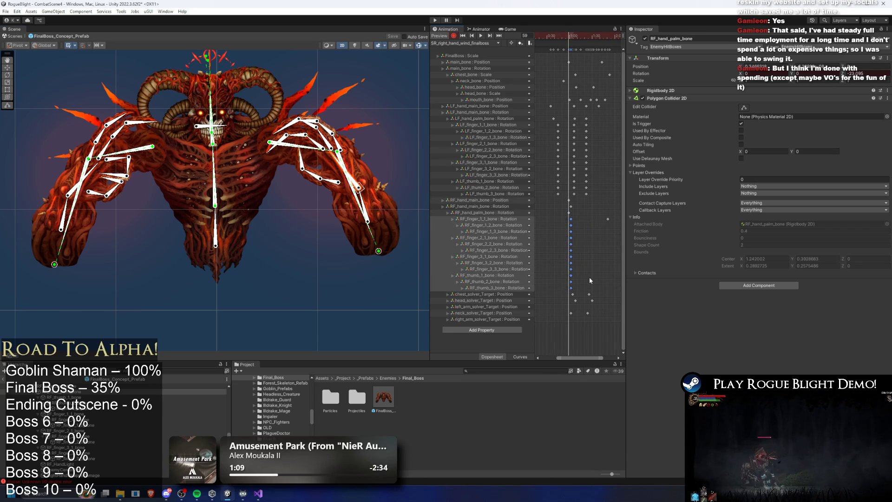
{"action": "left_click_drag", "start_coordinate": [553, 131], "coordinate": [602, 188]}
{"action": "key", "text": "Delete"}
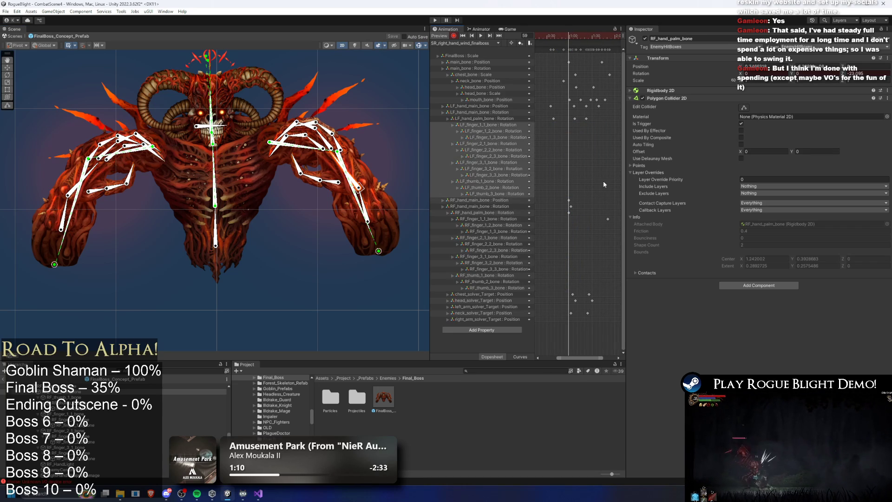
{"action": "key", "text": "ctrl+z"}
{"action": "key", "text": "space"}
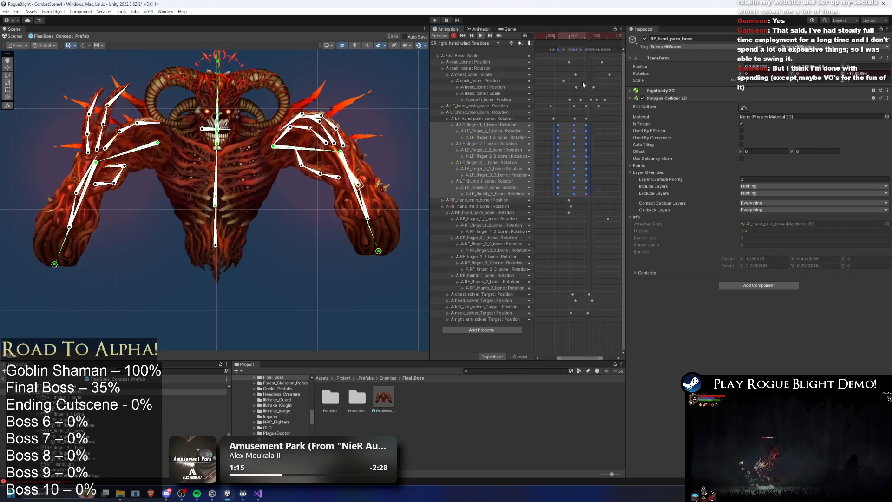
{"action": "key", "text": "space"}
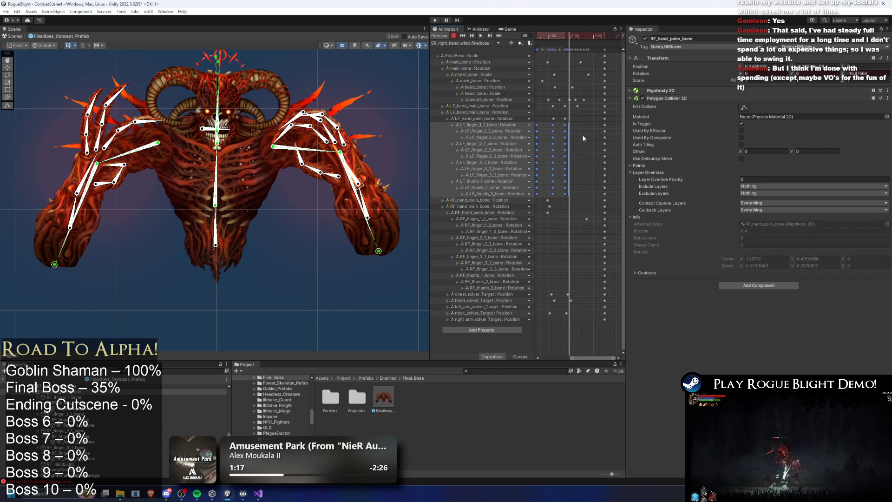
At frame 79, move the right hand's position key there and shift the hand down-left.
{"action": "left_click", "coordinate": [584, 138]}
{"action": "left_click_drag", "start_coordinate": [564, 35], "coordinate": [565, 37]}
{"action": "left_click", "coordinate": [371, 215]}
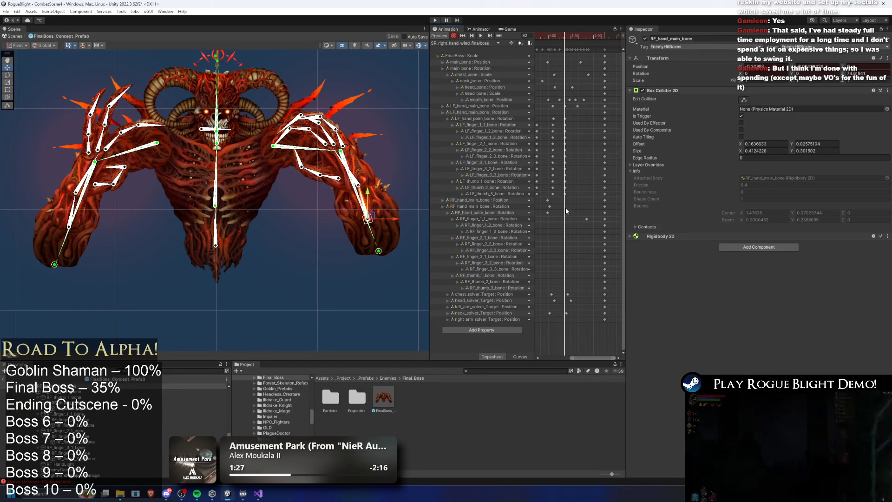
{"action": "left_click", "coordinate": [547, 200]}
{"action": "left_click_drag", "start_coordinate": [588, 194], "coordinate": [595, 193]}
{"action": "left_click_drag", "start_coordinate": [397, 222], "coordinate": [393, 221]}
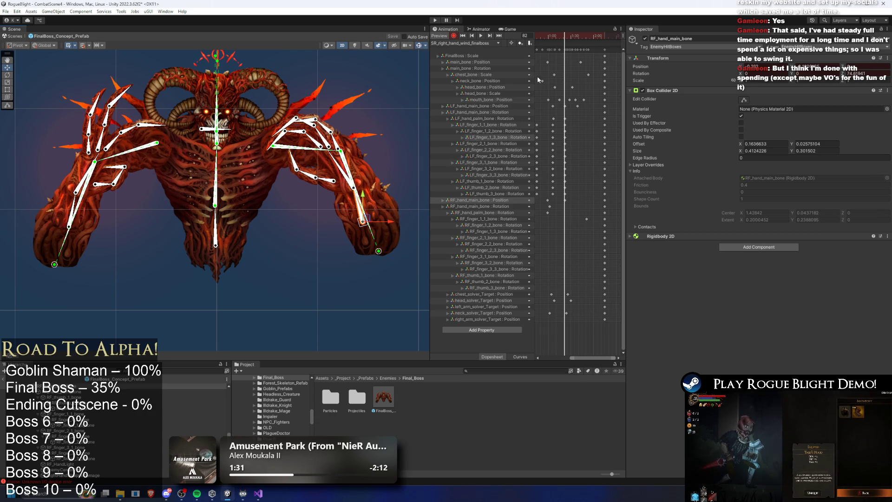
{"action": "left_click_drag", "start_coordinate": [570, 36], "coordinate": [578, 41]}
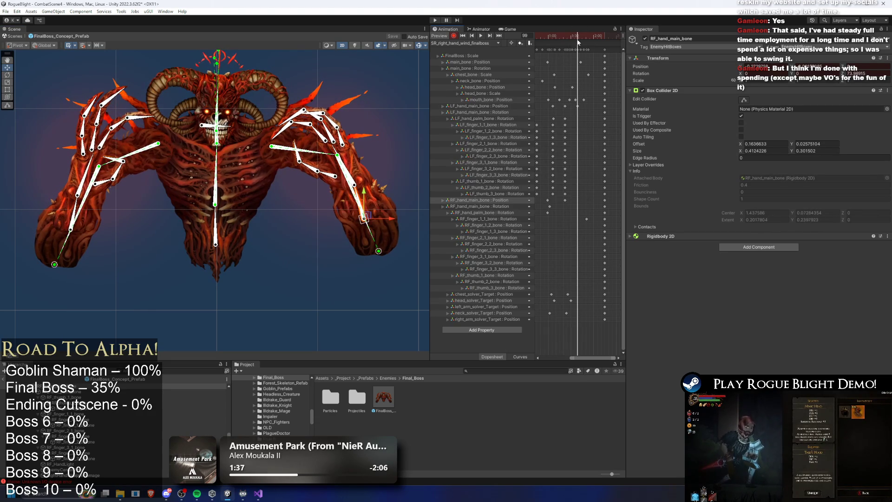
{"action": "left_click_drag", "start_coordinate": [370, 219], "coordinate": [368, 222]}
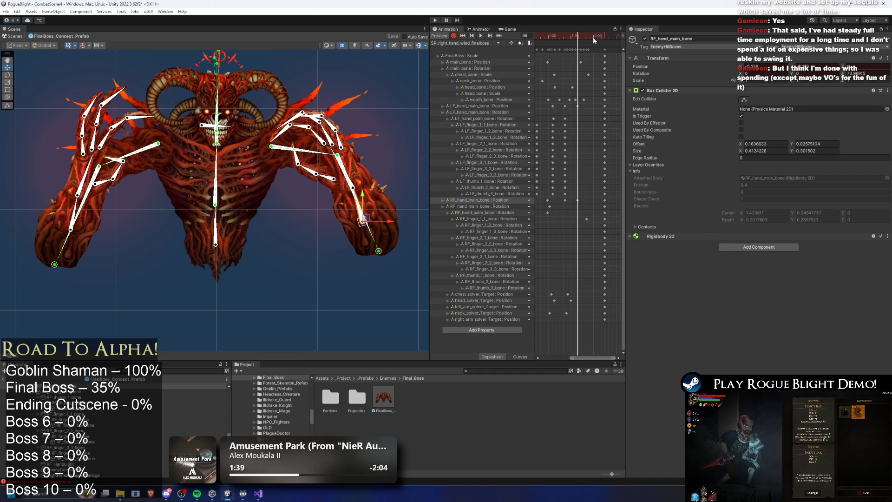
{"action": "key", "text": "space"}
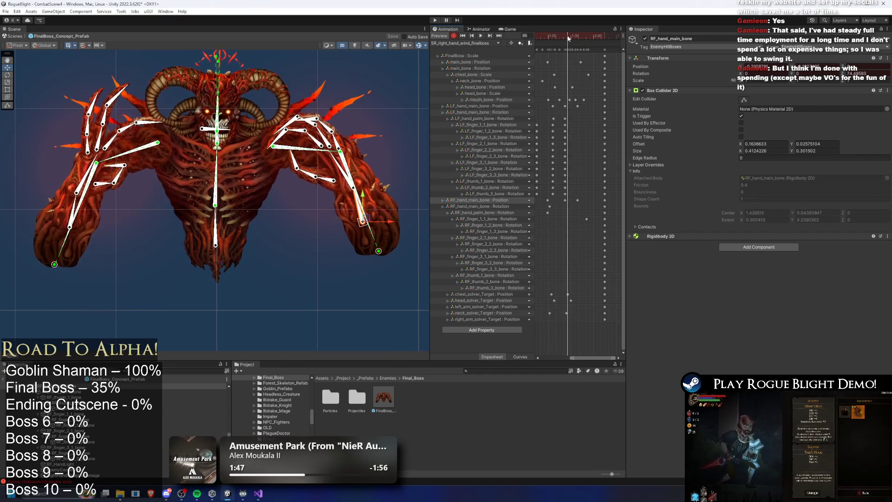
Review the pose at frames 84, 88, 101, 77, 53 and 39.
{"action": "left_click_drag", "start_coordinate": [554, 37], "coordinate": [565, 37]}
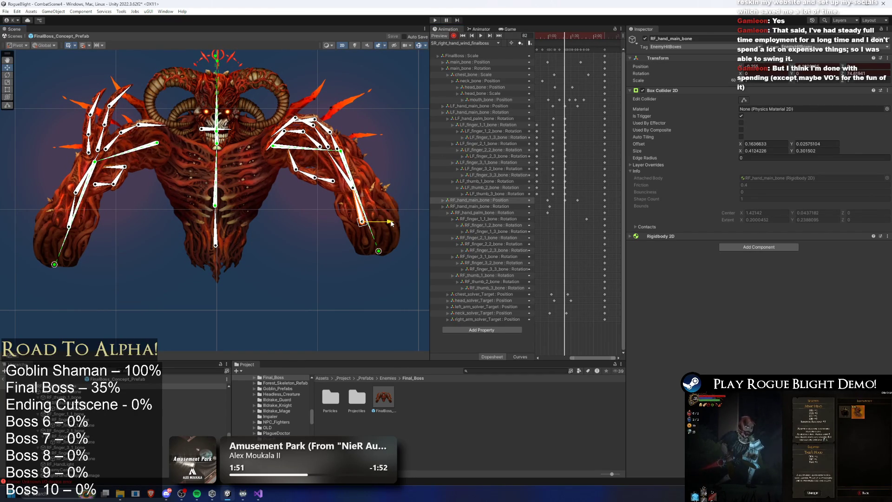
{"action": "left_click", "coordinate": [569, 39]}
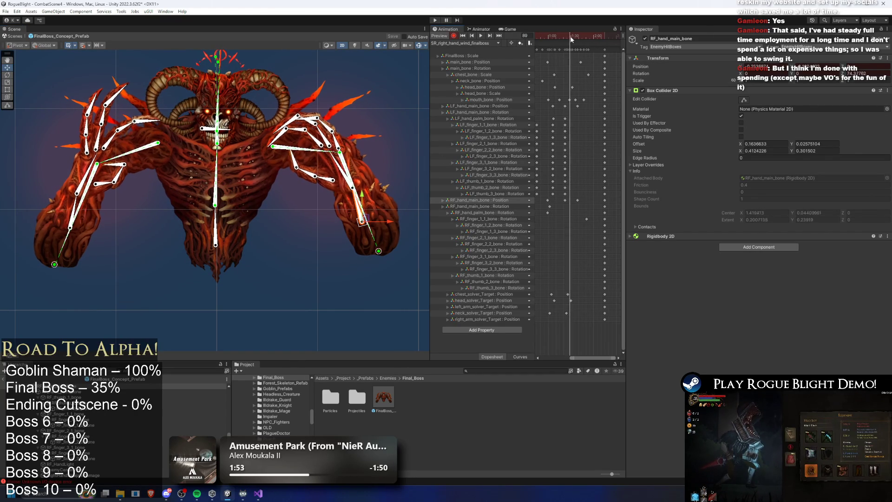
{"action": "left_click_drag", "start_coordinate": [570, 35], "coordinate": [578, 38]}
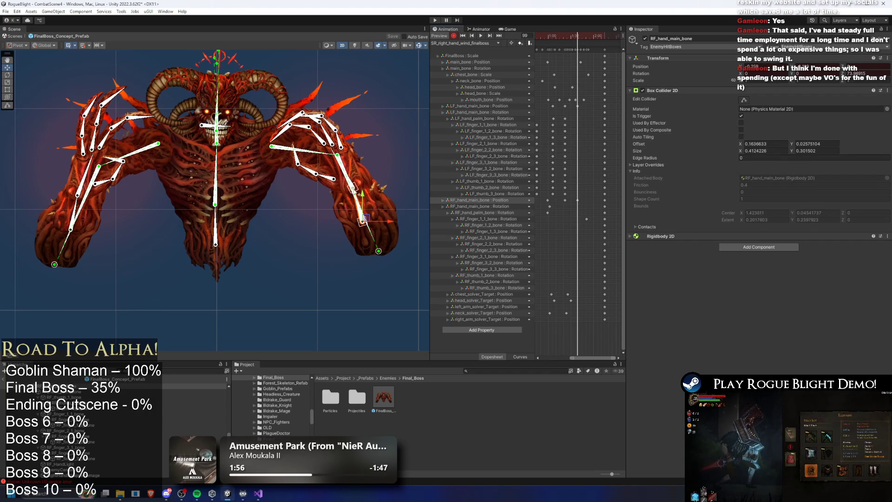
{"action": "left_click_drag", "start_coordinate": [541, 36], "coordinate": [562, 34]}
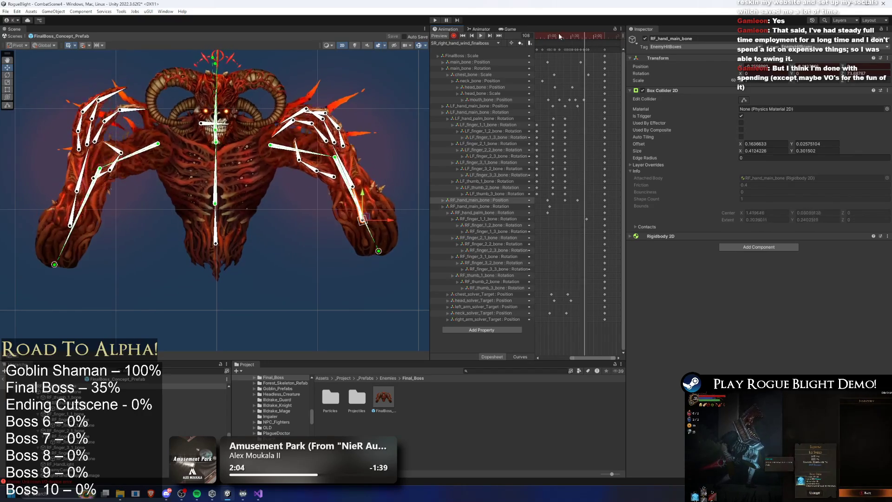
{"action": "left_click_drag", "start_coordinate": [568, 37], "coordinate": [543, 37]}
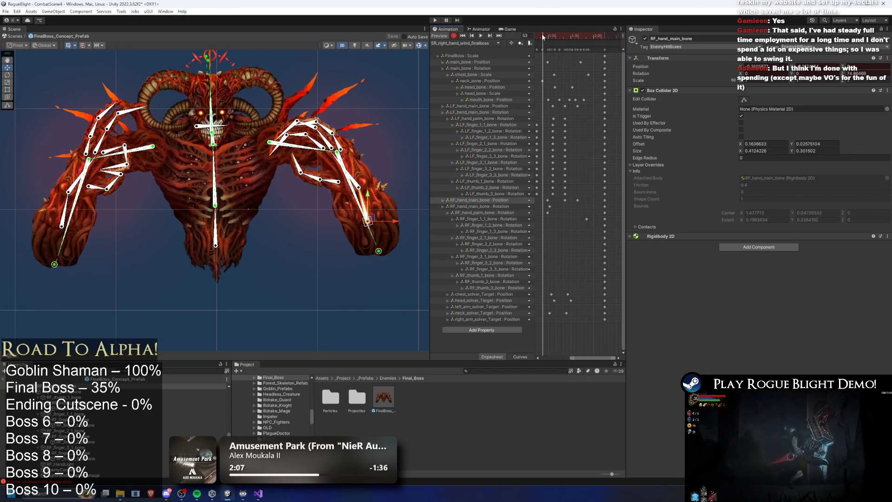
{"action": "left_click", "coordinate": [572, 37]}
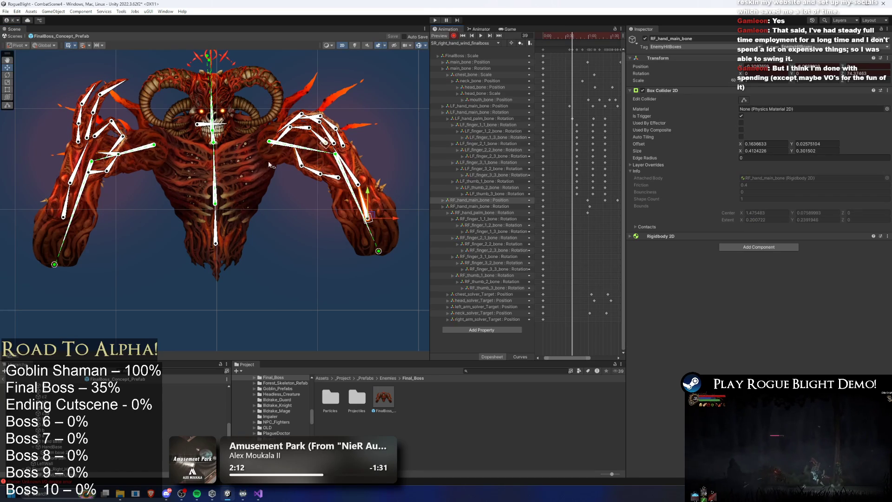
At frame 81, rotate the right palm and fingers upward, undoing the accidental lower-arm tracks.
{"action": "left_click", "coordinate": [350, 161]}
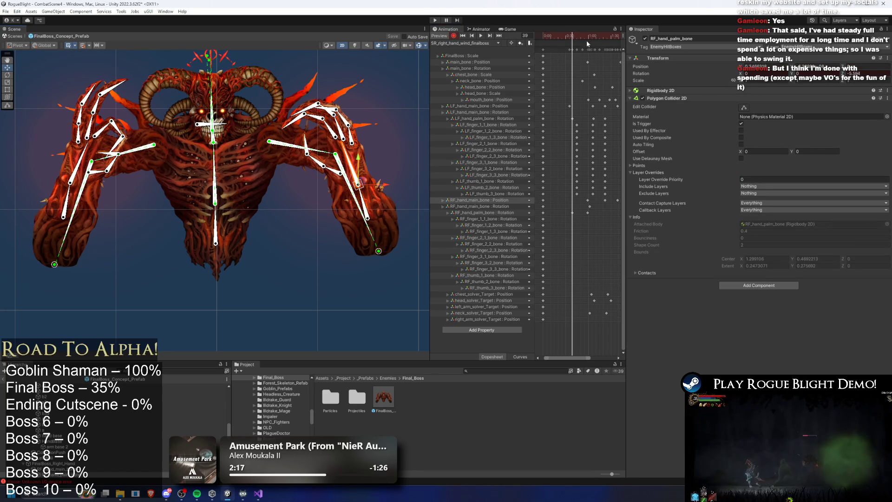
{"action": "mouse_move", "coordinate": [586, 39]}
{"action": "left_mouse_down"}
{"action": "mouse_move", "coordinate": [594, 37]}
{"action": "mouse_move", "coordinate": [572, 35]}
{"action": "left_mouse_up"}
{"action": "left_click_drag", "start_coordinate": [334, 169], "coordinate": [338, 162]}
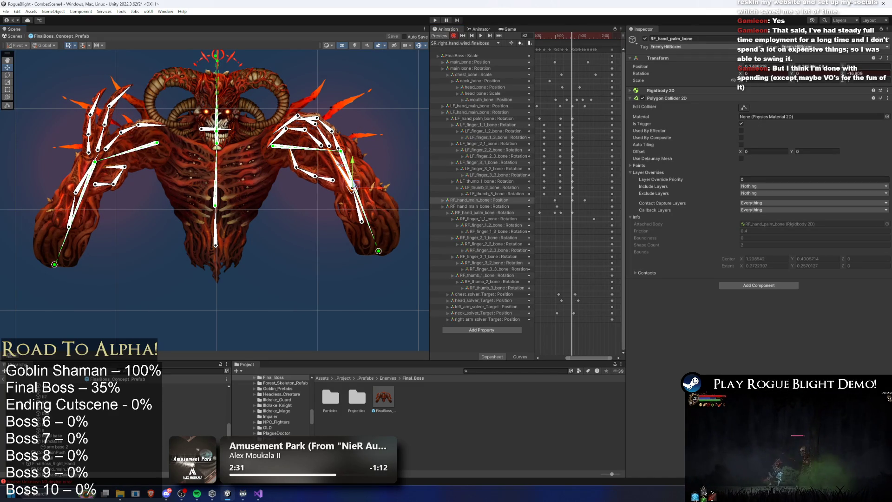
{"action": "left_click_drag", "start_coordinate": [575, 39], "coordinate": [585, 38]}
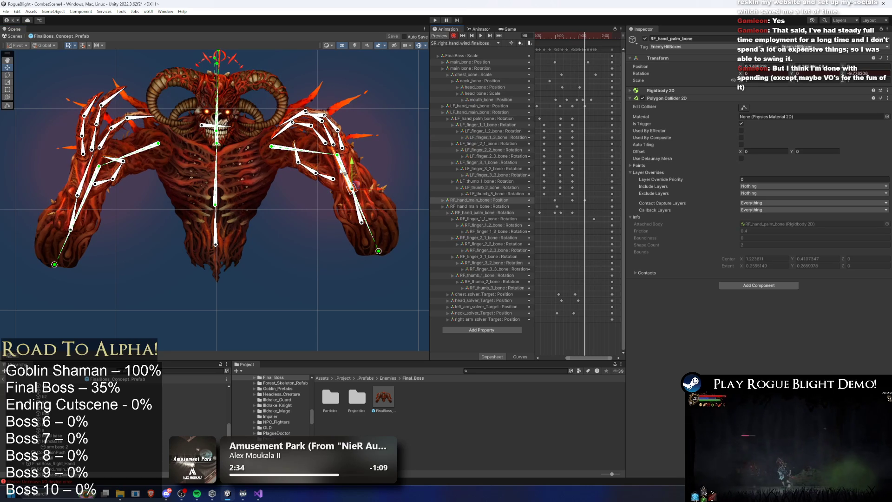
{"action": "left_click", "coordinate": [338, 155]}
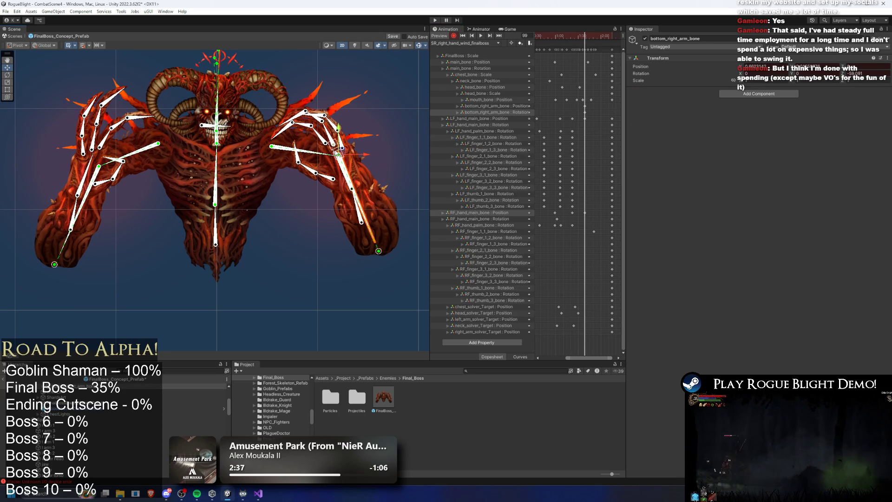
{"action": "scroll", "coordinate": [339, 154], "scroll_direction": "up", "scroll_amount": 2}
{"action": "key", "text": "ctrl+z"}
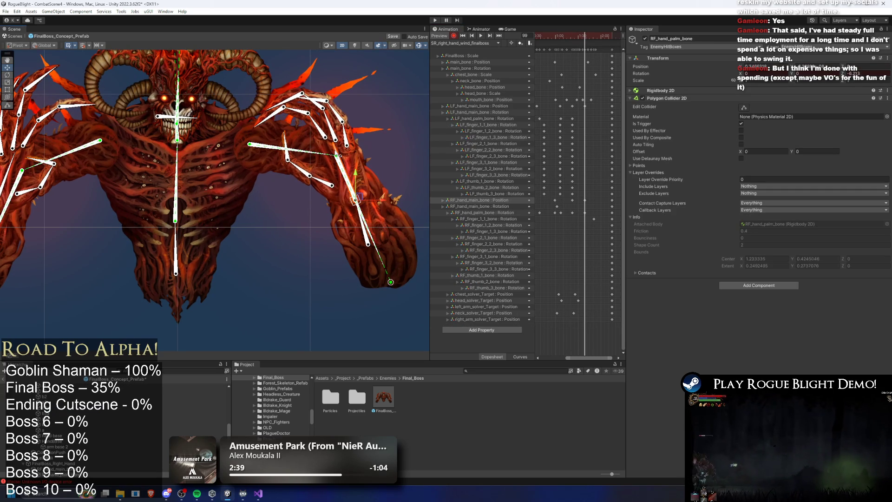
{"action": "scroll", "coordinate": [588, 164], "scroll_direction": "left", "scroll_amount": 2}
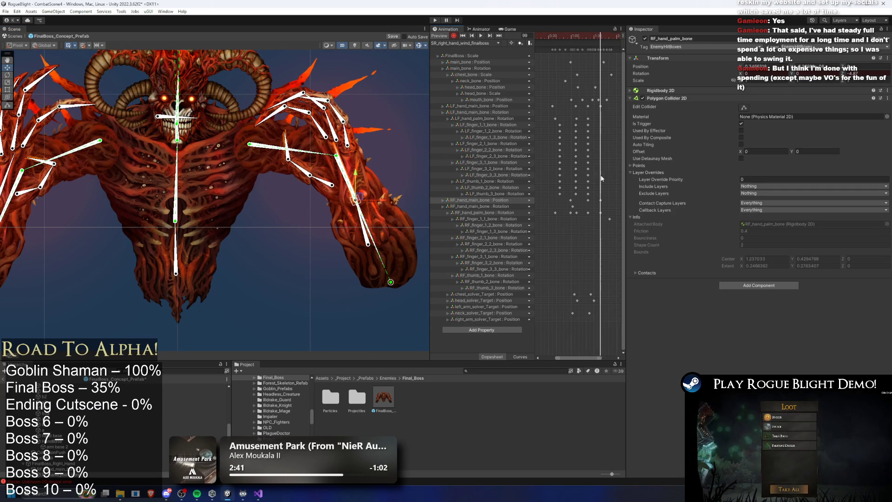
Preview the clip, then nudge a right-palm rotation key earlier and delete it.
{"action": "left_click", "coordinate": [576, 213]}
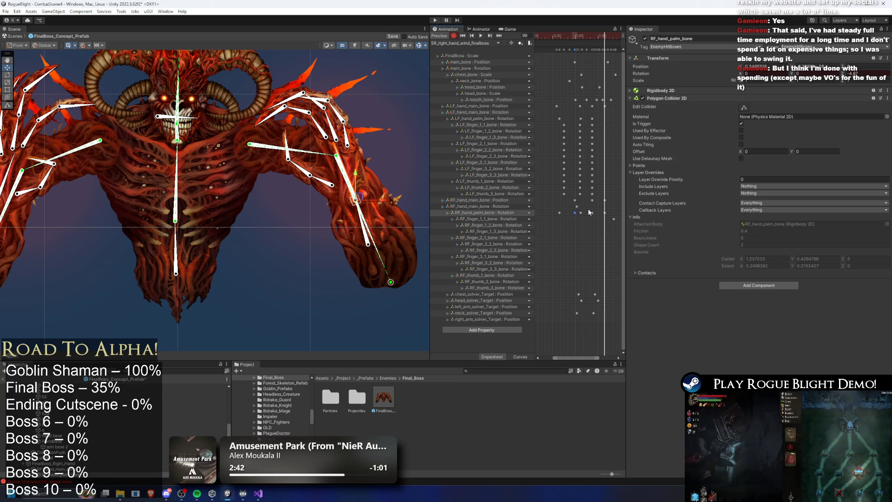
{"action": "key", "text": "space"}
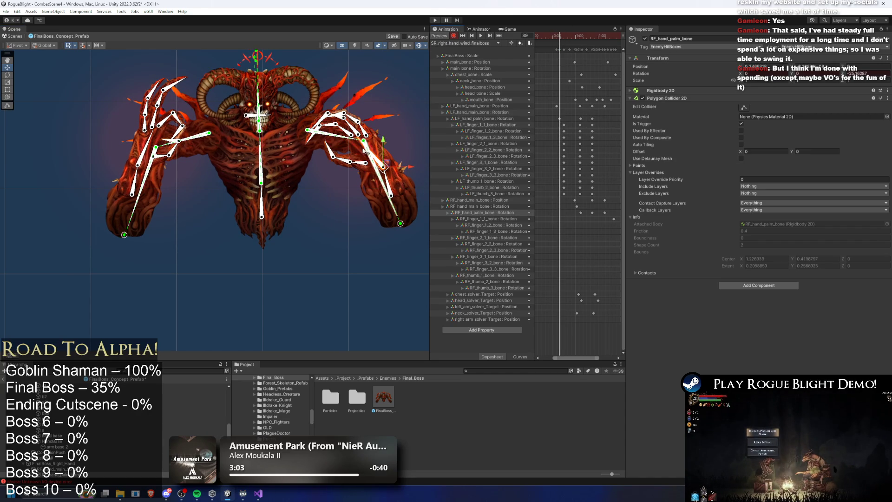
{"action": "scroll", "coordinate": [363, 143], "scroll_direction": "up", "scroll_amount": 5}
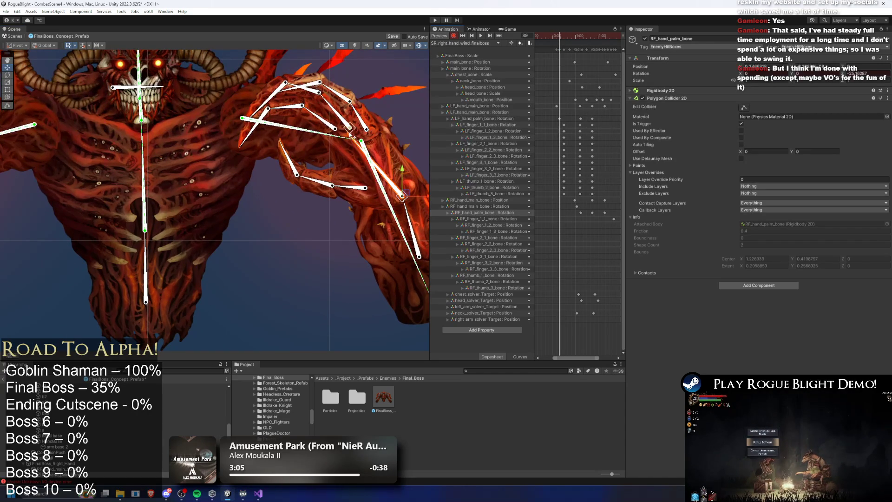
{"action": "scroll", "coordinate": [399, 133], "scroll_direction": "down", "scroll_amount": 5}
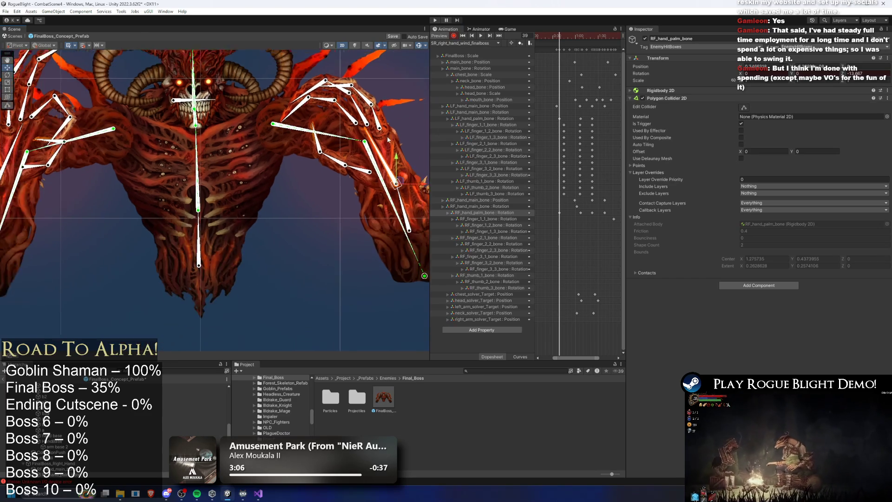
{"action": "left_click", "coordinate": [534, 34]}
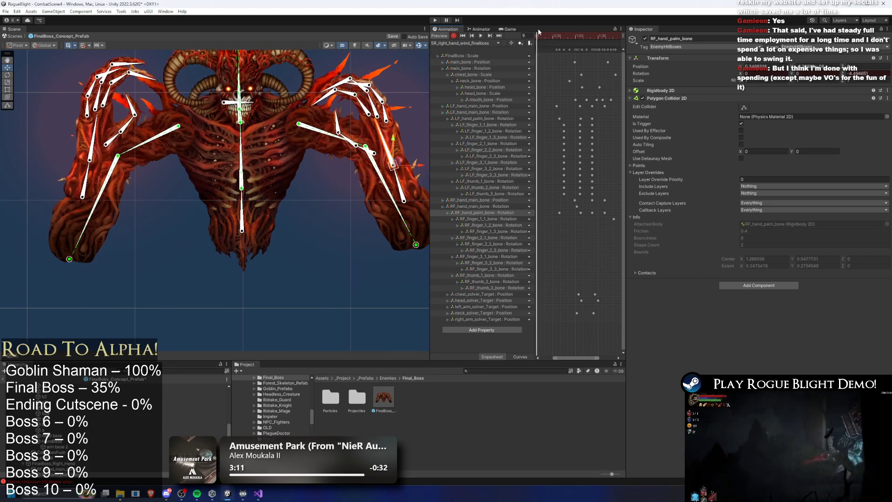
{"action": "left_click_drag", "start_coordinate": [537, 36], "coordinate": [547, 35]}
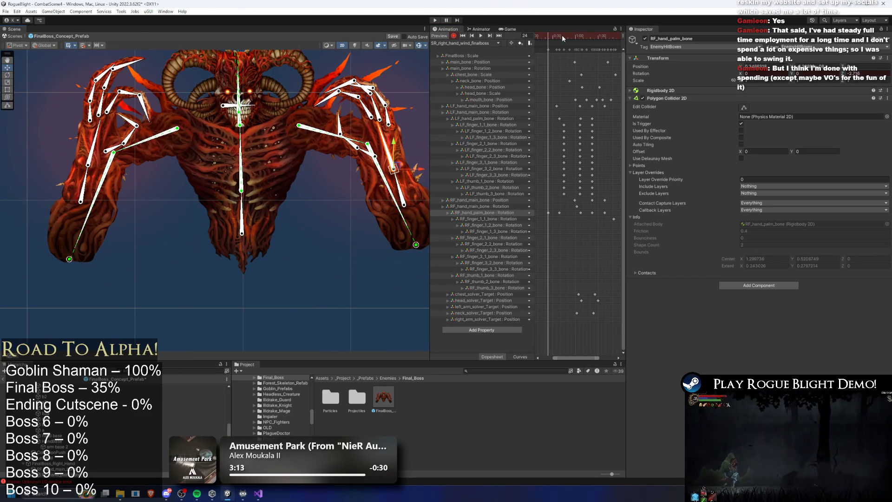
{"action": "mouse_move", "coordinate": [554, 191]}
{"action": "left_mouse_down"}
{"action": "mouse_move", "coordinate": [571, 214]}
{"action": "mouse_move", "coordinate": [559, 213]}
{"action": "left_mouse_up"}
{"action": "key", "text": "space"}
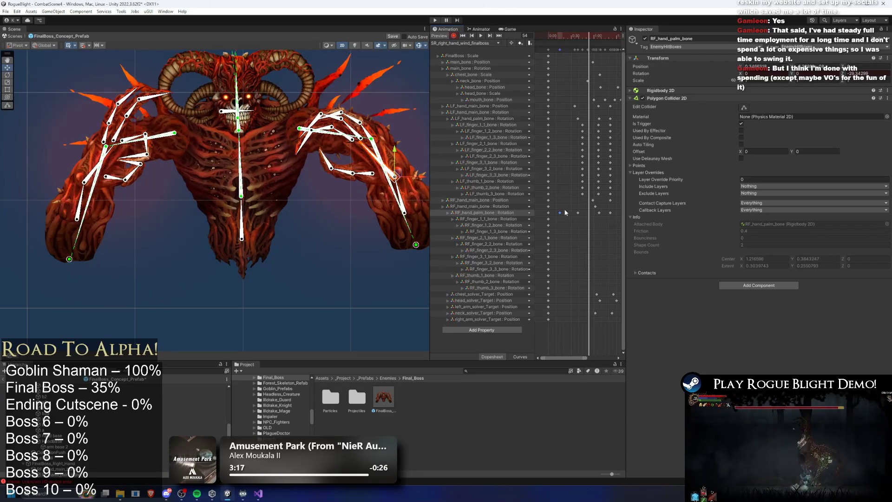
{"action": "key", "text": "Delete"}
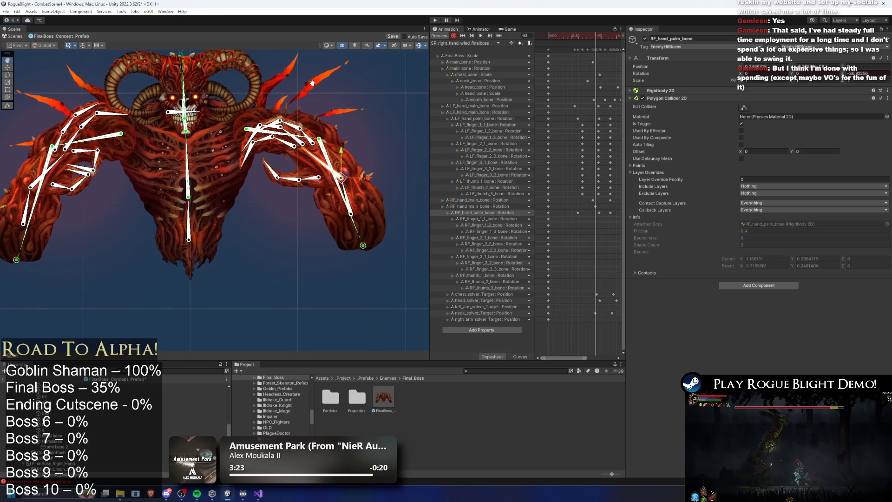
{"action": "left_click_drag", "start_coordinate": [628, 112], "coordinate": [751, 108]}
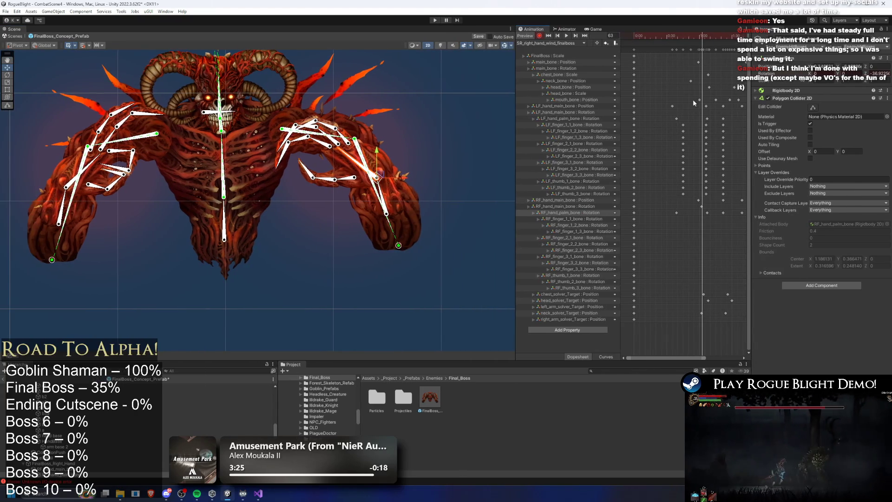
Widen the timeline and, at frame 45, bend the right-hand finger chain and middle finger.
{"action": "left_click_drag", "start_coordinate": [520, 109], "coordinate": [445, 108]}
{"action": "left_click", "coordinate": [645, 37]}
{"action": "scroll", "coordinate": [290, 129], "scroll_direction": "up", "scroll_amount": 5}
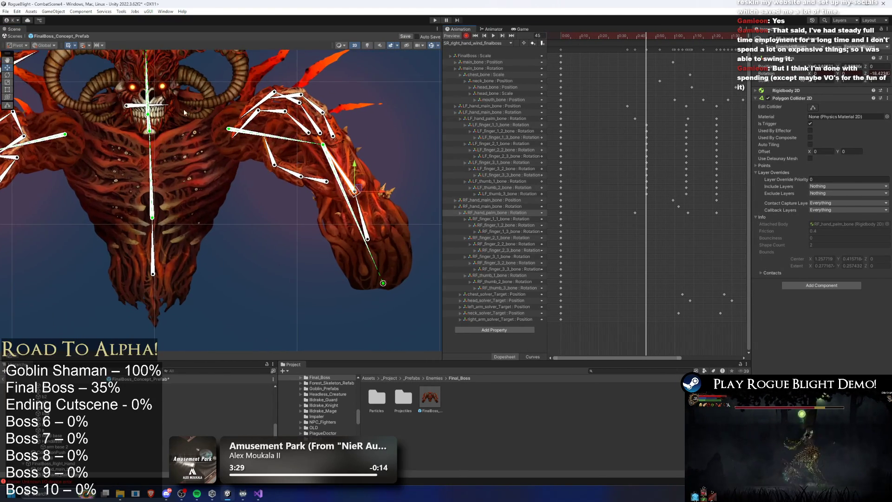
{"action": "left_click", "coordinate": [419, 158]}
{"action": "mouse_move", "coordinate": [419, 158]}
{"action": "left_mouse_down"}
{"action": "mouse_move", "coordinate": [403, 152]}
{"action": "mouse_move", "coordinate": [389, 106]}
{"action": "mouse_move", "coordinate": [384, 119]}
{"action": "mouse_move", "coordinate": [367, 112]}
{"action": "left_mouse_up"}
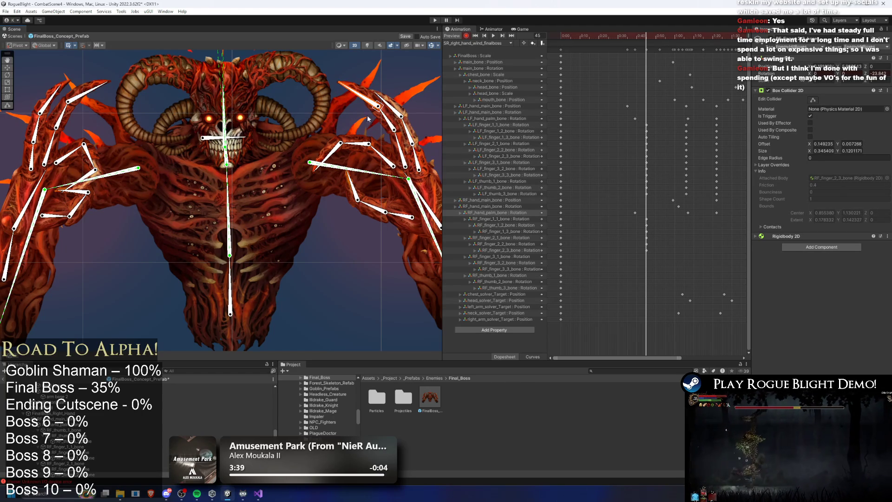
{"action": "left_click_drag", "start_coordinate": [375, 157], "coordinate": [356, 150]}
Rotate the right thumb and select the thumb-tip and RF_finger_3_1 bones, ending at frame 58.
{"action": "left_click", "coordinate": [345, 199]}
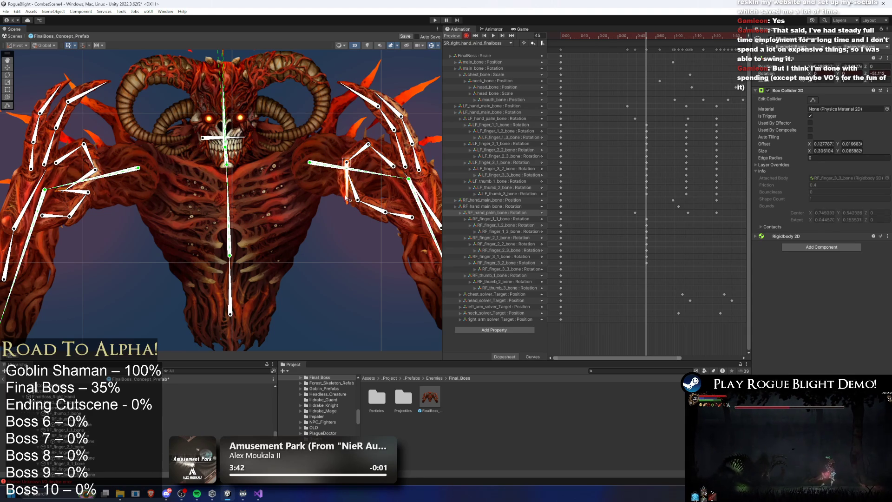
{"action": "mouse_move", "coordinate": [374, 212]}
{"action": "left_mouse_down"}
{"action": "mouse_move", "coordinate": [377, 199]}
{"action": "mouse_move", "coordinate": [400, 217]}
{"action": "left_mouse_up"}
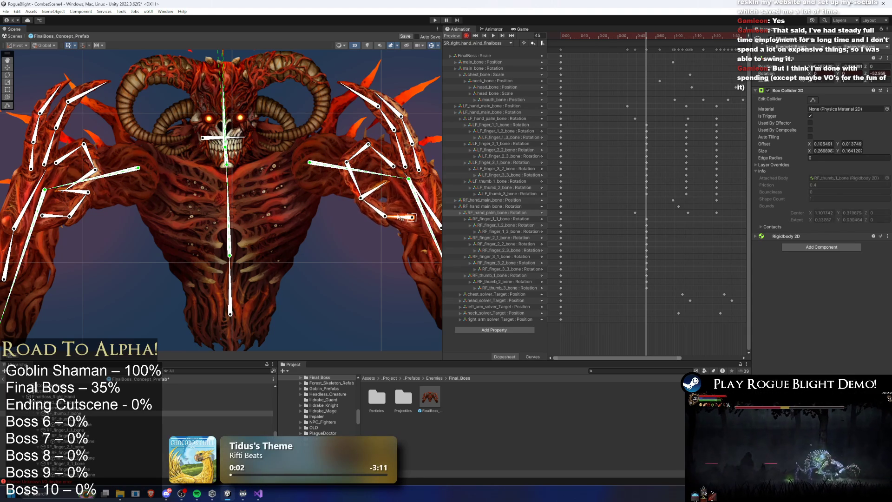
{"action": "left_click", "coordinate": [367, 211]}
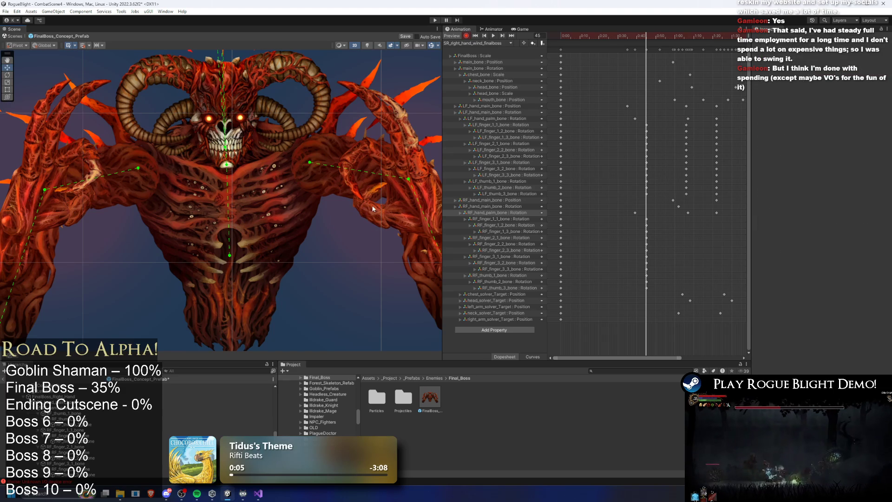
{"action": "left_click", "coordinate": [377, 212]}
{"action": "left_click", "coordinate": [384, 191]}
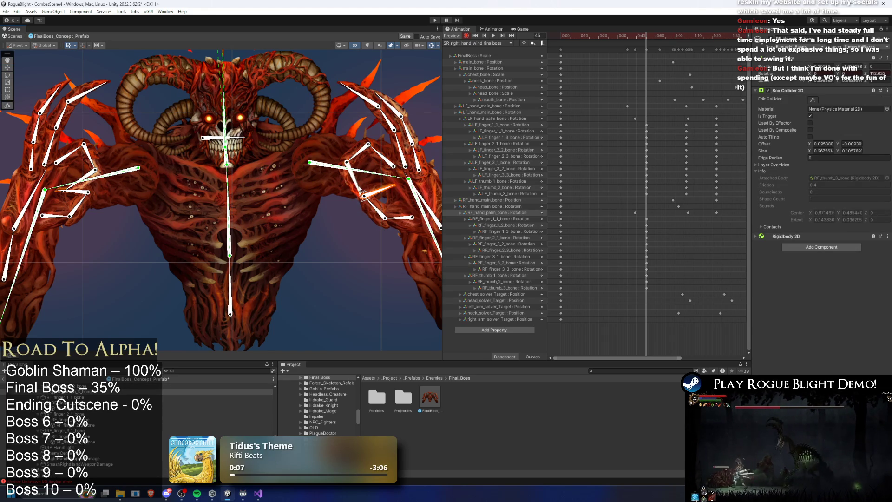
{"action": "left_click", "coordinate": [356, 149]}
{"action": "left_click", "coordinate": [370, 159]}
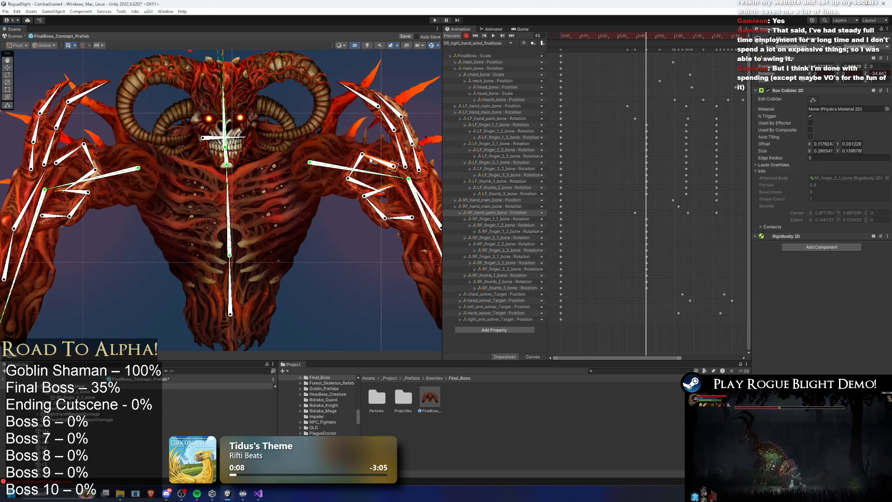
{"action": "left_click", "coordinate": [382, 197]}
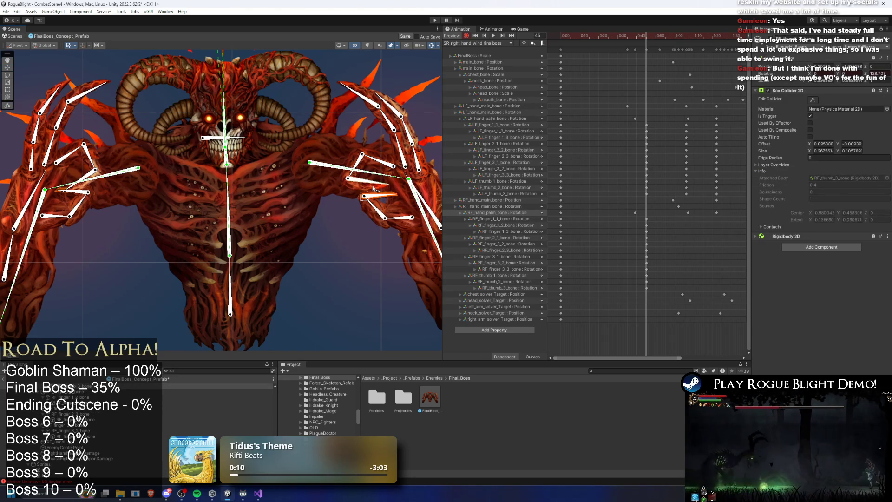
{"action": "left_click", "coordinate": [374, 161]}
{"action": "left_click", "coordinate": [364, 184]}
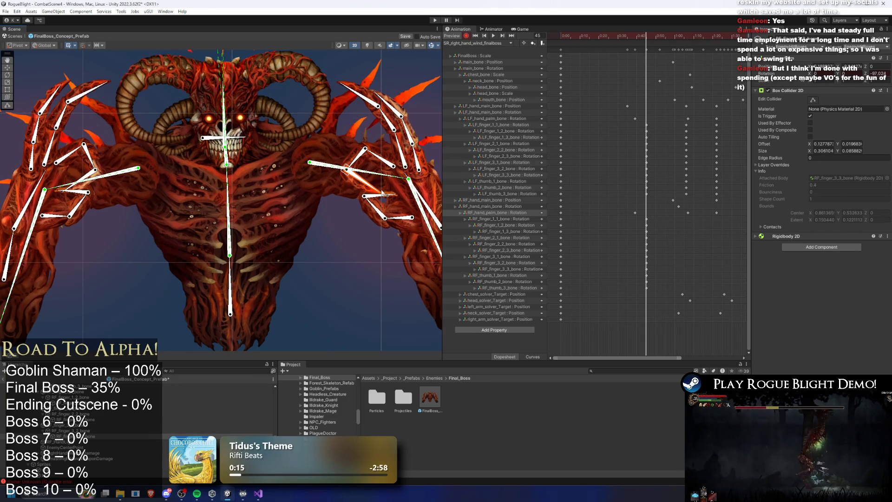
{"action": "mouse_move", "coordinate": [685, 41]}
{"action": "left_mouse_down"}
{"action": "mouse_move", "coordinate": [674, 36]}
{"action": "mouse_move", "coordinate": [687, 37]}
{"action": "mouse_move", "coordinate": [682, 44]}
{"action": "left_mouse_up"}
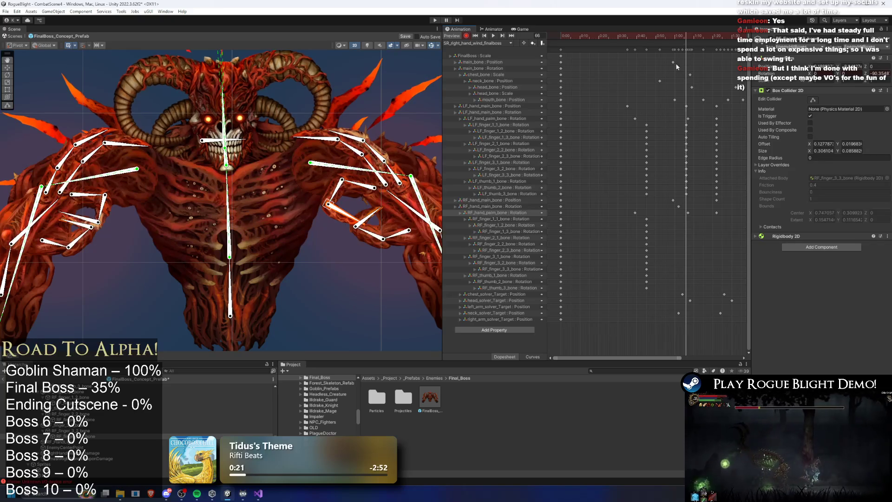
At frame 66, key the right finger rows and swing the finger chain downward.
{"action": "left_click_drag", "start_coordinate": [655, 216], "coordinate": [639, 293]}
{"action": "key", "text": "ctrl+c"}
{"action": "key", "text": "ctrl+v"}
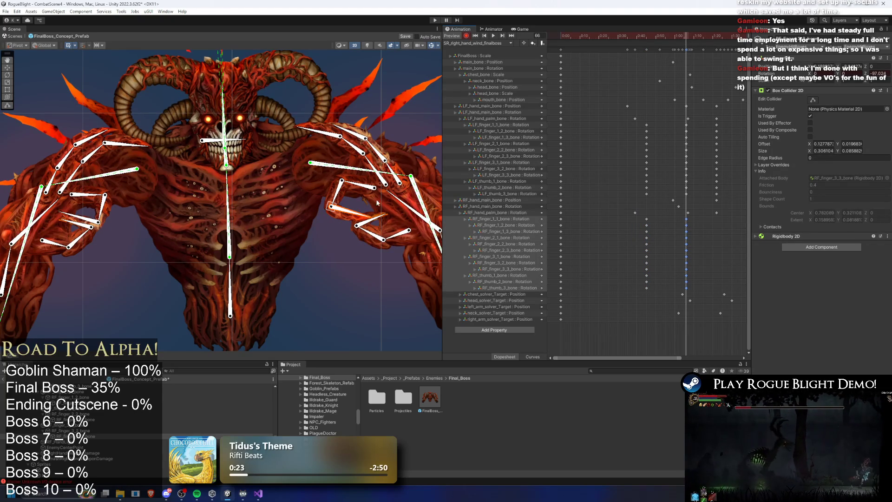
{"action": "mouse_move", "coordinate": [367, 187]}
{"action": "left_mouse_down"}
{"action": "mouse_move", "coordinate": [341, 207]}
{"action": "mouse_move", "coordinate": [359, 196]}
{"action": "mouse_move", "coordinate": [377, 237]}
{"action": "left_mouse_up"}
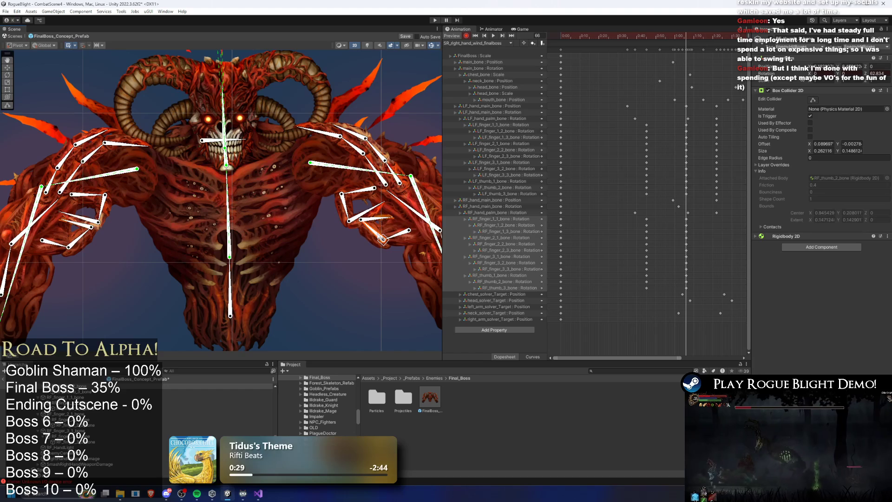
{"action": "left_click", "coordinate": [401, 236]}
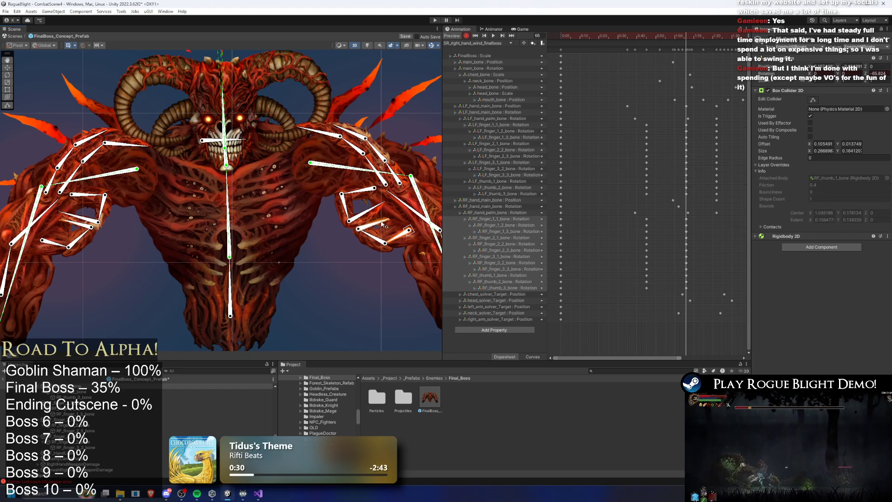
{"action": "left_click", "coordinate": [382, 223]}
{"action": "left_click", "coordinate": [377, 237]}
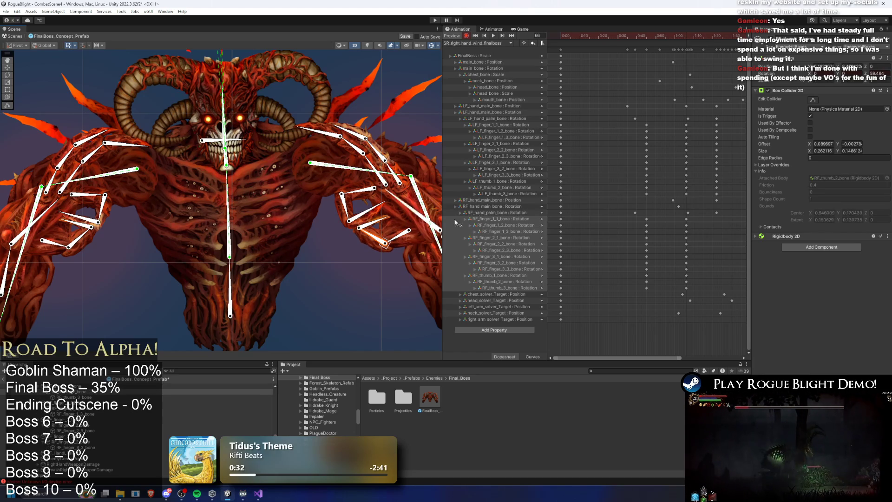
At frame 77, paste the finger keys, lift the RF fingers upward and re-pose the thumb.
{"action": "left_click_drag", "start_coordinate": [689, 35], "coordinate": [716, 38]}
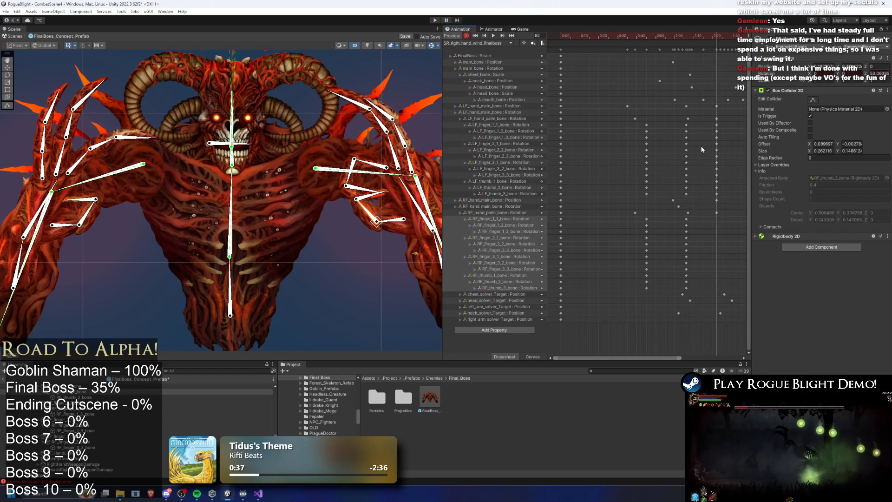
{"action": "left_click_drag", "start_coordinate": [696, 221], "coordinate": [679, 286]}
{"action": "key", "text": "ctrl+c"}
{"action": "key", "text": "ctrl+v"}
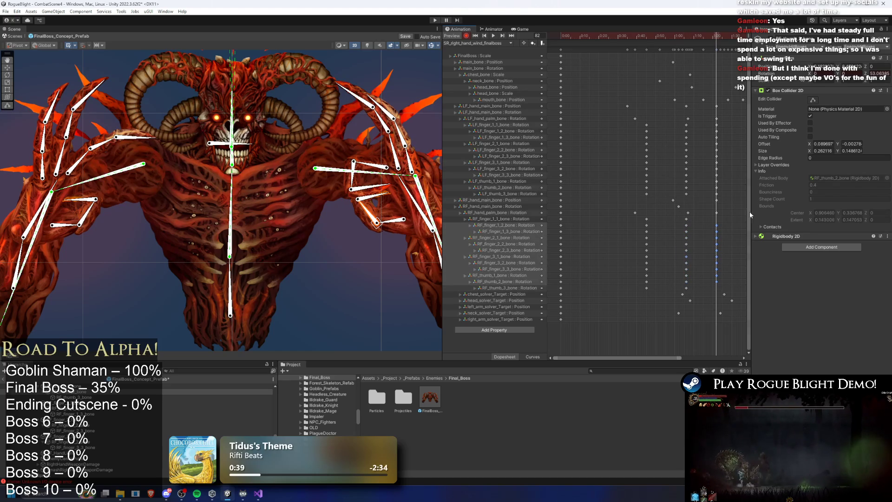
{"action": "mouse_move", "coordinate": [373, 168]}
{"action": "left_mouse_down"}
{"action": "mouse_move", "coordinate": [353, 144]}
{"action": "mouse_move", "coordinate": [325, 140]}
{"action": "left_mouse_up"}
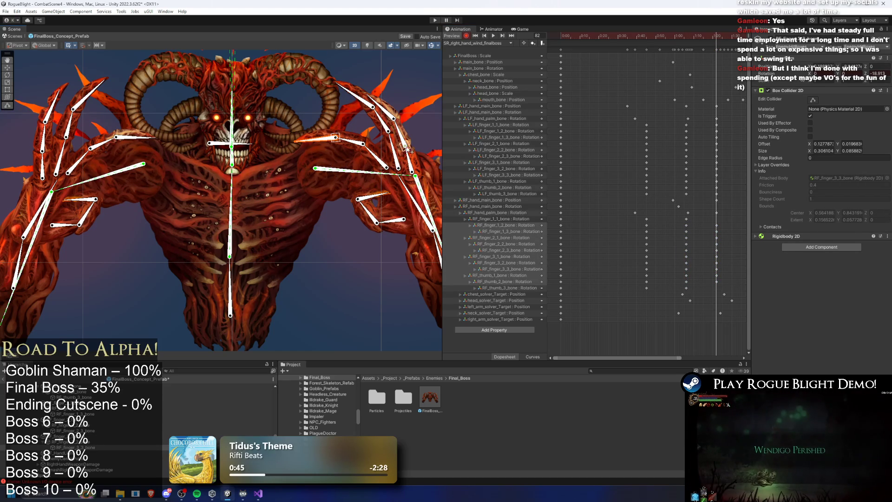
{"action": "left_click_drag", "start_coordinate": [409, 158], "coordinate": [395, 106]}
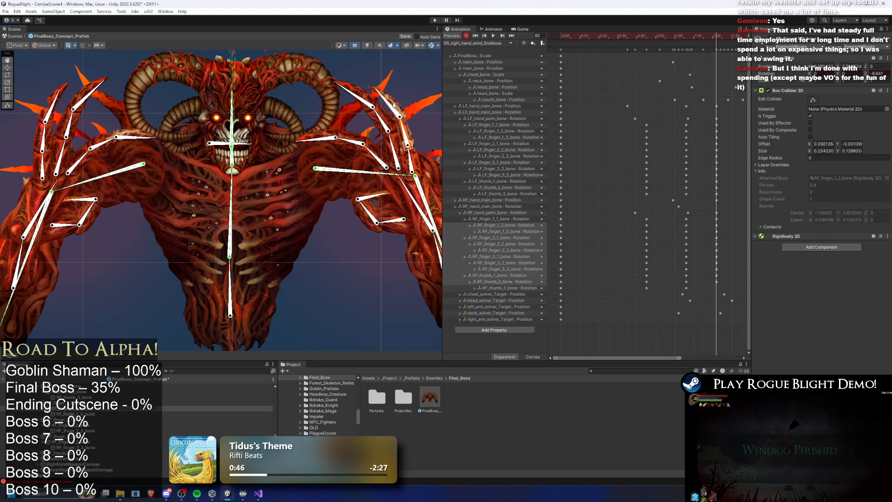
{"action": "left_click_drag", "start_coordinate": [397, 145], "coordinate": [374, 104]}
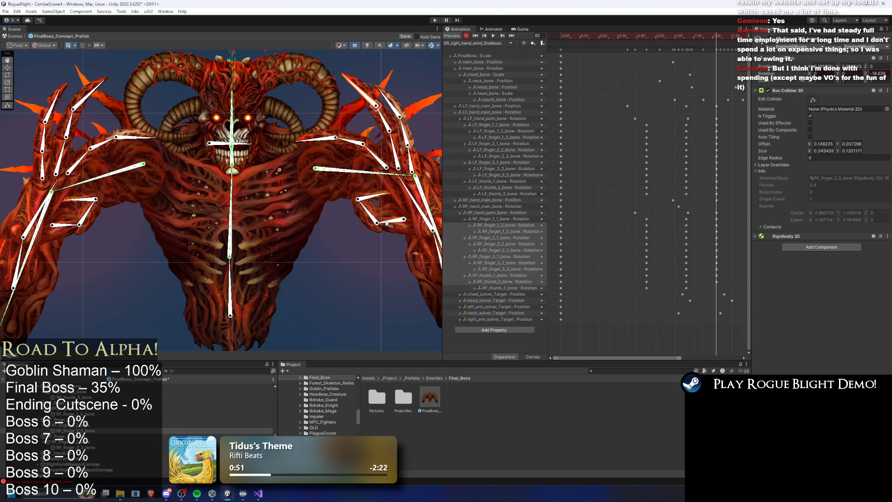
{"action": "left_click_drag", "start_coordinate": [391, 219], "coordinate": [387, 219]}
{"action": "left_click", "coordinate": [363, 193]}
{"action": "scroll", "coordinate": [704, 124], "scroll_direction": "right", "scroll_amount": 3}
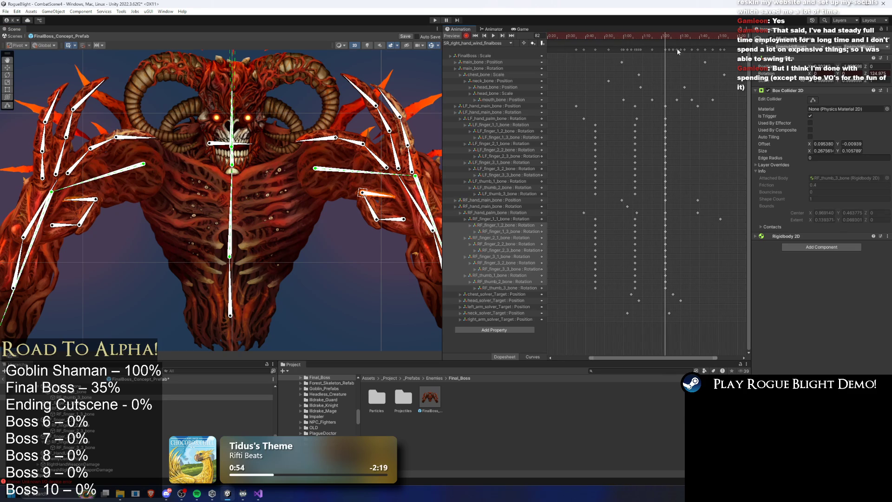
Preview SR_right_hand_wind_finalboss, select the LF finger and thumb keys, and fit the clip in view.
{"action": "key", "text": "space"}
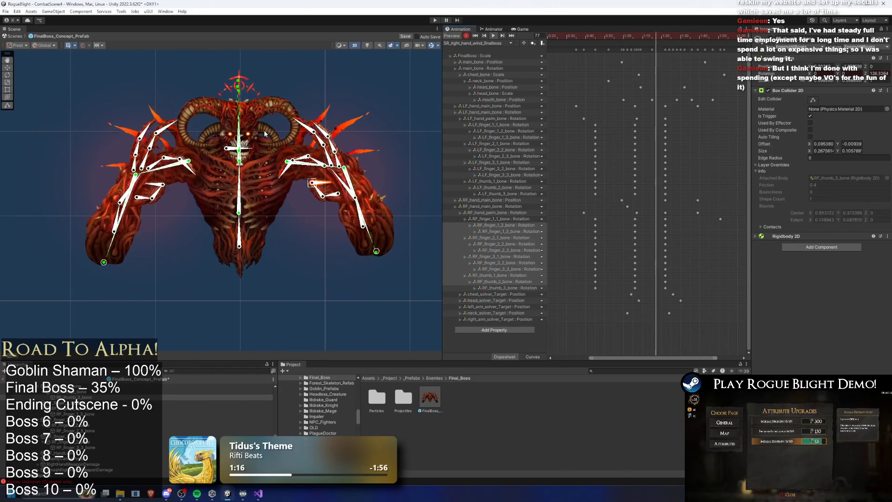
{"action": "scroll", "coordinate": [654, 142], "scroll_direction": "left", "scroll_amount": 3}
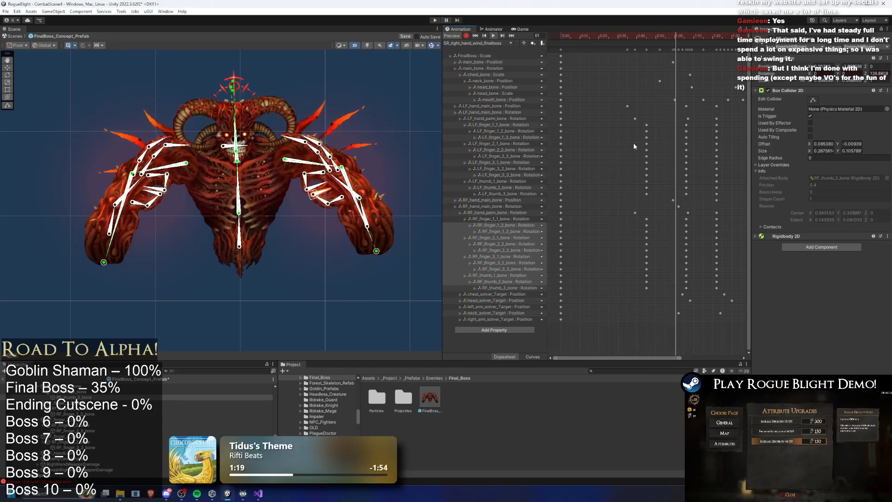
{"action": "mouse_move", "coordinate": [619, 123]}
{"action": "left_mouse_down"}
{"action": "mouse_move", "coordinate": [692, 149]}
{"action": "mouse_move", "coordinate": [734, 196]}
{"action": "left_mouse_up"}
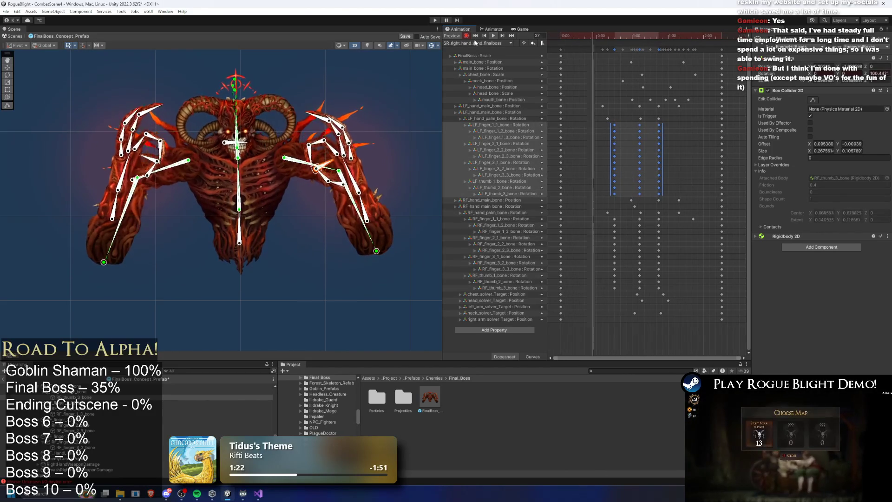
{"action": "key", "text": "a"}
{"action": "left_click", "coordinate": [493, 46]}
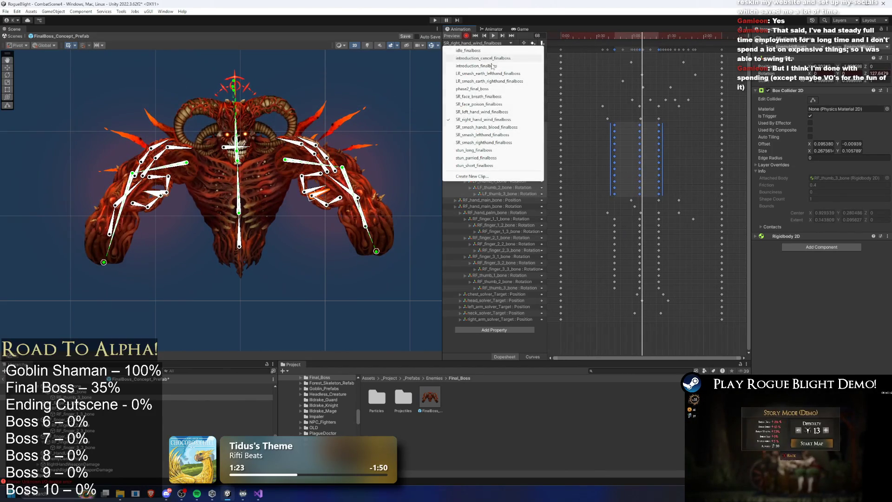
In SR_left_hand_wind_finalboss, select the right-hand finger and position keys and check frame 85.
{"action": "left_click", "coordinate": [507, 113]}
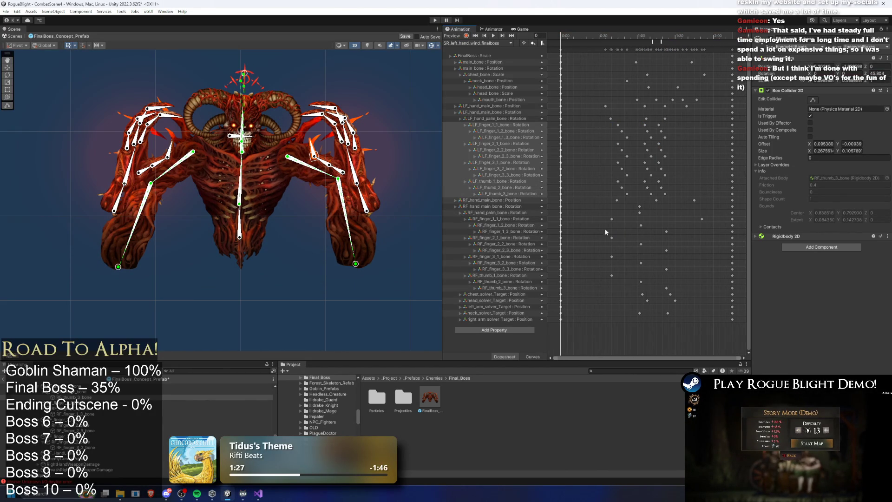
{"action": "left_click_drag", "start_coordinate": [601, 216], "coordinate": [698, 282]}
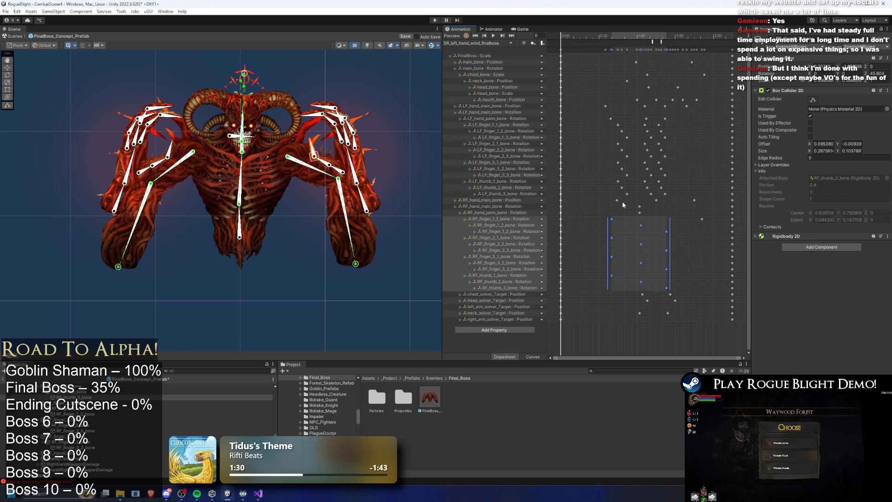
{"action": "left_click_drag", "start_coordinate": [619, 203], "coordinate": [652, 215]}
{"action": "left_click_drag", "start_coordinate": [684, 258], "coordinate": [683, 260]}
{"action": "left_click_drag", "start_coordinate": [683, 291], "coordinate": [600, 206]}
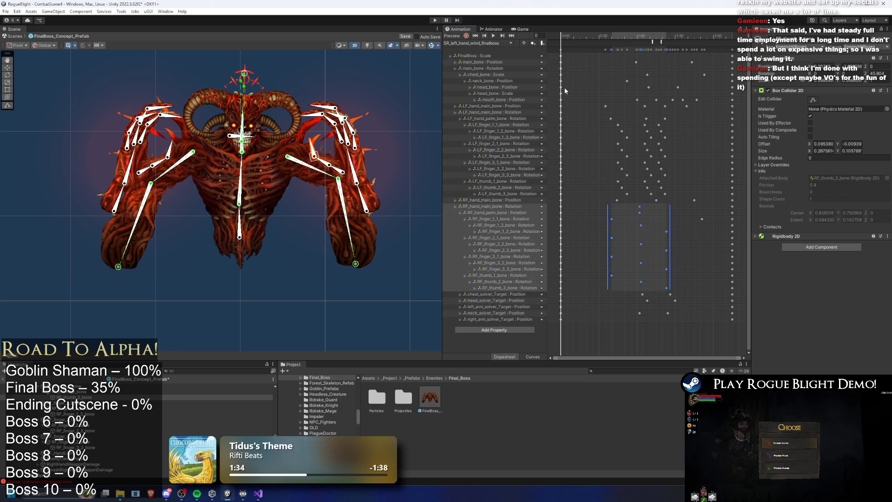
{"action": "mouse_move", "coordinate": [597, 199]}
{"action": "left_mouse_down"}
{"action": "mouse_move", "coordinate": [667, 253]}
{"action": "mouse_move", "coordinate": [681, 293]}
{"action": "left_mouse_up"}
{"action": "mouse_move", "coordinate": [584, 36]}
{"action": "left_mouse_down"}
{"action": "mouse_move", "coordinate": [687, 36]}
{"action": "mouse_move", "coordinate": [609, 27]}
{"action": "mouse_move", "coordinate": [646, 31]}
{"action": "left_mouse_up"}
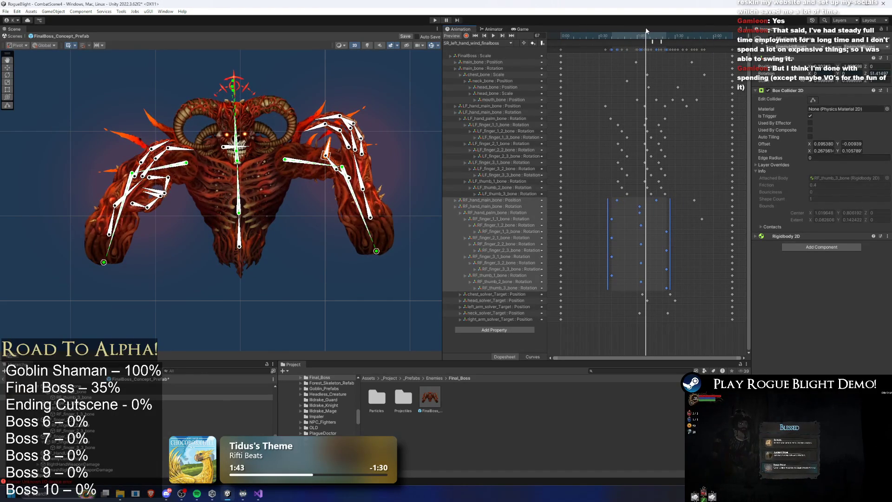
{"action": "mouse_move", "coordinate": [716, 200]}
{"action": "left_mouse_down"}
{"action": "mouse_move", "coordinate": [573, 281]}
{"action": "mouse_move", "coordinate": [580, 286]}
{"action": "left_mouse_up"}
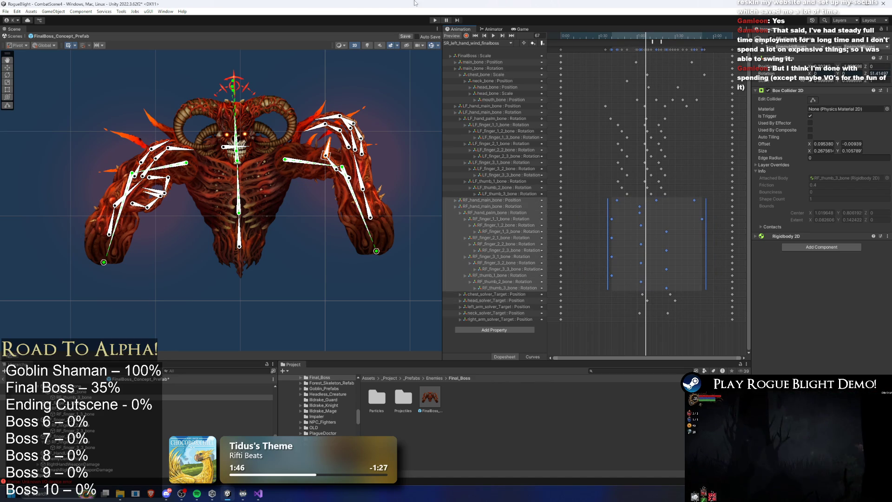
{"action": "left_click", "coordinate": [464, 42]}
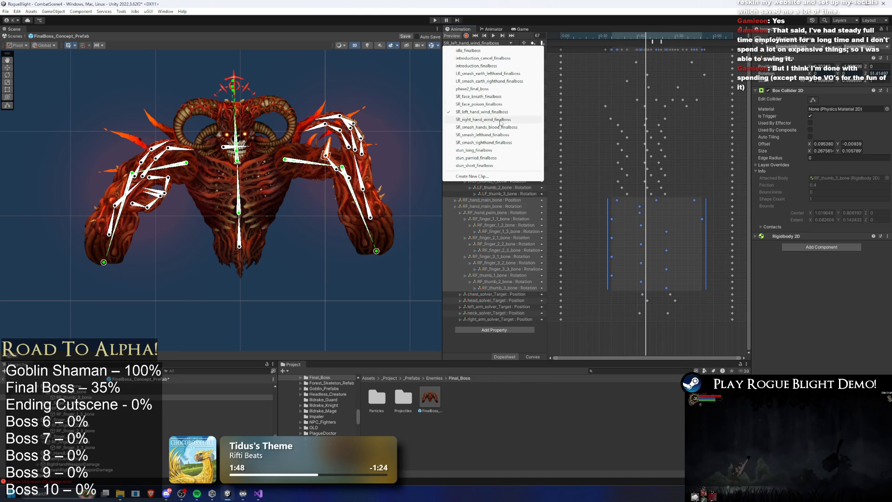
In SR_right_hand_wind_finalboss, select the left-hand keys and LF_hand_main_bone Position track, then preview.
{"action": "left_click", "coordinate": [483, 119]}
{"action": "key", "text": "a"}
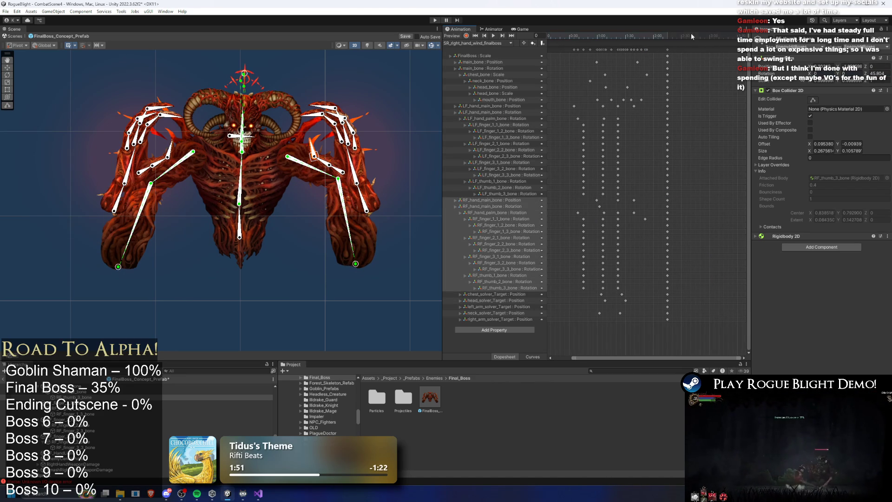
{"action": "left_click", "coordinate": [691, 33]}
{"action": "key", "text": "a"}
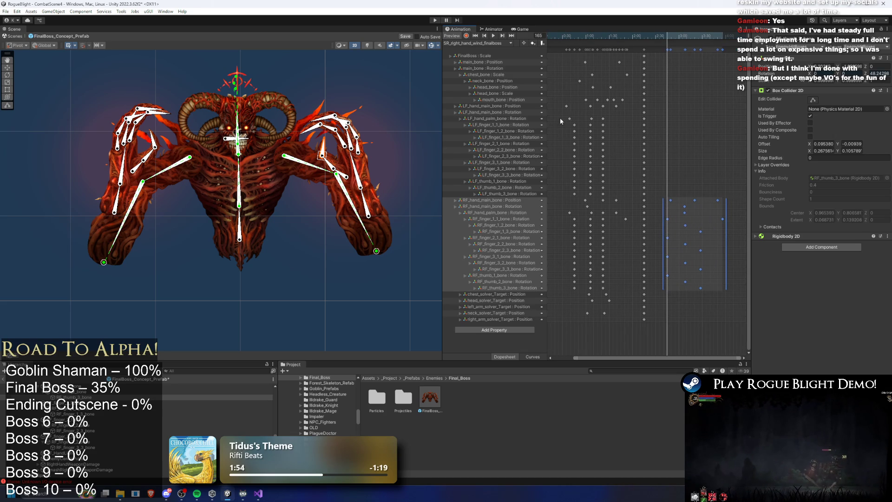
{"action": "mouse_move", "coordinate": [560, 120]}
{"action": "left_mouse_down"}
{"action": "mouse_move", "coordinate": [627, 178]}
{"action": "mouse_move", "coordinate": [626, 196]}
{"action": "left_mouse_up"}
{"action": "left_click", "coordinate": [625, 123]}
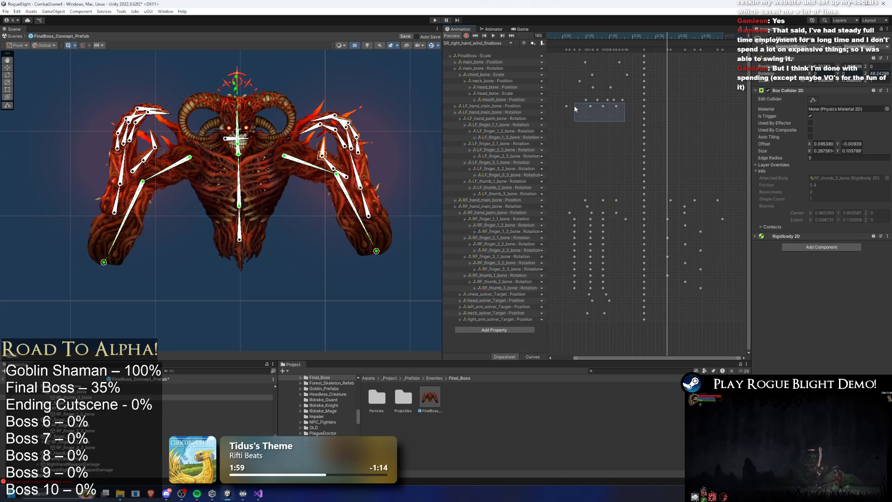
{"action": "left_click", "coordinate": [562, 108]}
{"action": "key", "text": "space"}
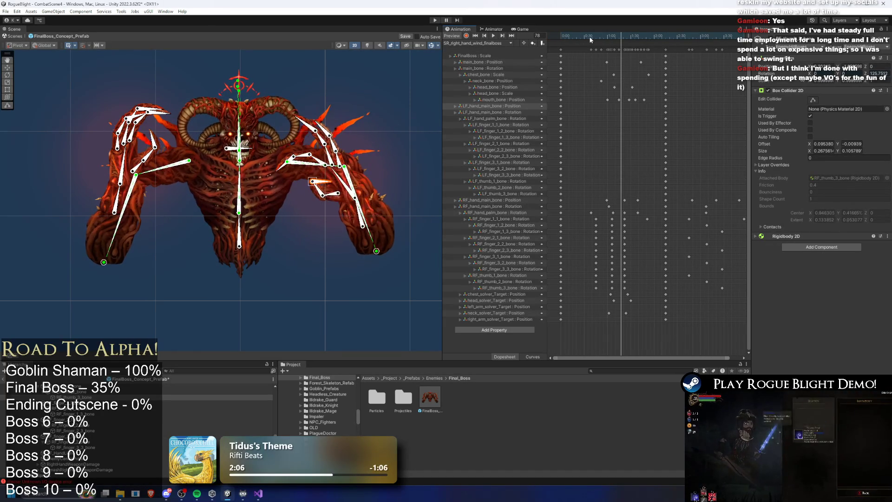
{"action": "scroll", "coordinate": [660, 130], "scroll_direction": "down", "scroll_amount": 1}
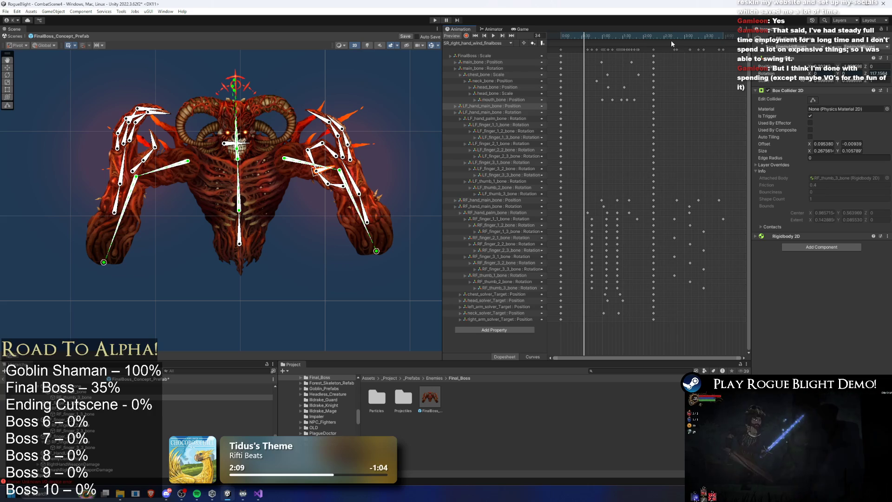
Reposition the boss's left hand at frames 44 and 74.
{"action": "left_click_drag", "start_coordinate": [739, 309], "coordinate": [676, 189]}
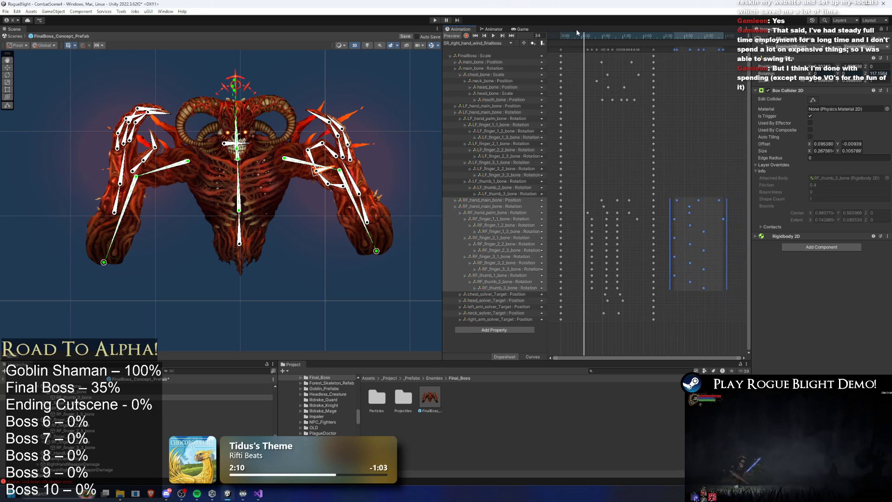
{"action": "left_click_drag", "start_coordinate": [584, 36], "coordinate": [591, 37]}
{"action": "left_click", "coordinate": [114, 212]}
{"action": "mouse_move", "coordinate": [122, 214]}
{"action": "left_mouse_down"}
{"action": "mouse_move", "coordinate": [142, 209]}
{"action": "mouse_move", "coordinate": [114, 212]}
{"action": "left_mouse_up"}
{"action": "left_click", "coordinate": [467, 36]}
{"action": "left_click_drag", "start_coordinate": [591, 41], "coordinate": [611, 35]}
{"action": "left_click_drag", "start_coordinate": [119, 213], "coordinate": [139, 220]}
{"action": "left_click", "coordinate": [611, 106]}
Shift the left hand at frame 97, then replay the clip and stop at frame 51.
{"action": "left_click_drag", "start_coordinate": [606, 35], "coordinate": [627, 36]}
{"action": "left_click_drag", "start_coordinate": [138, 216], "coordinate": [118, 217]}
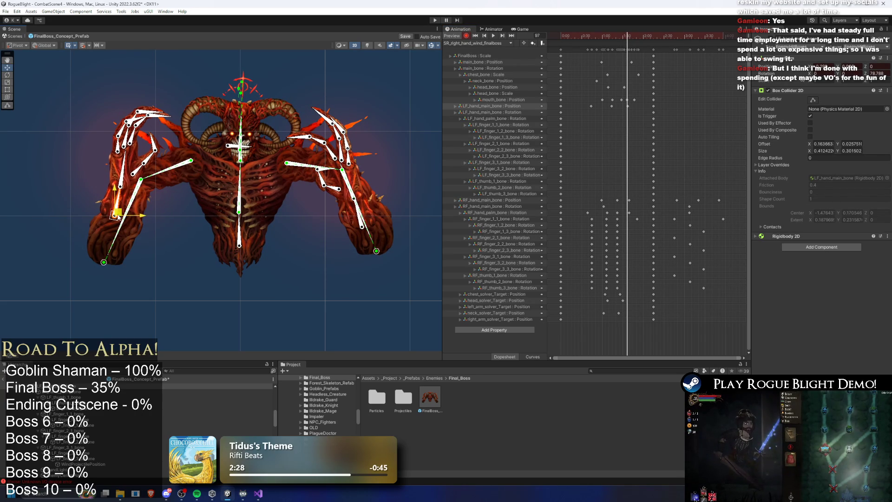
{"action": "key", "text": "space"}
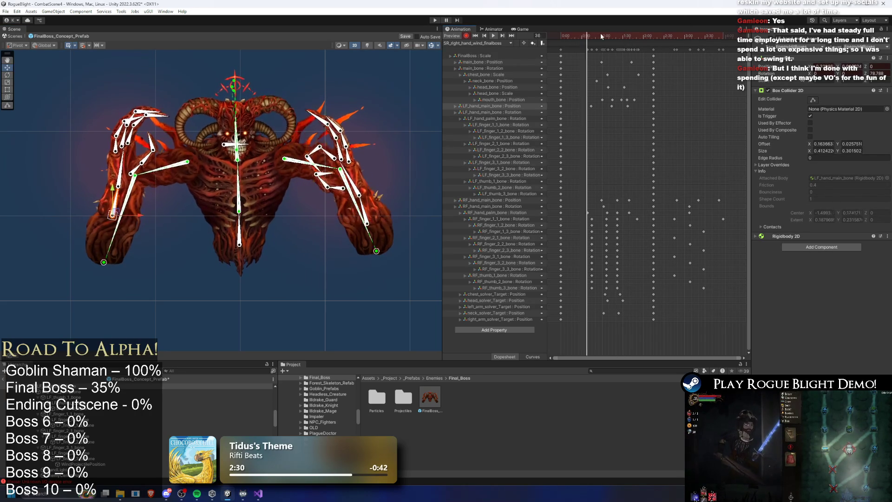
{"action": "left_click", "coordinate": [627, 39]}
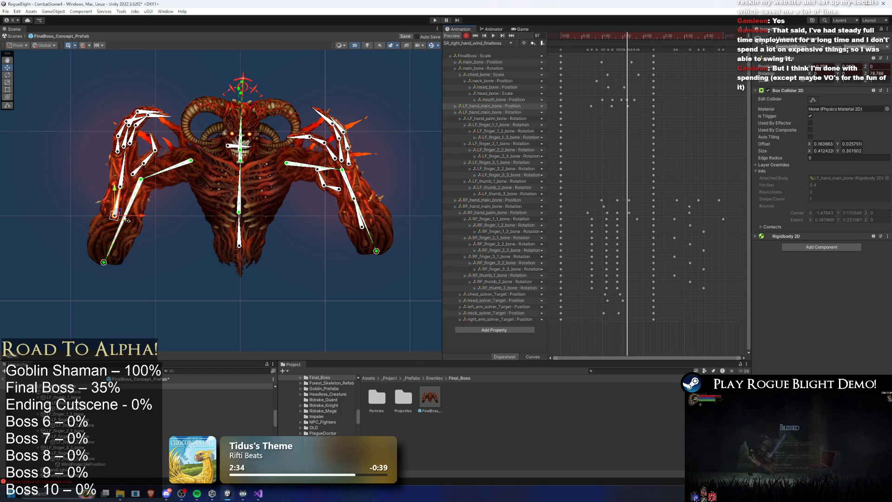
{"action": "left_click_drag", "start_coordinate": [139, 216], "coordinate": [140, 217]}
{"action": "scroll", "coordinate": [624, 121], "scroll_direction": "up", "scroll_amount": 1}
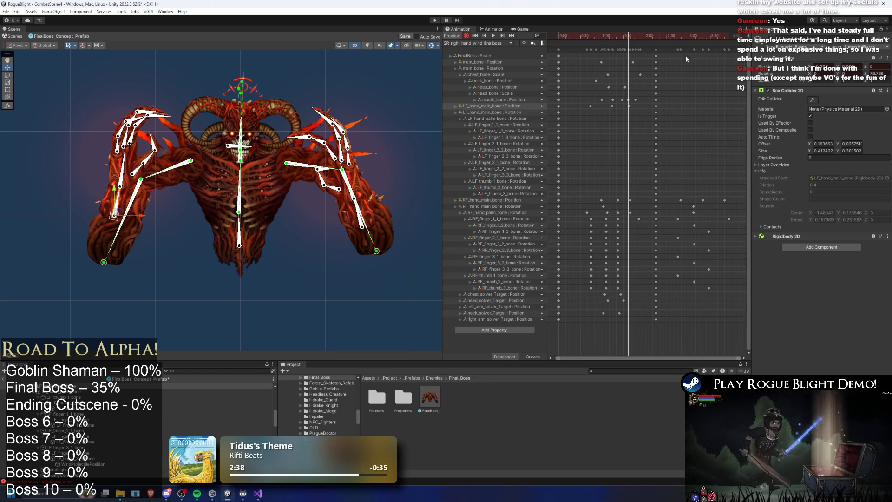
{"action": "left_click_drag", "start_coordinate": [669, 39], "coordinate": [702, 38]}
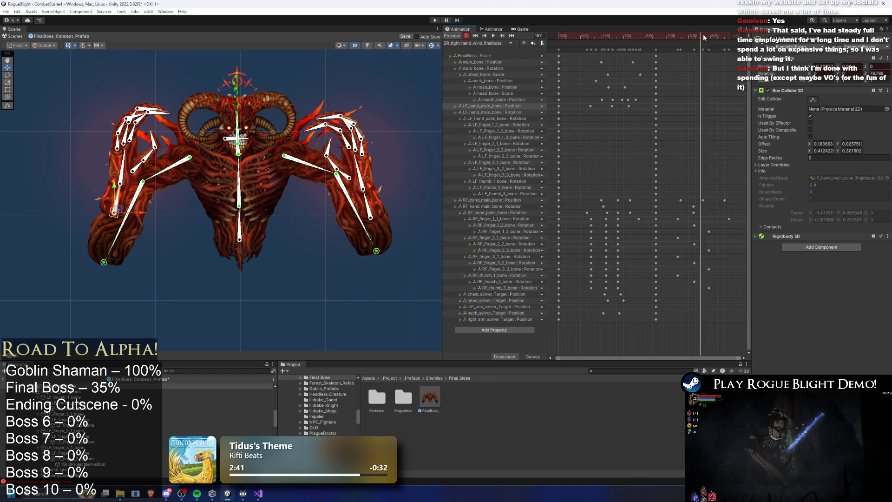
{"action": "key", "text": "space"}
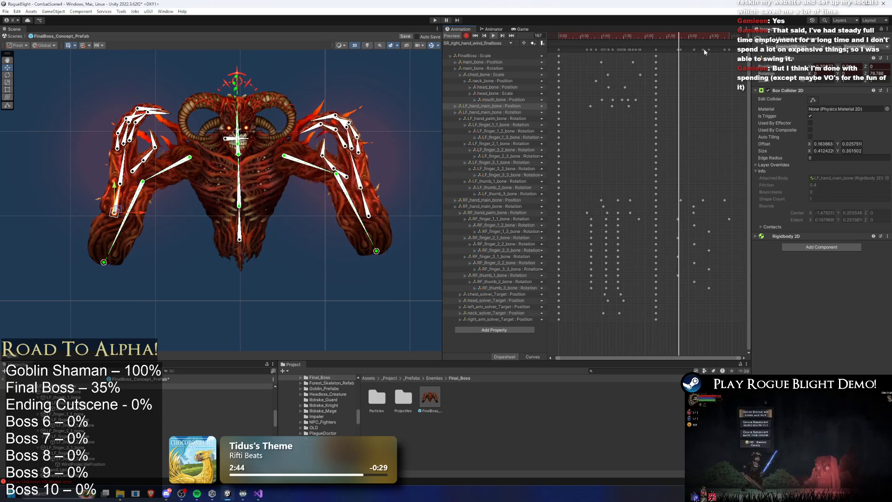
{"action": "left_click", "coordinate": [586, 36]}
{"action": "left_click_drag", "start_coordinate": [582, 38], "coordinate": [597, 38]}
Rotate the left hand's palm bone into its pose at frame 87 of the clip.
{"action": "scroll", "coordinate": [136, 175], "scroll_direction": "up", "scroll_amount": 2}
{"action": "left_click_drag", "start_coordinate": [117, 166], "coordinate": [126, 163]}
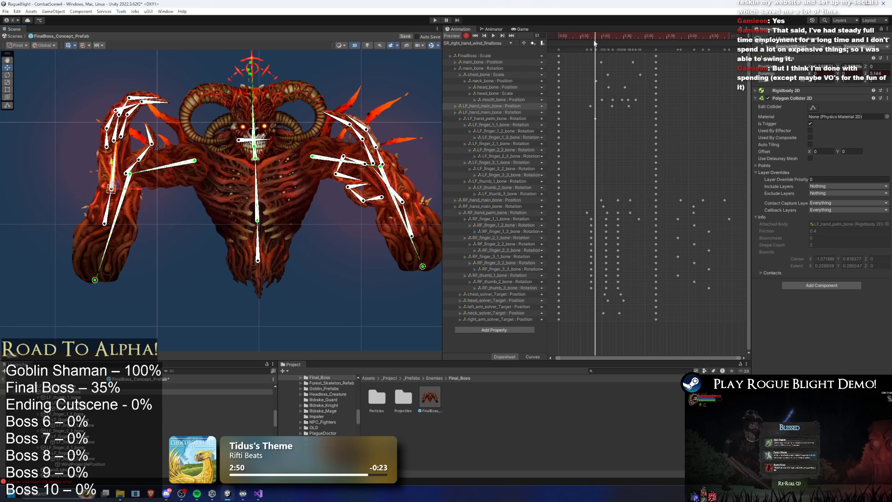
{"action": "left_click_drag", "start_coordinate": [595, 41], "coordinate": [621, 38]}
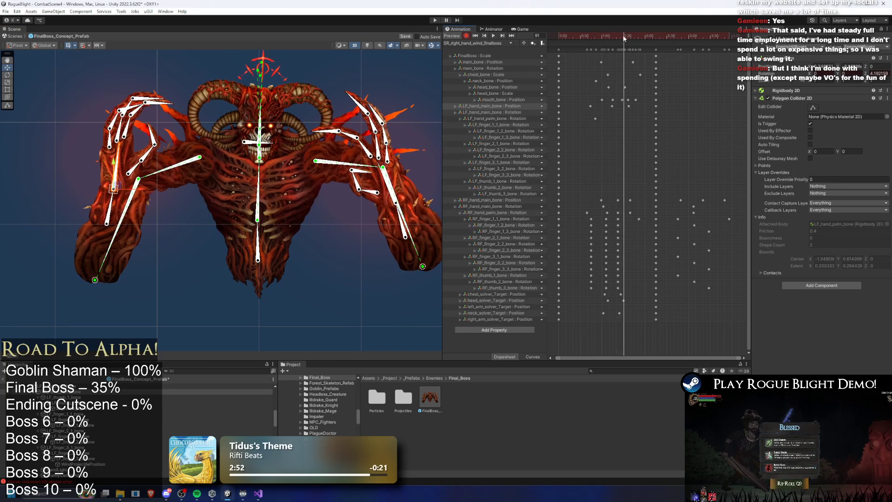
{"action": "left_click_drag", "start_coordinate": [122, 160], "coordinate": [120, 157]}
{"action": "scroll", "coordinate": [125, 151], "scroll_direction": "up", "scroll_amount": 2}
Select the left thumb and first, second and third finger bones, undoing an accidental finger move.
{"action": "left_click", "coordinate": [154, 132]}
{"action": "left_click", "coordinate": [147, 120]}
{"action": "left_click", "coordinate": [127, 121]}
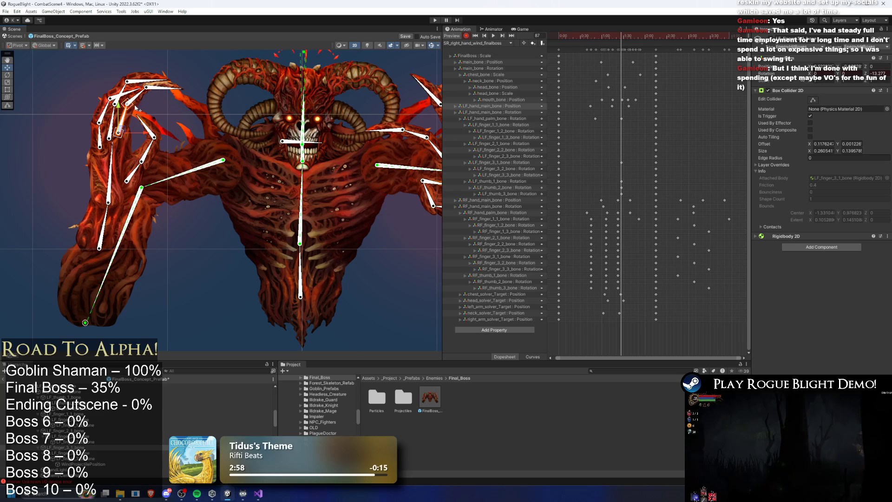
{"action": "left_click", "coordinate": [118, 123]}
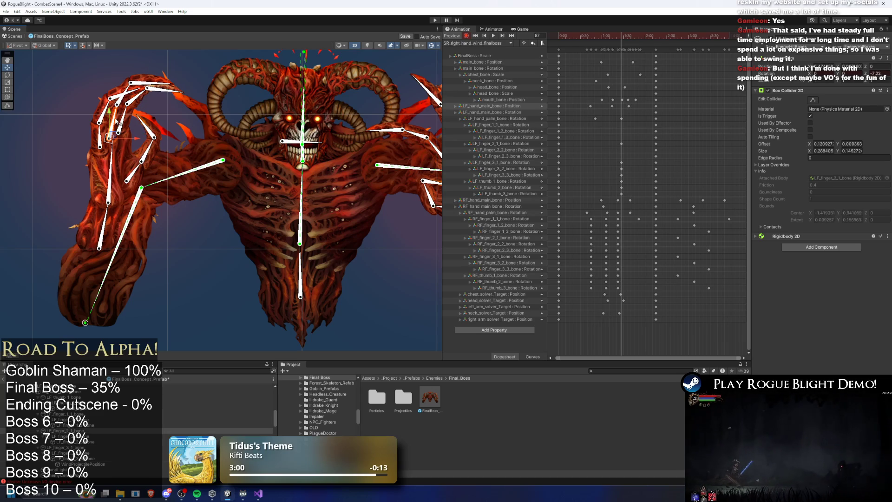
{"action": "left_click", "coordinate": [132, 93]}
{"action": "key", "text": "ctrl+z"}
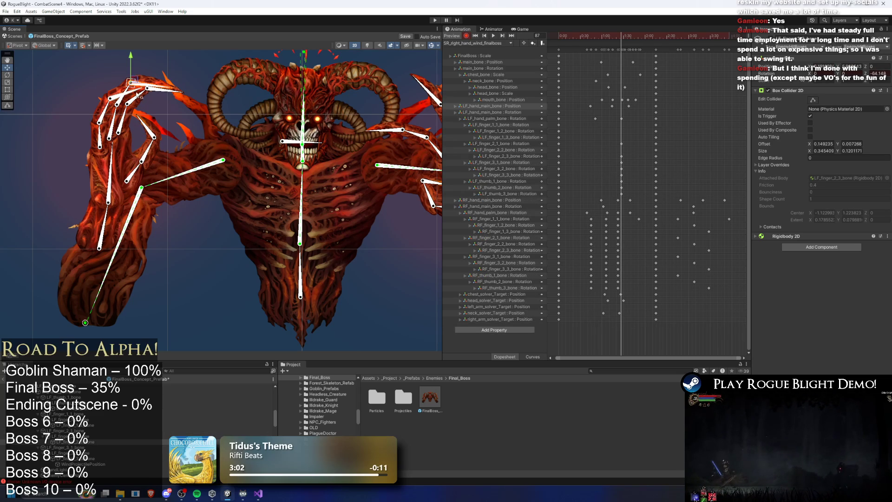
{"action": "left_click", "coordinate": [128, 103]}
{"action": "left_click", "coordinate": [135, 96]}
{"action": "left_click", "coordinate": [104, 119]}
{"action": "left_click", "coordinate": [101, 140]}
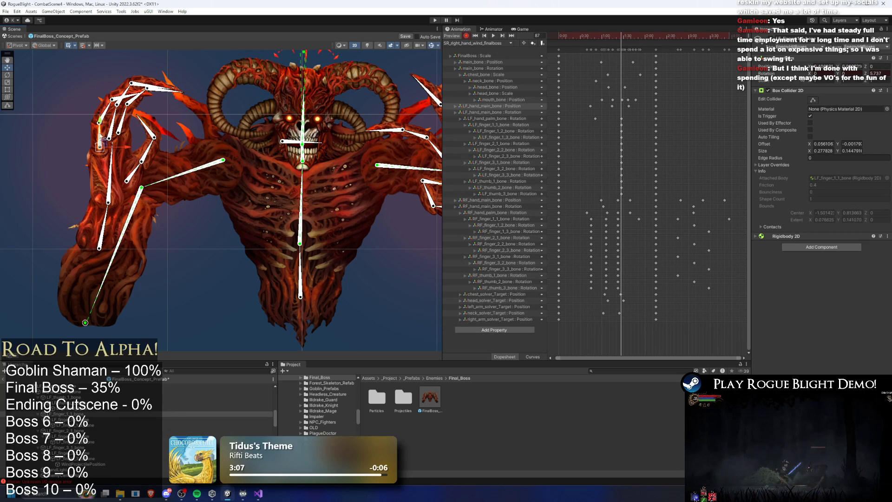
{"action": "left_click", "coordinate": [151, 155]}
{"action": "left_click", "coordinate": [149, 141]}
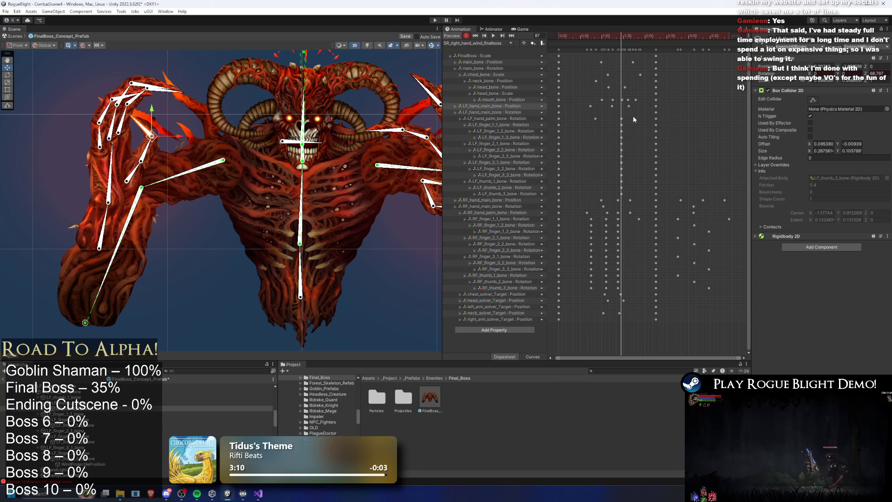
Box-select the left finger and thumb keys near 1:20, then compress their span and shift them later.
{"action": "mouse_move", "coordinate": [627, 119]}
{"action": "left_mouse_down"}
{"action": "mouse_move", "coordinate": [607, 151]}
{"action": "mouse_move", "coordinate": [608, 195]}
{"action": "mouse_move", "coordinate": [624, 189]}
{"action": "mouse_move", "coordinate": [604, 186]}
{"action": "mouse_move", "coordinate": [601, 158]}
{"action": "mouse_move", "coordinate": [602, 177]}
{"action": "mouse_move", "coordinate": [620, 192]}
{"action": "left_mouse_up"}
{"action": "left_click", "coordinate": [620, 190]}
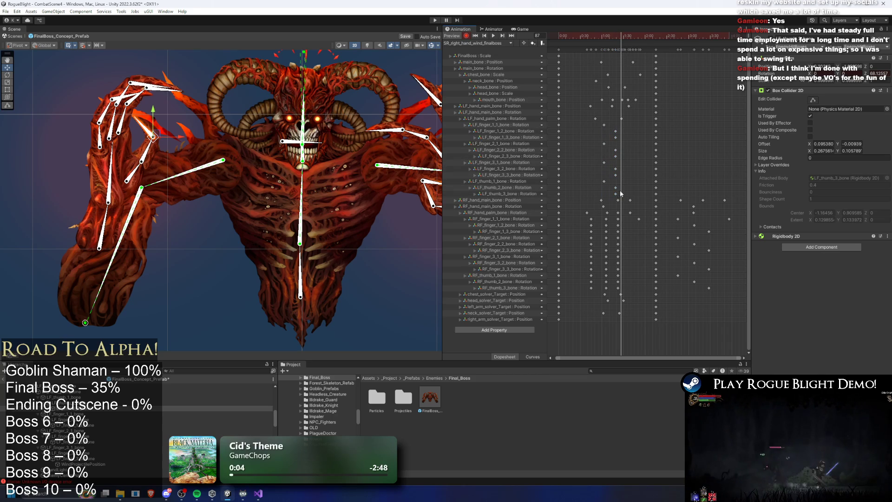
{"action": "left_click_drag", "start_coordinate": [627, 122], "coordinate": [583, 192]}
{"action": "mouse_move", "coordinate": [599, 157]}
{"action": "left_mouse_down"}
{"action": "mouse_move", "coordinate": [584, 158]}
{"action": "mouse_move", "coordinate": [609, 172]}
{"action": "left_mouse_up"}
{"action": "left_click", "coordinate": [622, 138]}
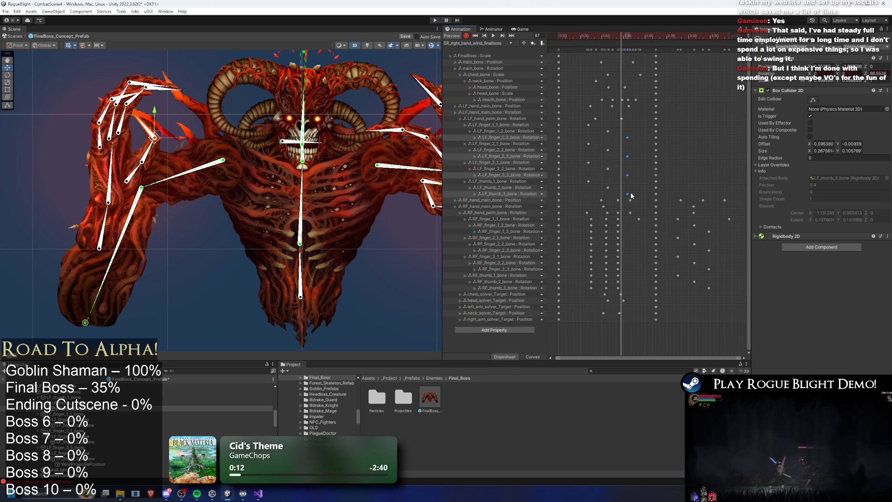
{"action": "mouse_move", "coordinate": [743, 198]}
{"action": "left_mouse_down"}
{"action": "mouse_move", "coordinate": [691, 297]}
{"action": "mouse_move", "coordinate": [669, 292]}
{"action": "left_mouse_up"}
Delete the extra right-hand finger keys and select the RF_finger_1_2, 1_3, 3_2 and 3_3 keys.
{"action": "key", "text": "Delete"}
{"action": "mouse_move", "coordinate": [586, 222]}
{"action": "left_mouse_down"}
{"action": "mouse_move", "coordinate": [629, 236]}
{"action": "mouse_move", "coordinate": [604, 253]}
{"action": "mouse_move", "coordinate": [626, 273]}
{"action": "mouse_move", "coordinate": [613, 287]}
{"action": "left_mouse_up"}
{"action": "mouse_move", "coordinate": [586, 228]}
{"action": "left_mouse_down"}
{"action": "mouse_move", "coordinate": [646, 233]}
{"action": "mouse_move", "coordinate": [609, 250]}
{"action": "left_mouse_up"}
{"action": "left_click", "coordinate": [590, 249]}
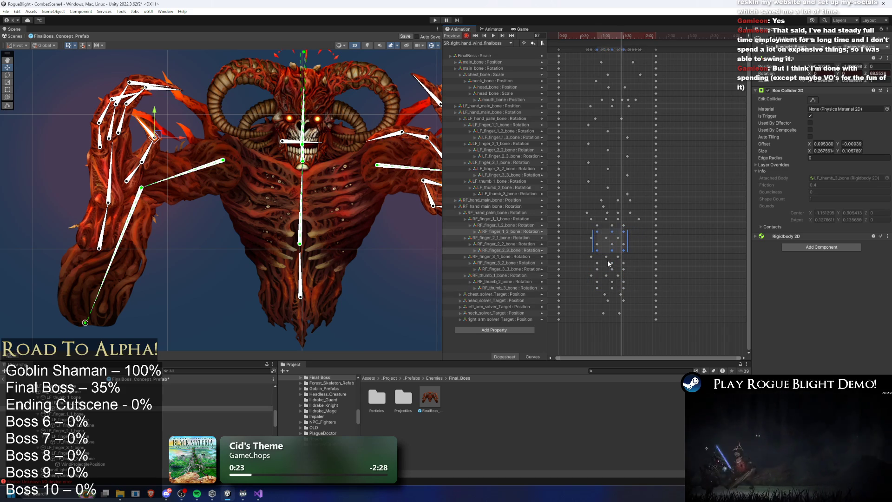
{"action": "left_click_drag", "start_coordinate": [610, 263], "coordinate": [637, 268]}
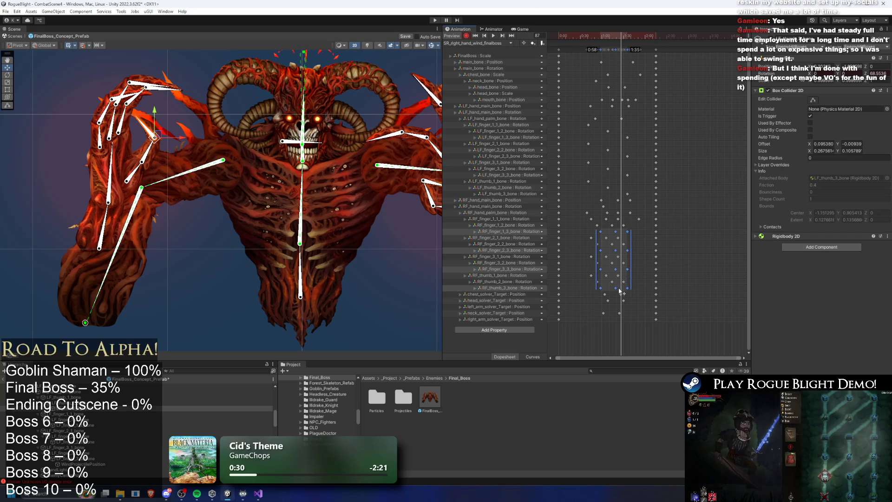
{"action": "key", "text": "space"}
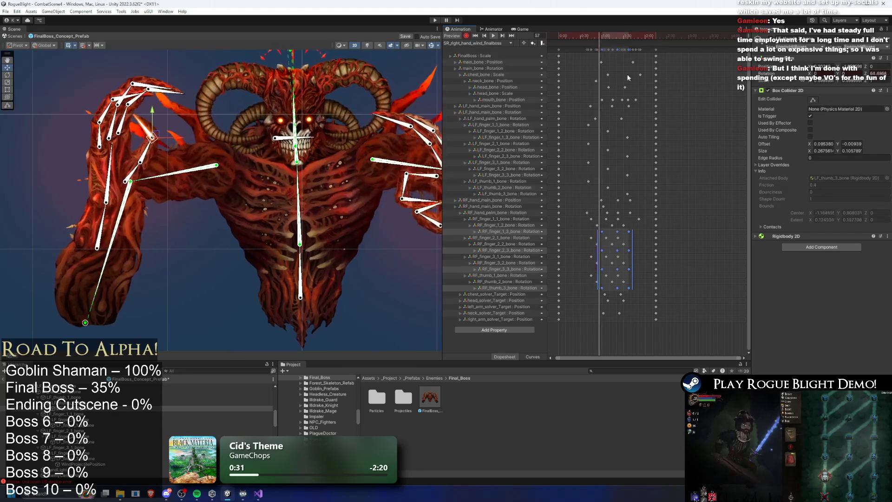
Compress the block of right-hand finger keys and nudge it slightly later, previewing the result.
{"action": "mouse_move", "coordinate": [641, 284]}
{"action": "left_mouse_down"}
{"action": "mouse_move", "coordinate": [609, 227]}
{"action": "mouse_move", "coordinate": [581, 220]}
{"action": "left_mouse_up"}
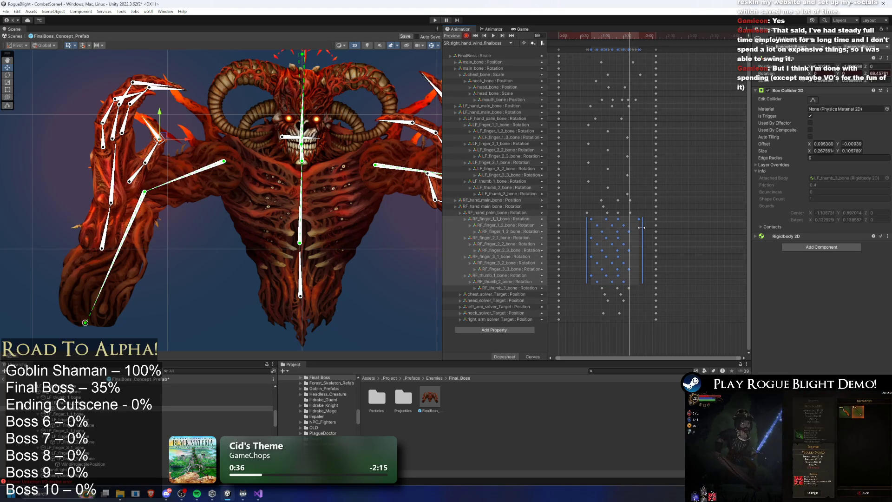
{"action": "left_click_drag", "start_coordinate": [636, 226], "coordinate": [633, 226]}
{"action": "key", "text": "space"}
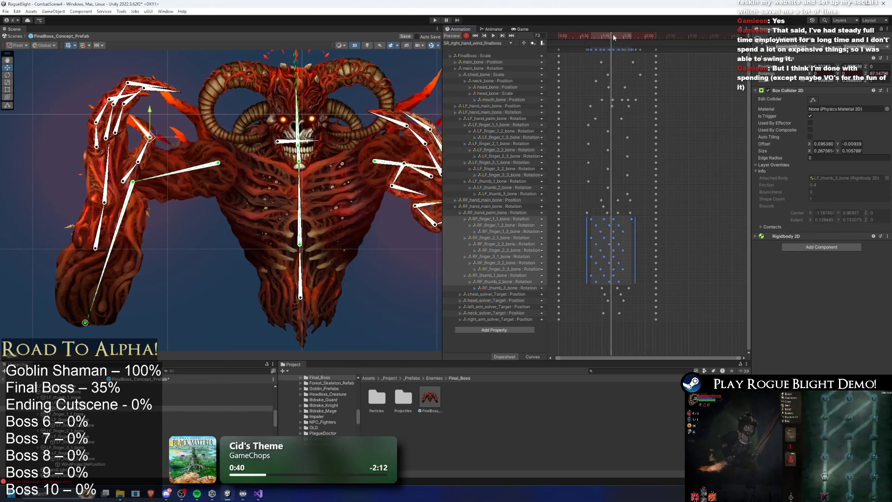
{"action": "left_click_drag", "start_coordinate": [621, 263], "coordinate": [625, 260]}
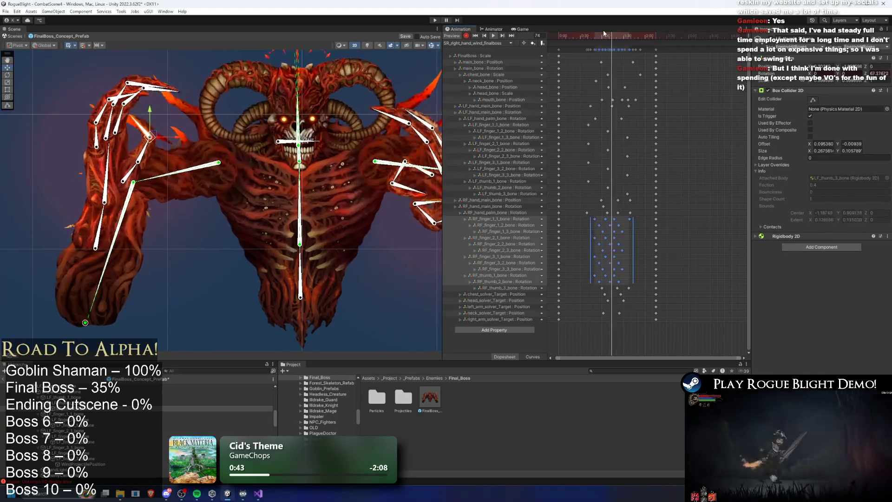
{"action": "left_click_drag", "start_coordinate": [610, 251], "coordinate": [622, 240]}
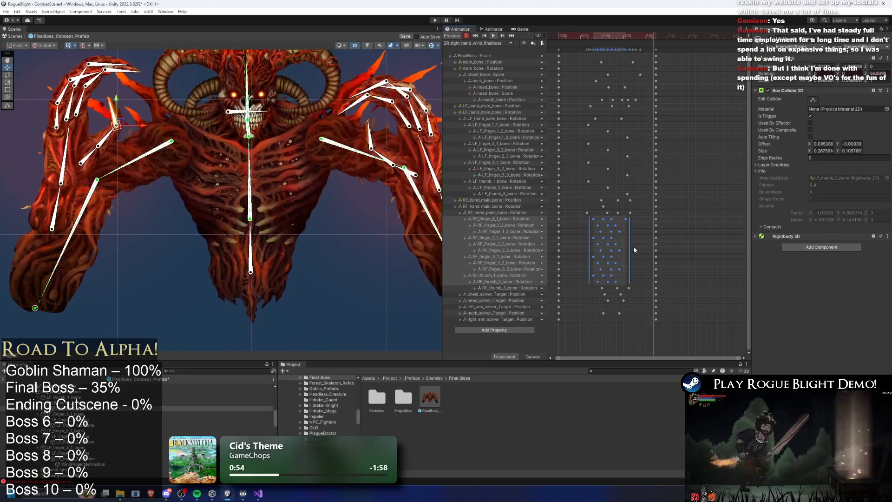
{"action": "left_click", "coordinate": [637, 241]}
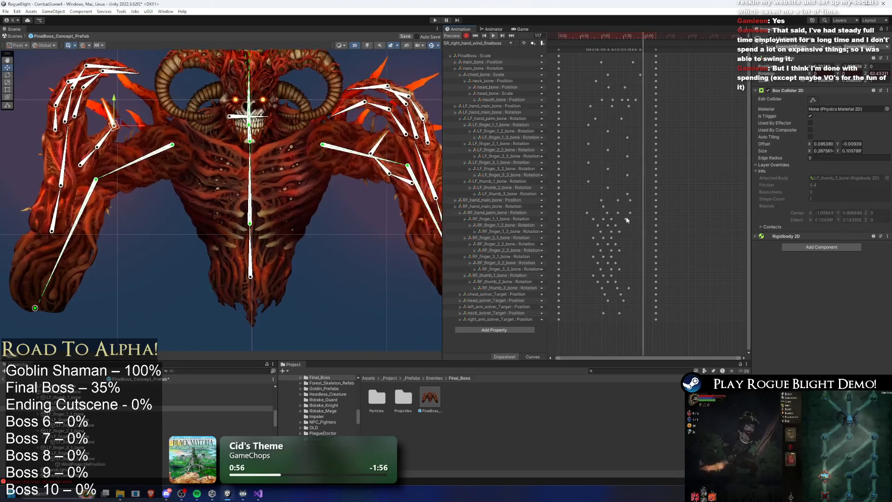
Scrub and play the clip, then move the RF_finger_1_1 key a little later.
{"action": "left_click_drag", "start_coordinate": [592, 39], "coordinate": [617, 47]}
{"action": "key", "text": "space"}
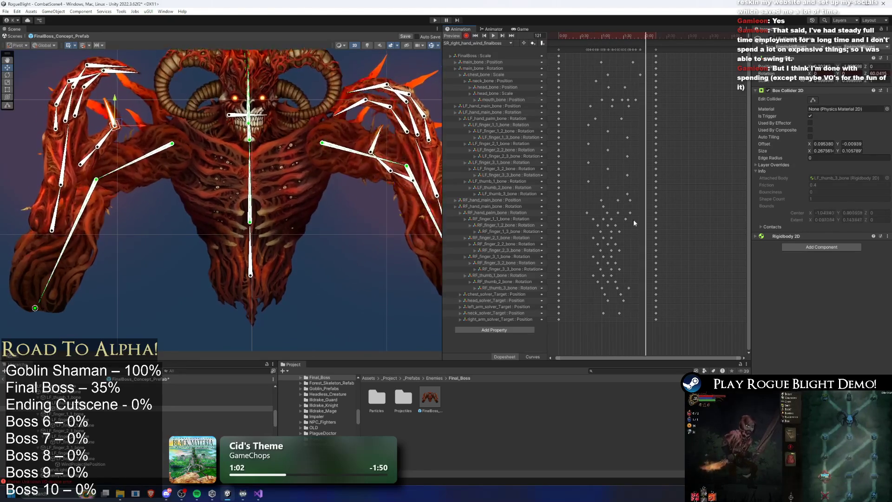
{"action": "left_click_drag", "start_coordinate": [625, 218], "coordinate": [634, 219]}
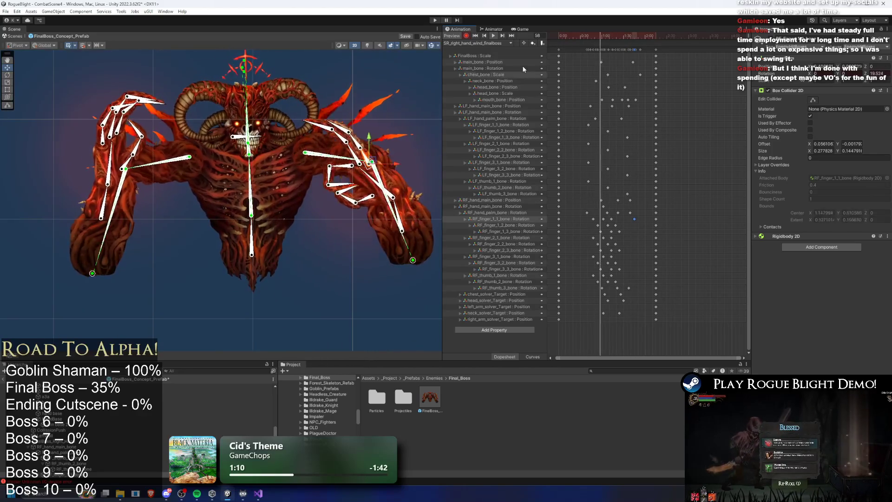
At frame 49, push the chest and head solver targets right to key the spine and head tilt.
{"action": "mouse_move", "coordinate": [598, 32]}
{"action": "left_mouse_down"}
{"action": "mouse_move", "coordinate": [569, 34]}
{"action": "mouse_move", "coordinate": [584, 37]}
{"action": "left_mouse_up"}
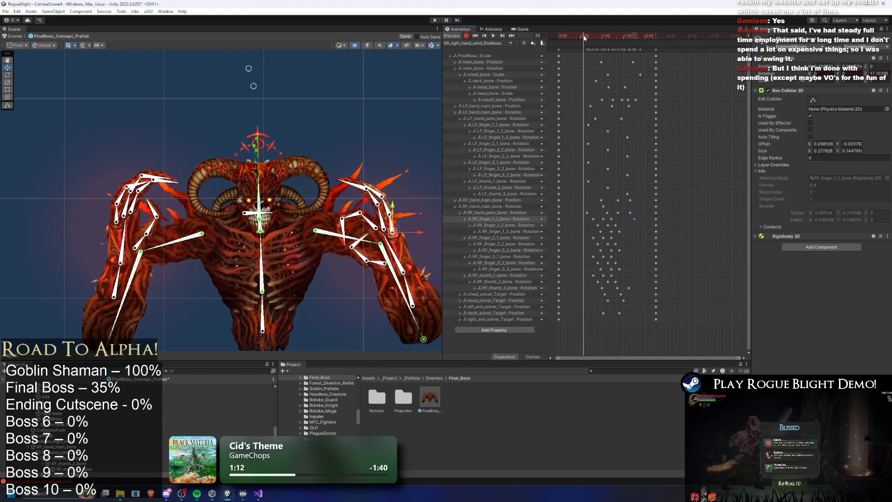
{"action": "left_click", "coordinate": [586, 36]}
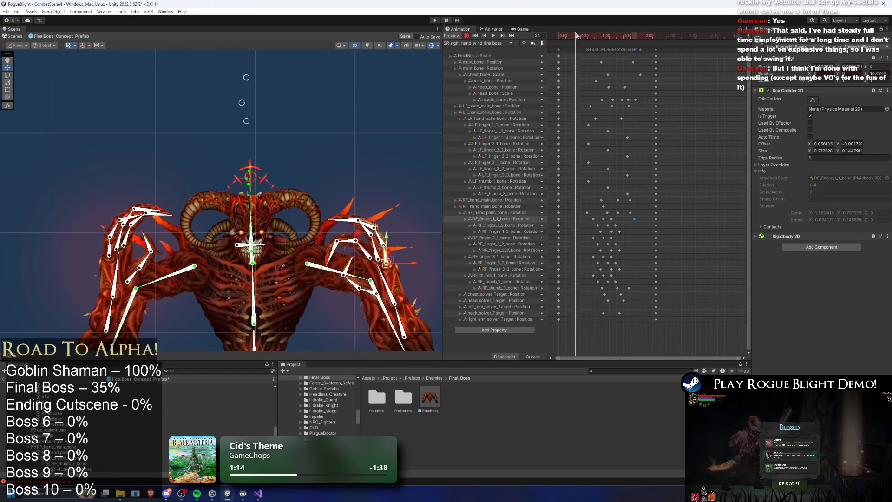
{"action": "mouse_move", "coordinate": [586, 35]}
{"action": "left_mouse_down"}
{"action": "mouse_move", "coordinate": [561, 35]}
{"action": "mouse_move", "coordinate": [602, 39]}
{"action": "mouse_move", "coordinate": [571, 38]}
{"action": "left_mouse_up"}
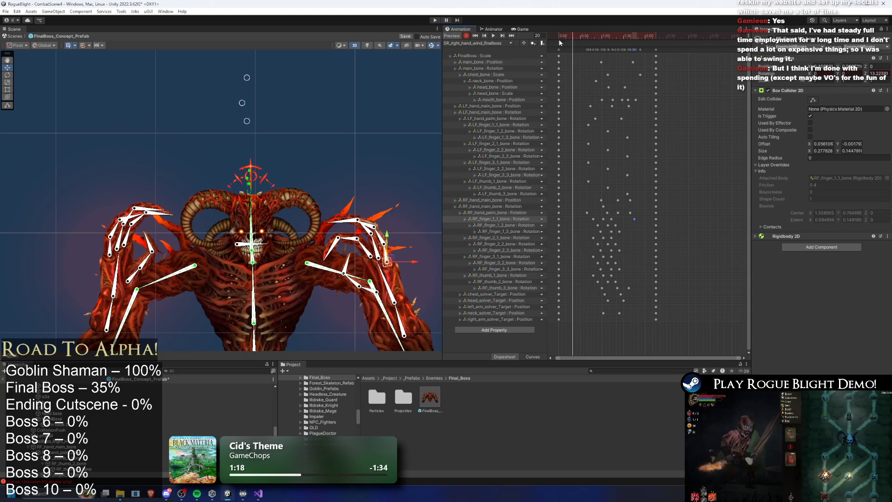
{"action": "left_click_drag", "start_coordinate": [249, 122], "coordinate": [254, 120]}
{"action": "mouse_move", "coordinate": [250, 82]}
{"action": "left_mouse_down"}
{"action": "mouse_move", "coordinate": [260, 82]}
{"action": "mouse_move", "coordinate": [259, 104]}
{"action": "left_mouse_up"}
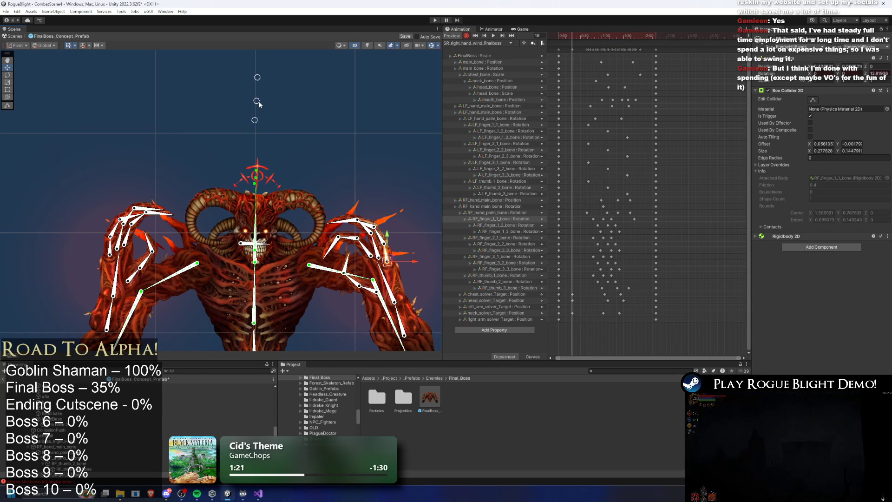
Select the head and chest solver-target keys and move the neck_solver_Target key slightly later.
{"action": "left_click", "coordinate": [606, 301]}
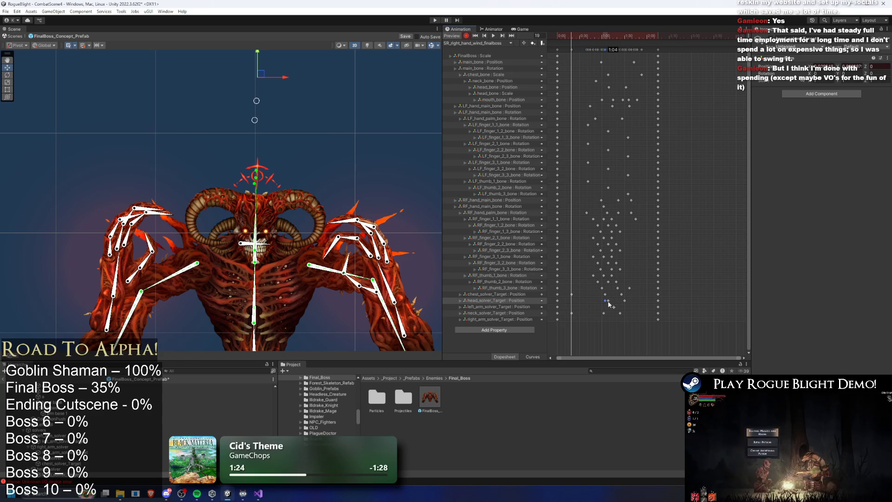
{"action": "left_click", "coordinate": [604, 294]}
{"action": "scroll", "coordinate": [606, 299], "scroll_direction": "up", "scroll_amount": 2}
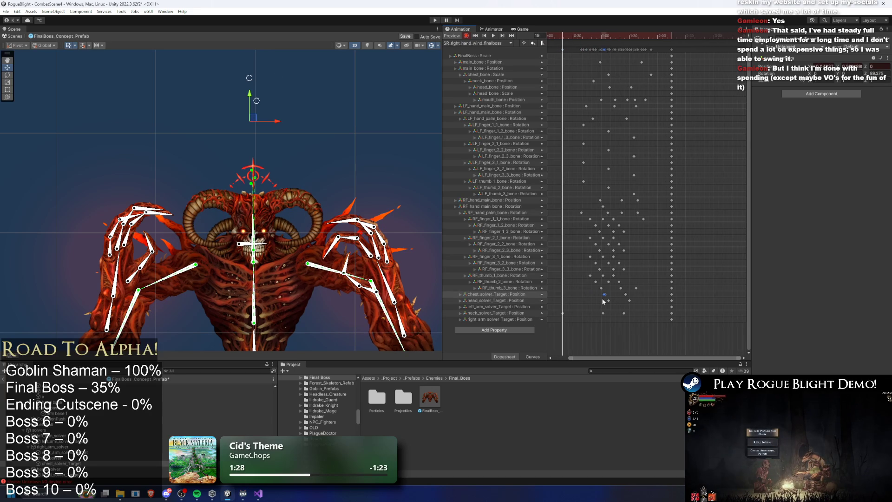
{"action": "left_click_drag", "start_coordinate": [559, 313], "coordinate": [602, 316]}
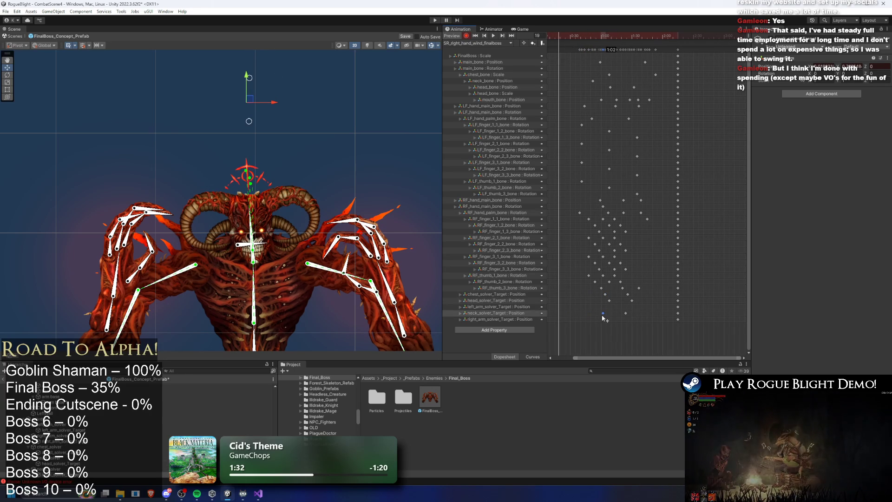
Select the head_solver_Target key near frame 84 and frame the boss in the Scene view.
{"action": "left_click", "coordinate": [624, 43]}
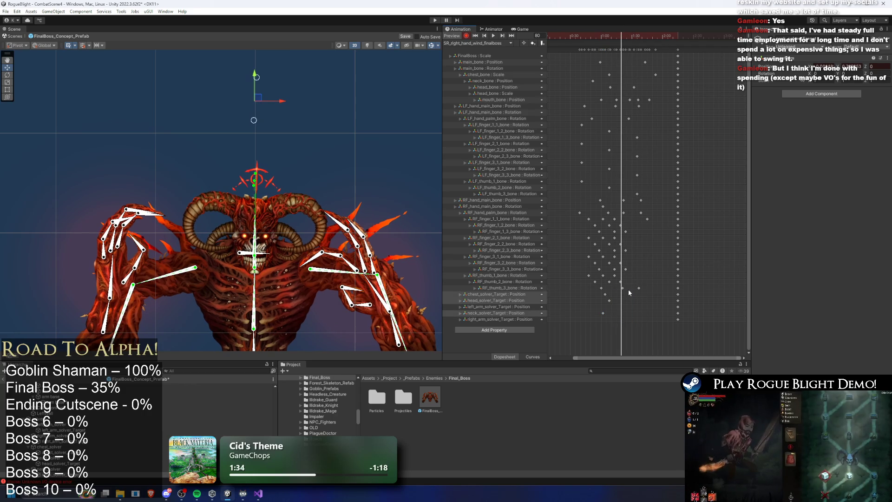
{"action": "mouse_move", "coordinate": [617, 289]}
{"action": "left_mouse_down"}
{"action": "mouse_move", "coordinate": [584, 316]}
{"action": "mouse_move", "coordinate": [637, 297]}
{"action": "left_mouse_up"}
{"action": "left_click", "coordinate": [625, 36]}
{"action": "scroll", "coordinate": [636, 304], "scroll_direction": "up", "scroll_amount": 3}
{"action": "left_click", "coordinate": [618, 304]}
{"action": "left_click", "coordinate": [619, 301]}
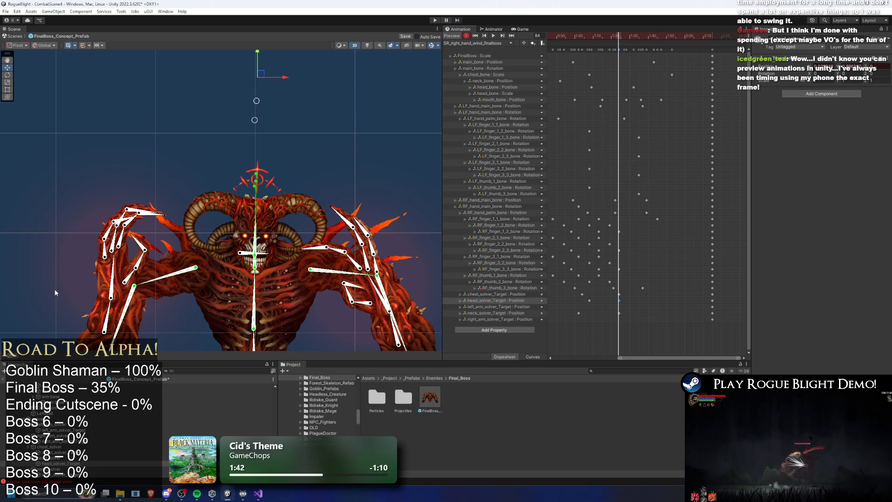
{"action": "key", "text": "f"}
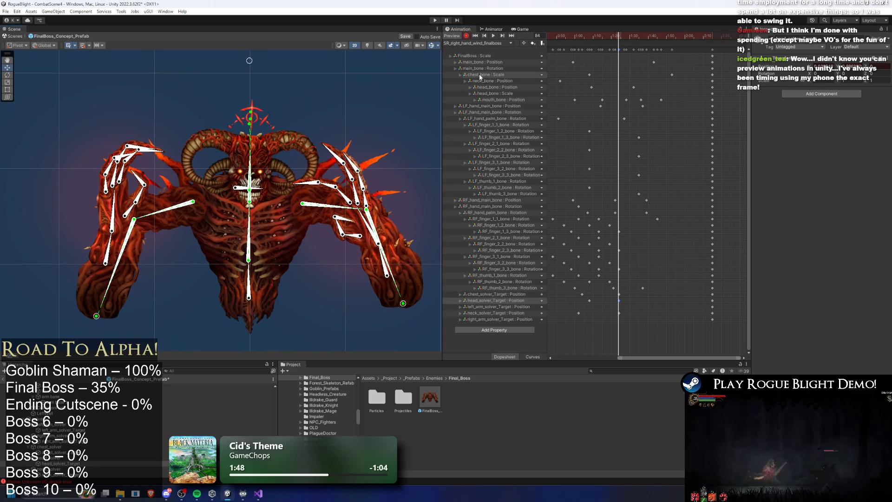
{"action": "left_click_drag", "start_coordinate": [255, 61], "coordinate": [282, 91]}
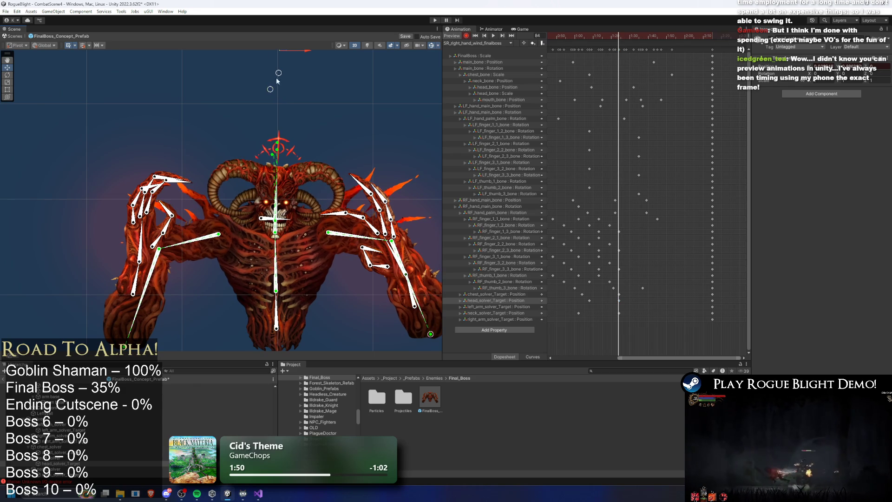
{"action": "left_click", "coordinate": [298, 72]}
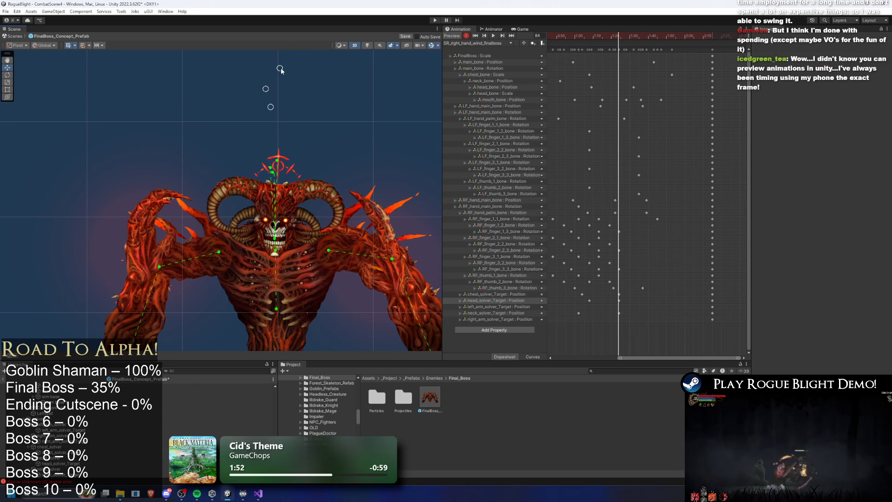
Preview the chest, head and neck target keys, then bend the boss's head left at frame 84.
{"action": "left_click", "coordinate": [635, 300]}
{"action": "left_click", "coordinate": [623, 294]}
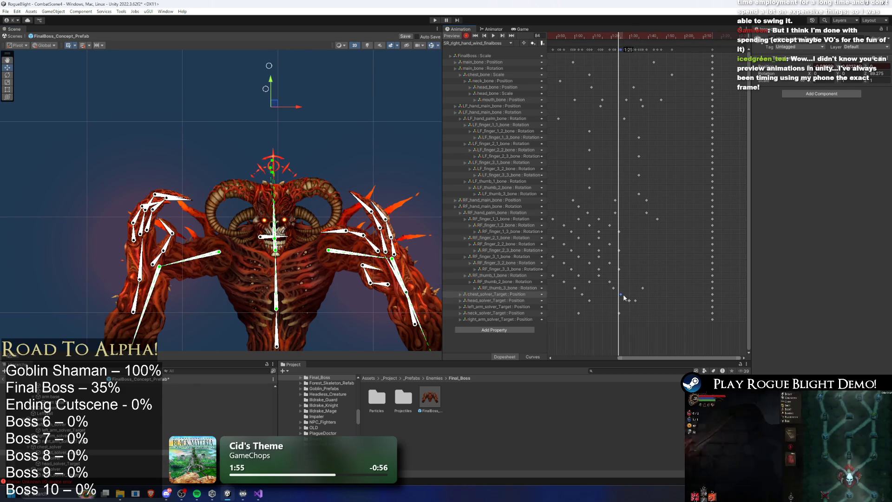
{"action": "key", "text": "space"}
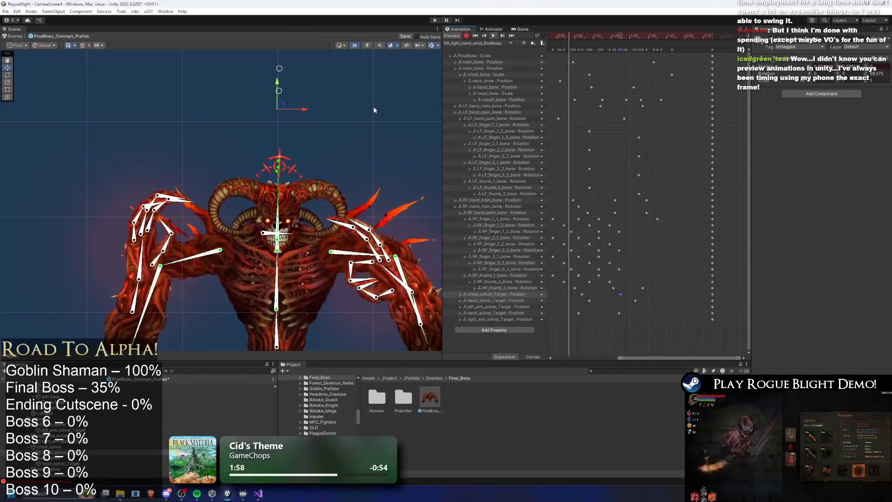
{"action": "mouse_move", "coordinate": [657, 318]}
{"action": "left_mouse_down"}
{"action": "mouse_move", "coordinate": [628, 291]}
{"action": "mouse_move", "coordinate": [612, 289]}
{"action": "left_mouse_up"}
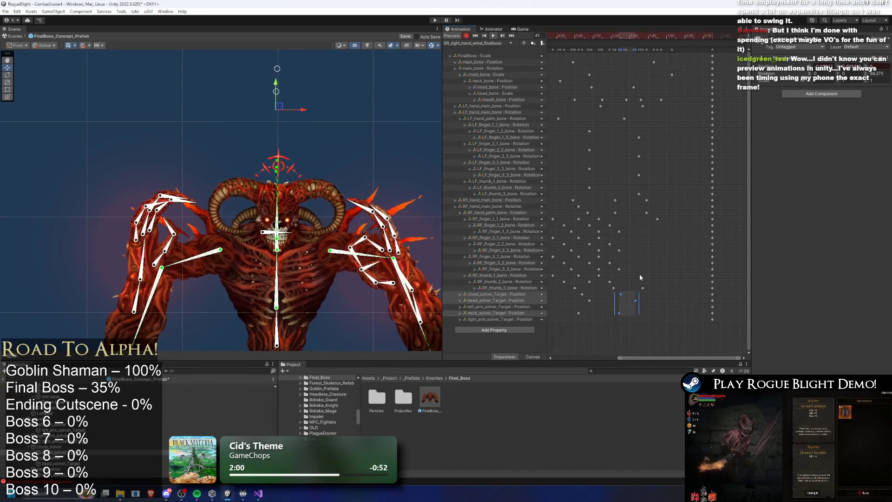
{"action": "left_click", "coordinate": [618, 37]}
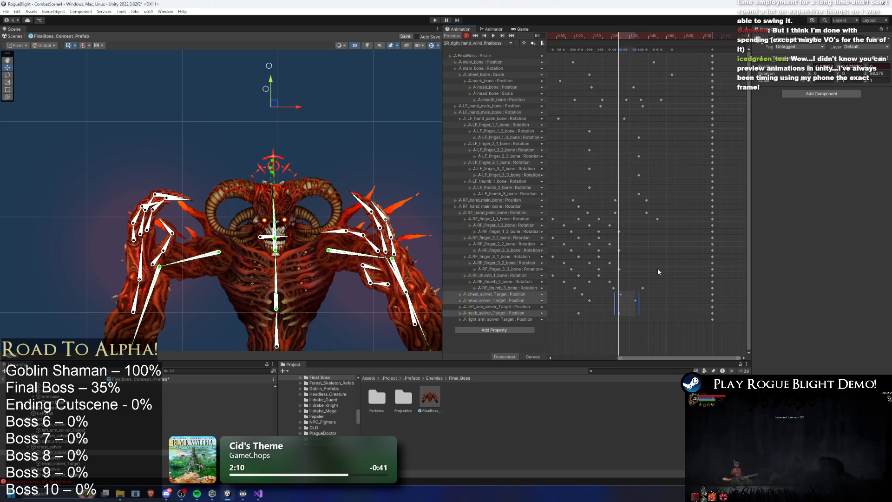
{"action": "left_click", "coordinate": [640, 313]}
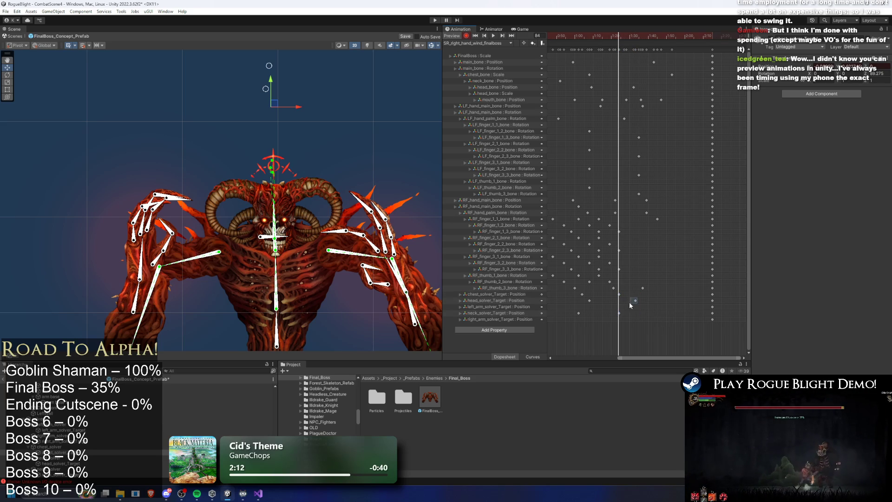
{"action": "left_click", "coordinate": [619, 301]}
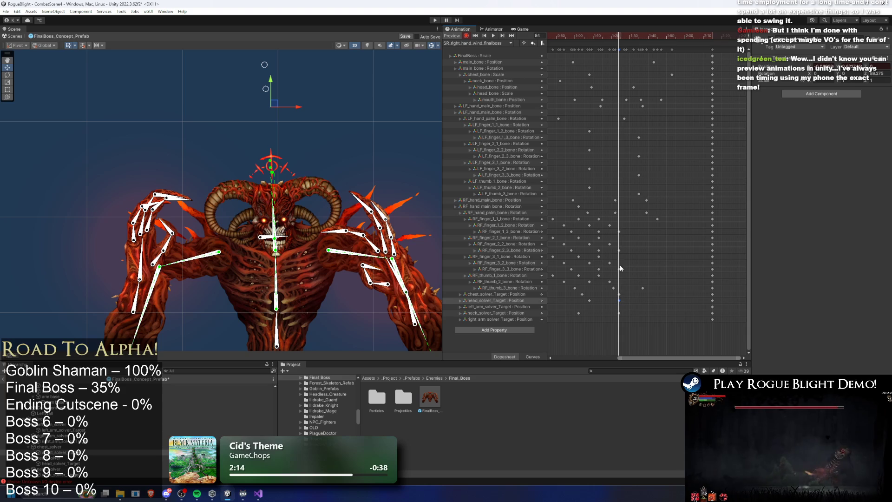
{"action": "left_click", "coordinate": [260, 110]}
{"action": "left_click_drag", "start_coordinate": [264, 64], "coordinate": [249, 66]}
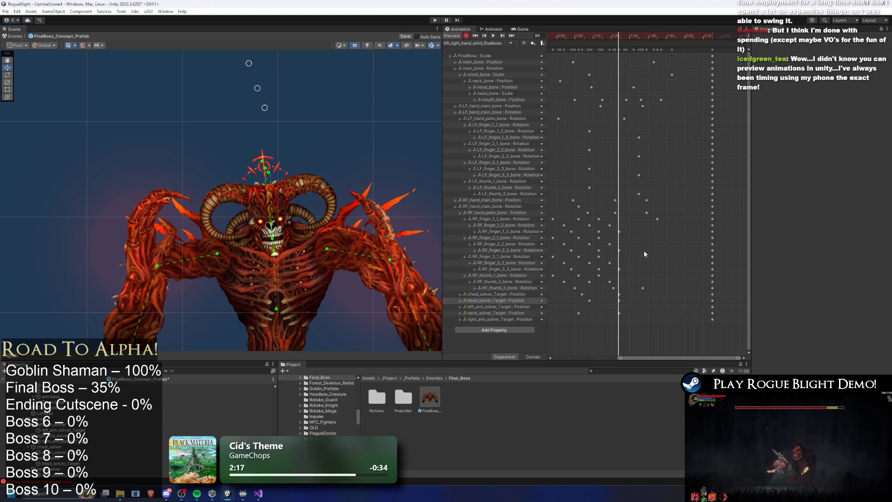
Move the head target key later, then shift all three solver-target keys about 5 frames later.
{"action": "left_click_drag", "start_coordinate": [618, 303], "coordinate": [637, 304]}
{"action": "key", "text": "space"}
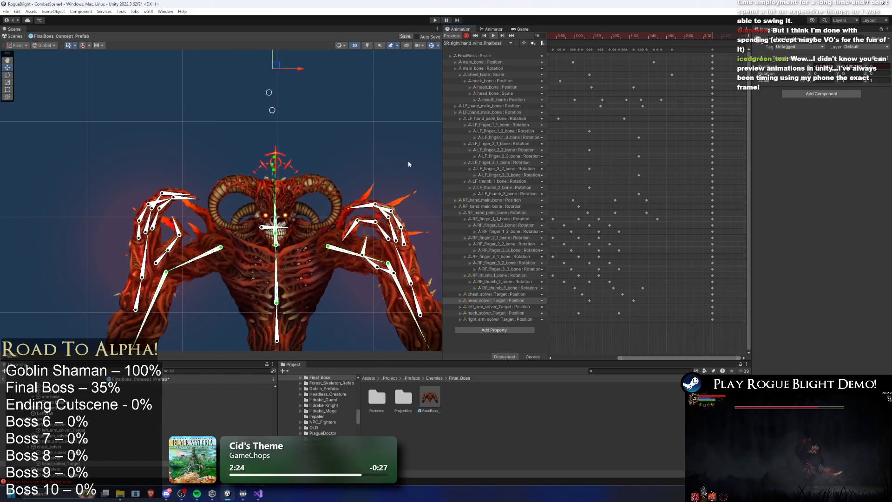
{"action": "mouse_move", "coordinate": [650, 321]}
{"action": "left_mouse_down"}
{"action": "mouse_move", "coordinate": [616, 304]}
{"action": "mouse_move", "coordinate": [615, 292]}
{"action": "left_mouse_up"}
{"action": "left_click", "coordinate": [602, 35]}
{"action": "left_click_drag", "start_coordinate": [603, 37], "coordinate": [604, 42]}
{"action": "key", "text": "space"}
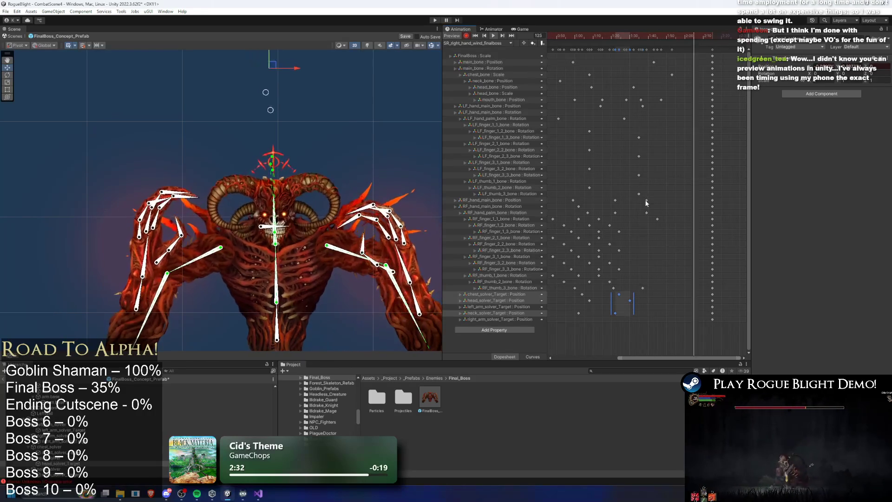
{"action": "left_click_drag", "start_coordinate": [629, 314], "coordinate": [629, 306]}
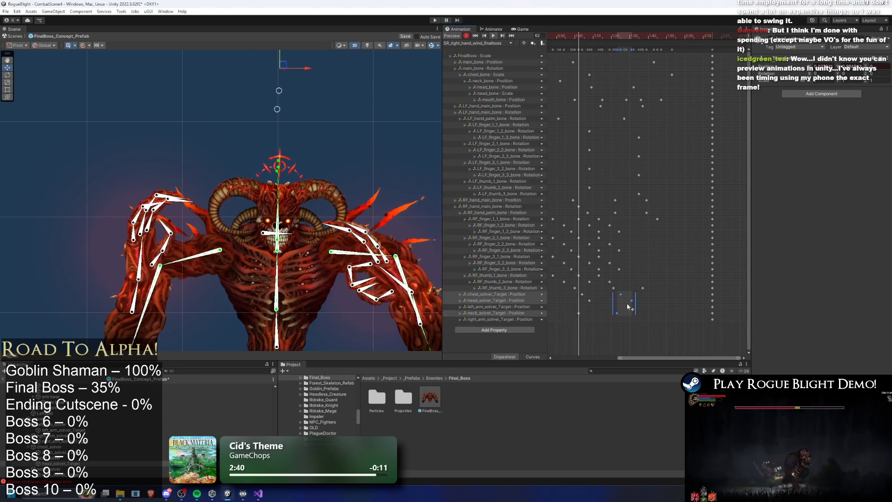
{"action": "left_click_drag", "start_coordinate": [293, 146], "coordinate": [285, 109]}
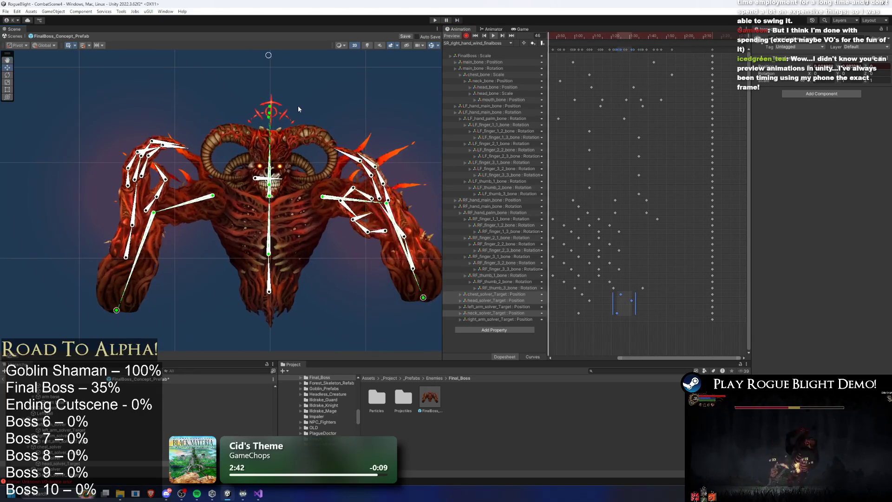
{"action": "left_click", "coordinate": [330, 80]}
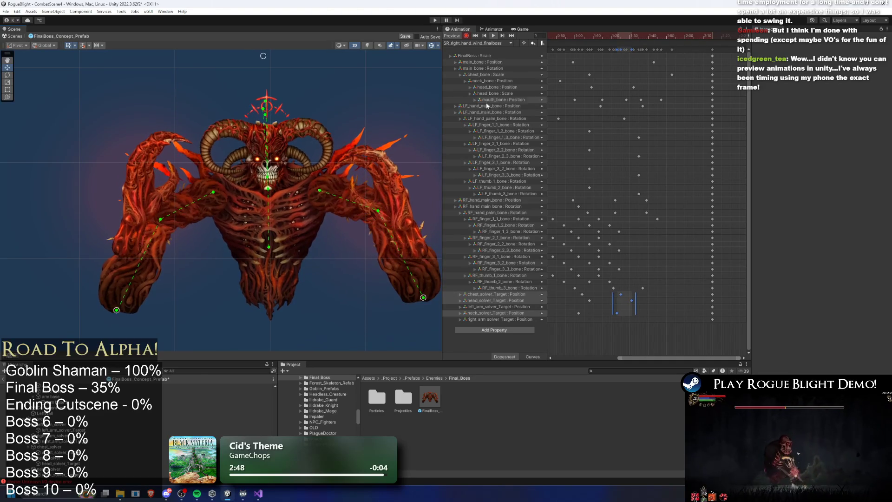
{"action": "left_click", "coordinate": [474, 43]}
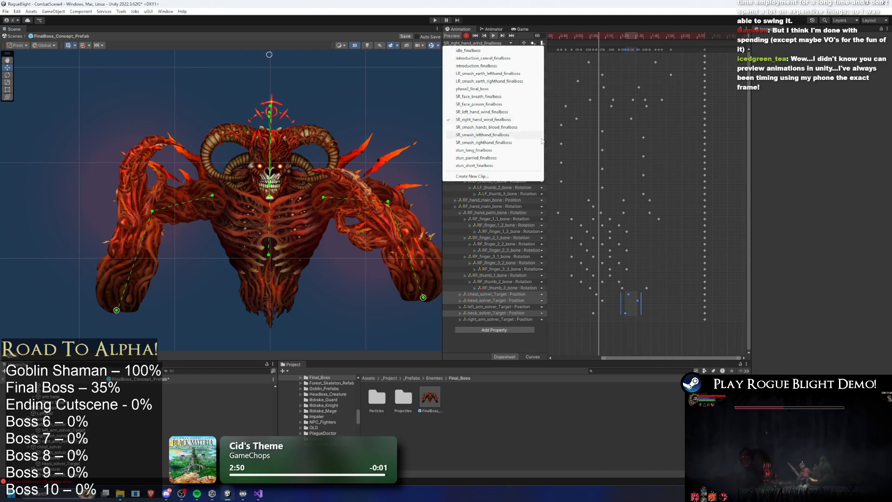
{"action": "left_click", "coordinate": [482, 112]}
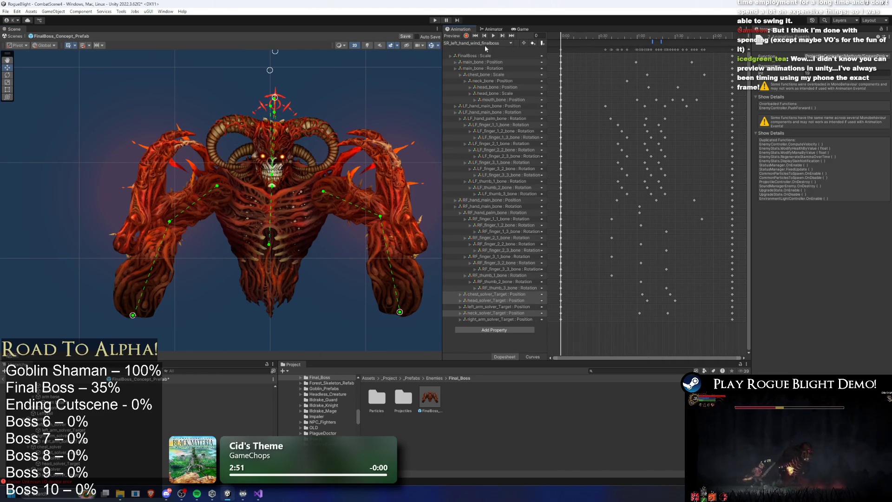
{"action": "left_click", "coordinate": [484, 44]}
{"action": "left_click", "coordinate": [653, 38]}
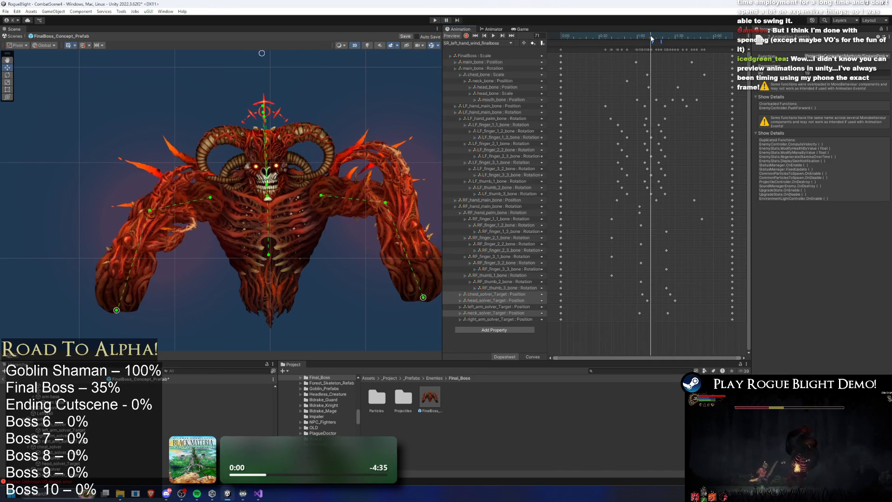
{"action": "left_click", "coordinate": [483, 43]}
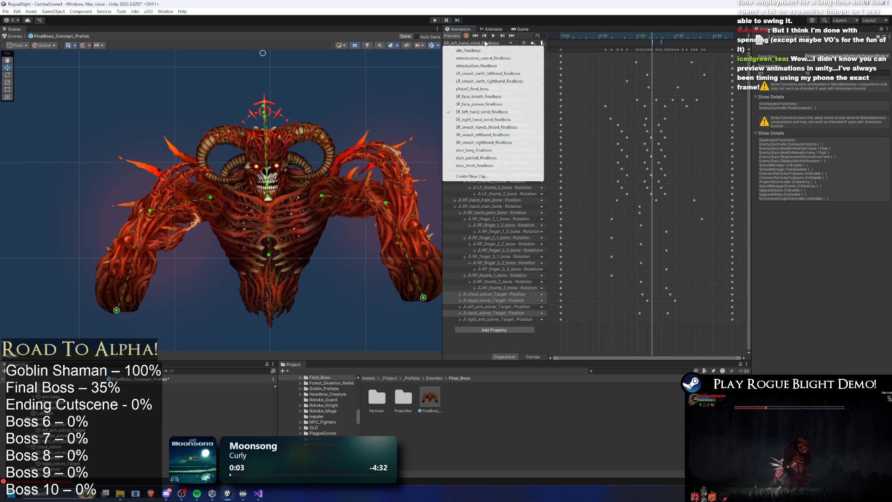
{"action": "left_click", "coordinate": [504, 120]}
{"action": "left_click", "coordinate": [651, 37]}
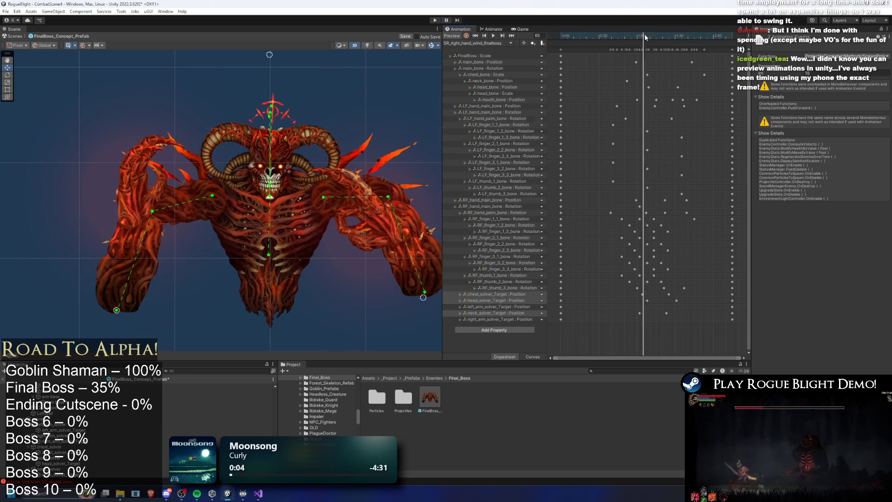
{"action": "left_click_drag", "start_coordinate": [651, 37], "coordinate": [653, 37]}
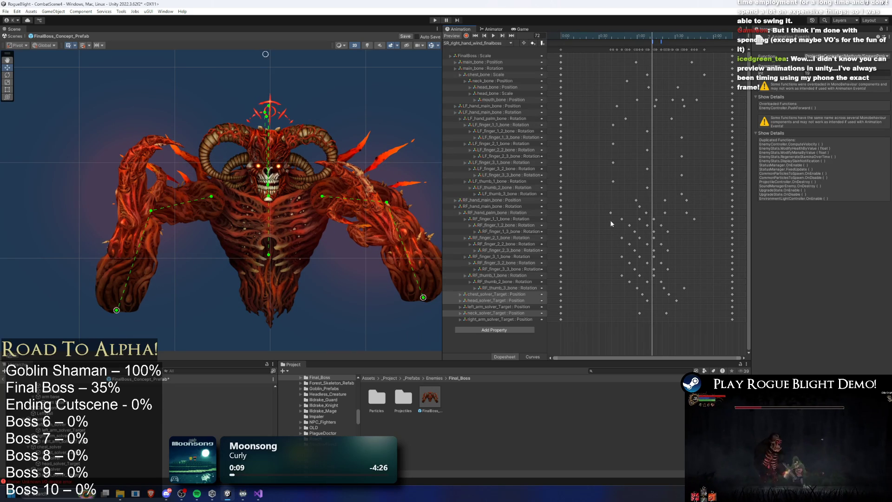
{"action": "left_click", "coordinate": [470, 41]}
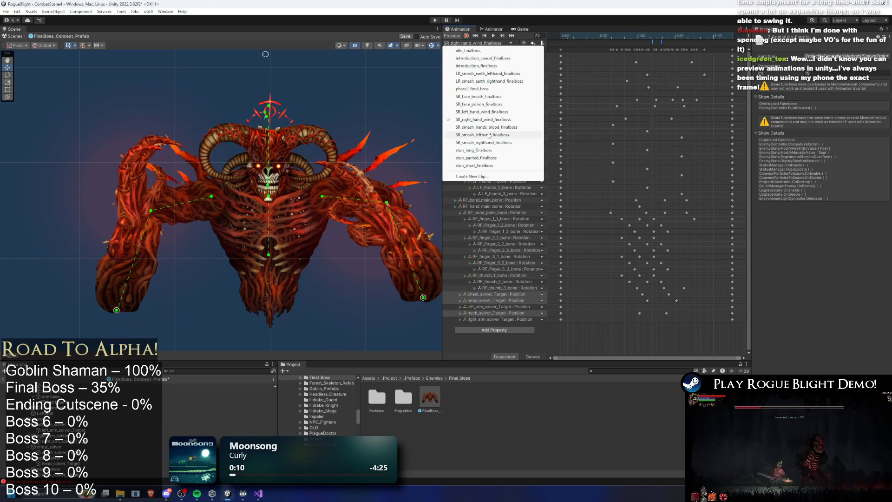
{"action": "left_click", "coordinate": [491, 112]}
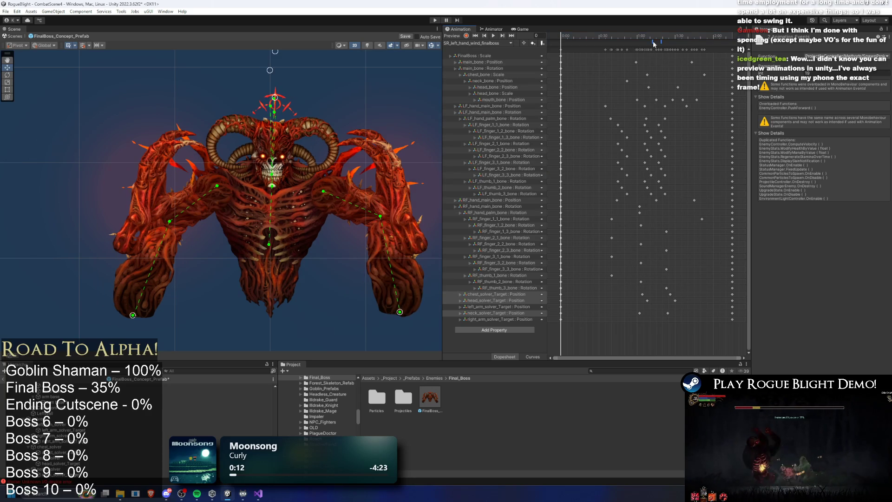
{"action": "left_click", "coordinate": [650, 37]}
{"action": "left_click_drag", "start_coordinate": [650, 37], "coordinate": [652, 37]}
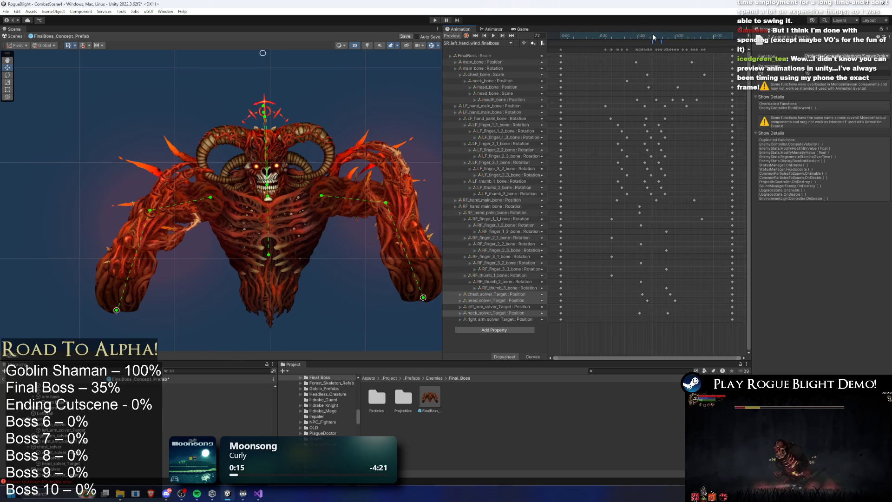
{"action": "left_click", "coordinate": [495, 43]}
{"action": "left_click", "coordinate": [520, 119]}
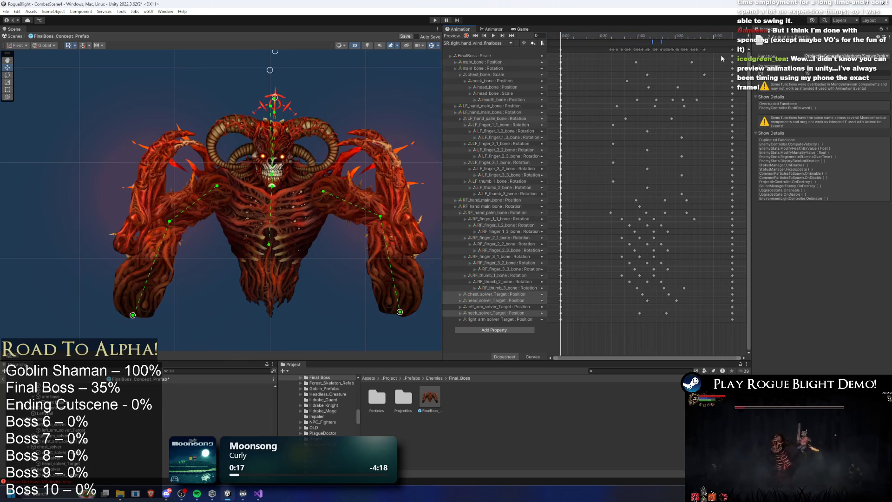
{"action": "left_click", "coordinate": [653, 38]}
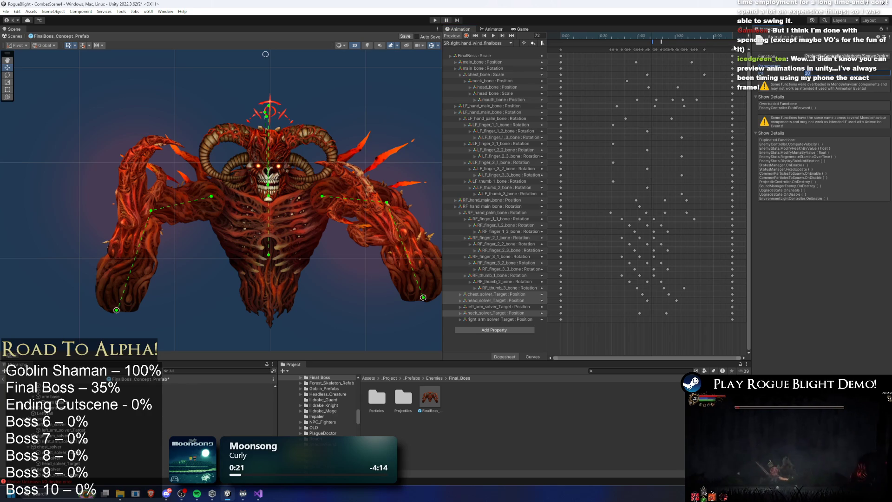
{"action": "mouse_move", "coordinate": [638, 34]}
{"action": "left_mouse_down"}
{"action": "mouse_move", "coordinate": [664, 35]}
{"action": "mouse_move", "coordinate": [638, 35]}
{"action": "left_mouse_up"}
{"action": "key", "text": "space"}
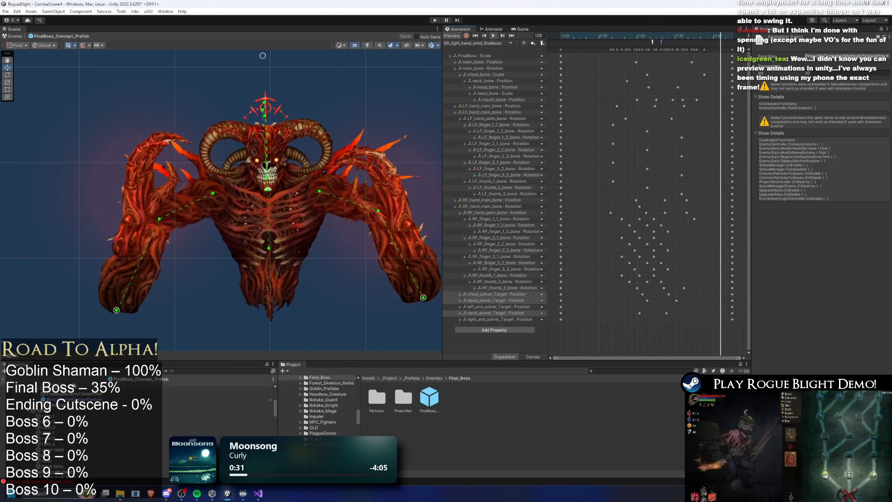
In the Animator, inspect the SR: Wind Left and SR: Wind Right states and the Wind Right transition conditions.
{"action": "left_click", "coordinate": [491, 29]}
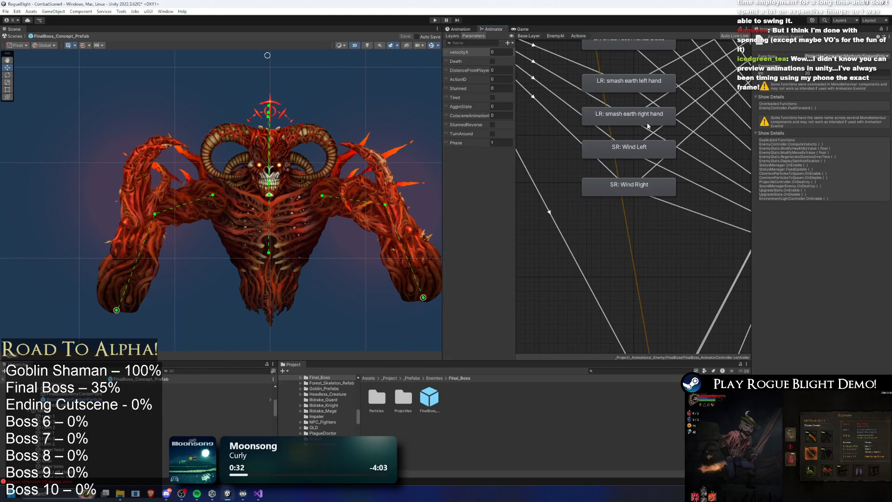
{"action": "double_click", "coordinate": [638, 144]}
{"action": "double_click", "coordinate": [645, 185]}
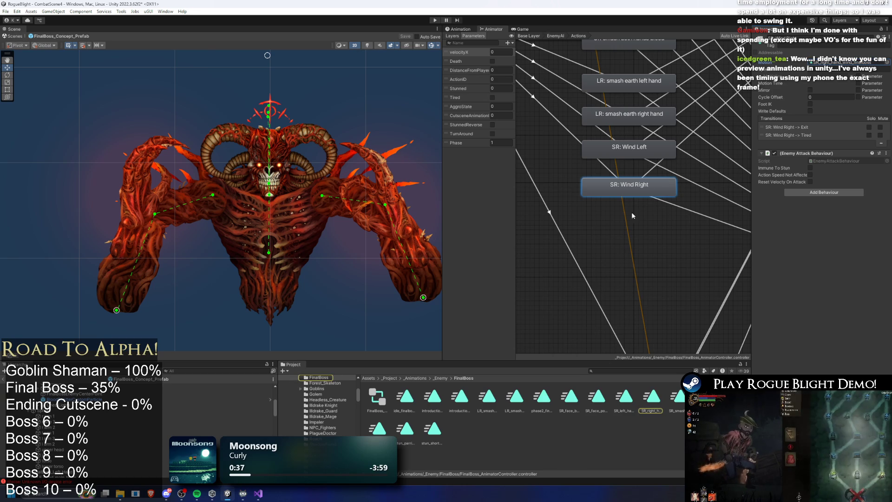
{"action": "double_click", "coordinate": [818, 62]}
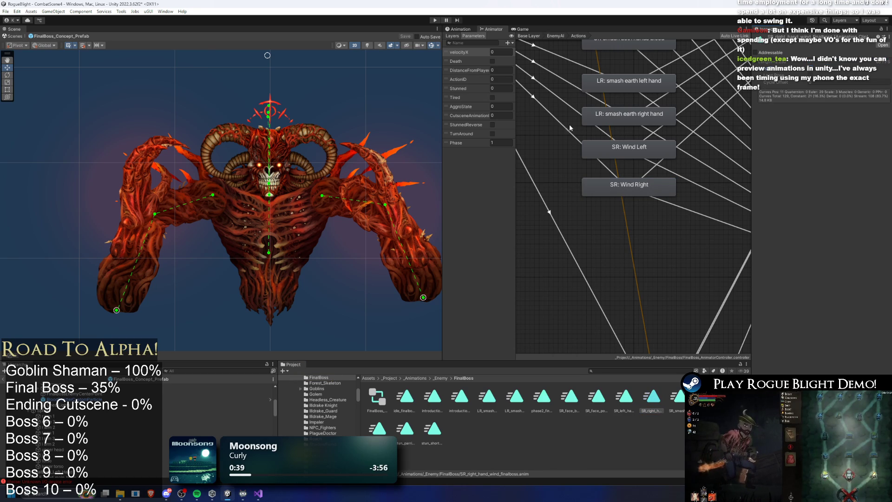
{"action": "left_click", "coordinate": [553, 116]}
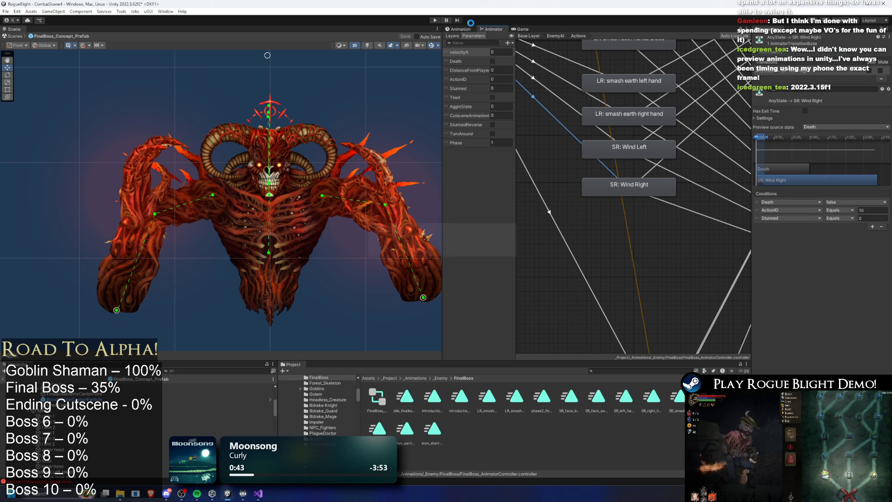
Return to the right-hand wind clip's keyframes and zoom the Scene view onto the boss's upper body.
{"action": "scroll", "coordinate": [403, 150], "scroll_direction": "up", "scroll_amount": 5}
{"action": "left_click", "coordinate": [457, 29]}
{"action": "left_click_drag", "start_coordinate": [195, 76], "coordinate": [339, 123]}
{"action": "scroll", "coordinate": [339, 123], "scroll_direction": "up", "scroll_amount": 1}
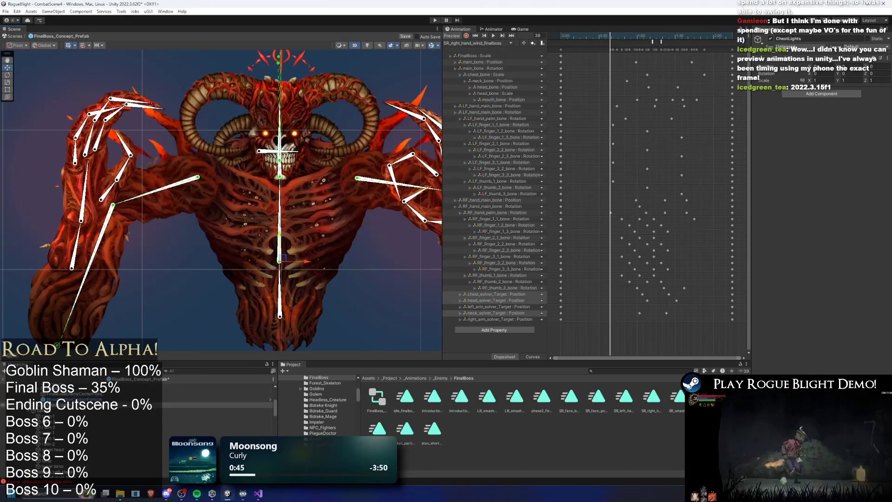
Review FinalBoss_Concept_Prefab's Wind Projectile (Left) and (Right) entries, then save the prefab.
{"action": "left_click", "coordinate": [139, 385]}
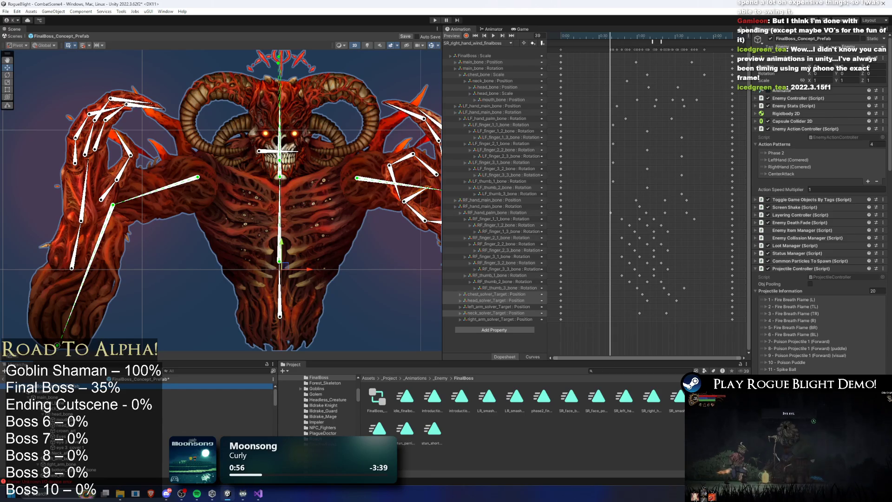
{"action": "scroll", "coordinate": [799, 291], "scroll_direction": "down", "scroll_amount": 5}
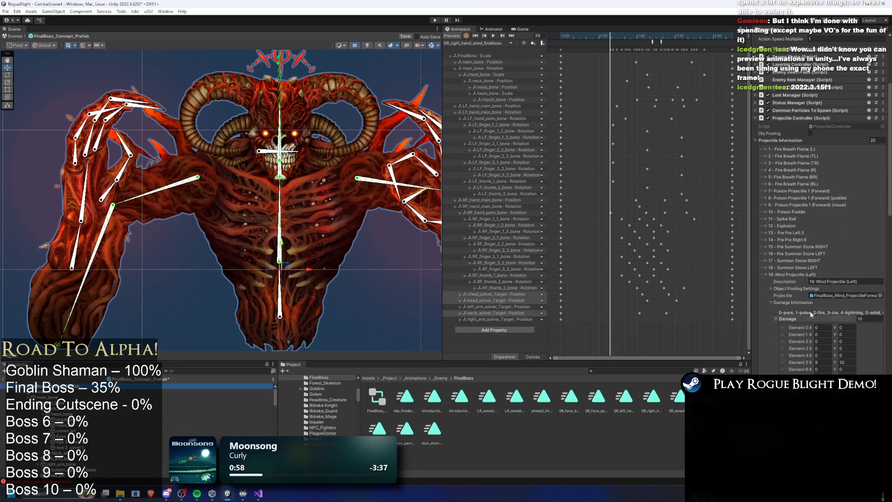
{"action": "left_click", "coordinate": [793, 274]}
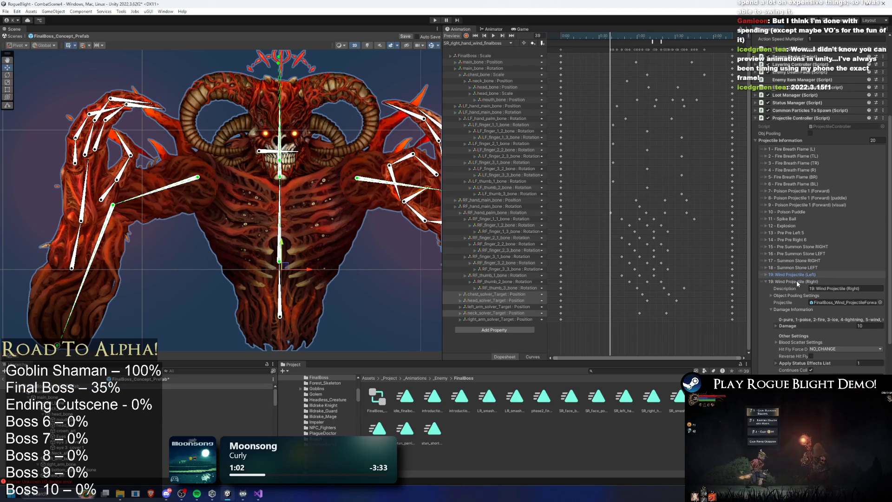
{"action": "scroll", "coordinate": [796, 280], "scroll_direction": "up", "scroll_amount": 4}
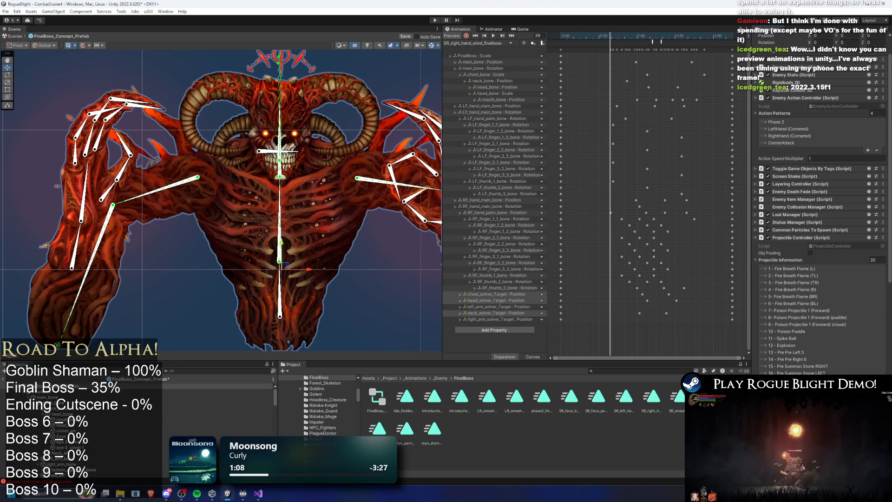
{"action": "key", "text": "ctrl+s"}
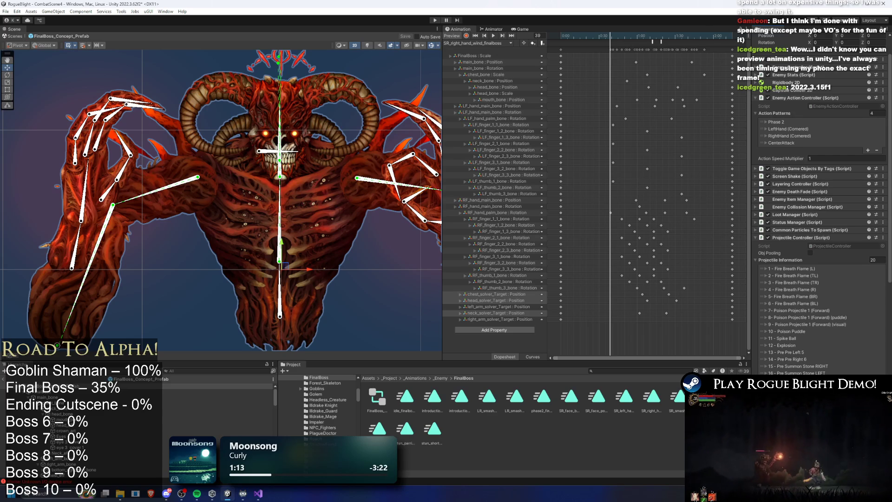
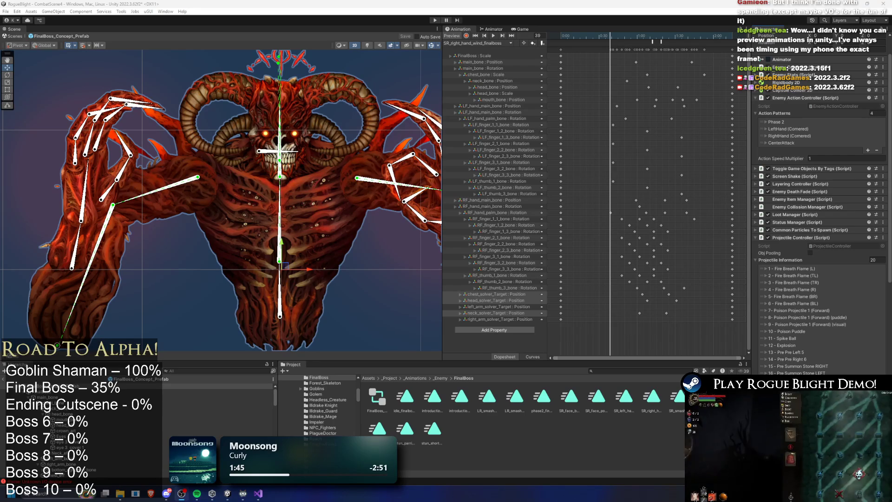
Scroll the Inspector to the Wind Projectile (Right) settings and widen the Inspector.
{"action": "mouse_move", "coordinate": [227, 493]}
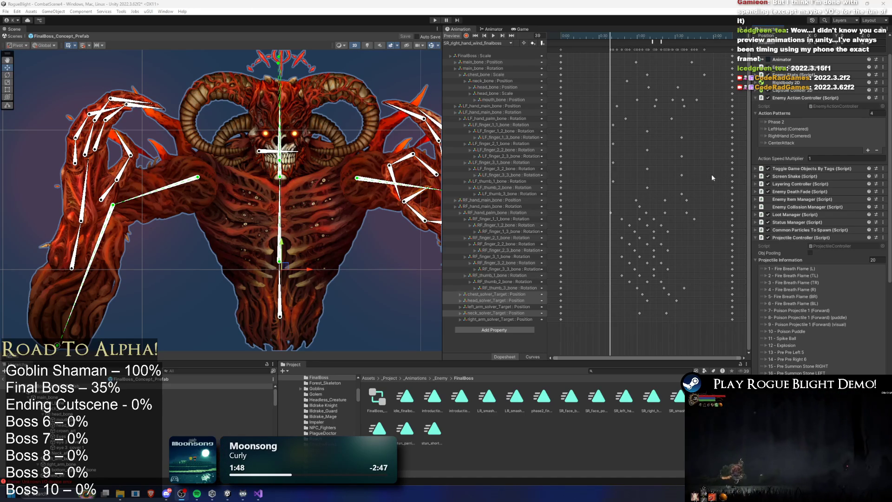
{"action": "scroll", "coordinate": [834, 338], "scroll_direction": "down", "scroll_amount": 5}
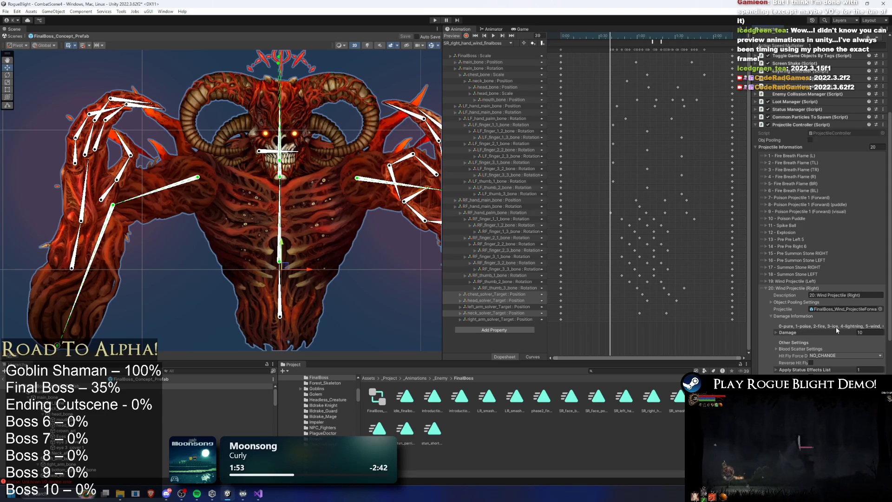
{"action": "scroll", "coordinate": [831, 318], "scroll_direction": "down", "scroll_amount": 5}
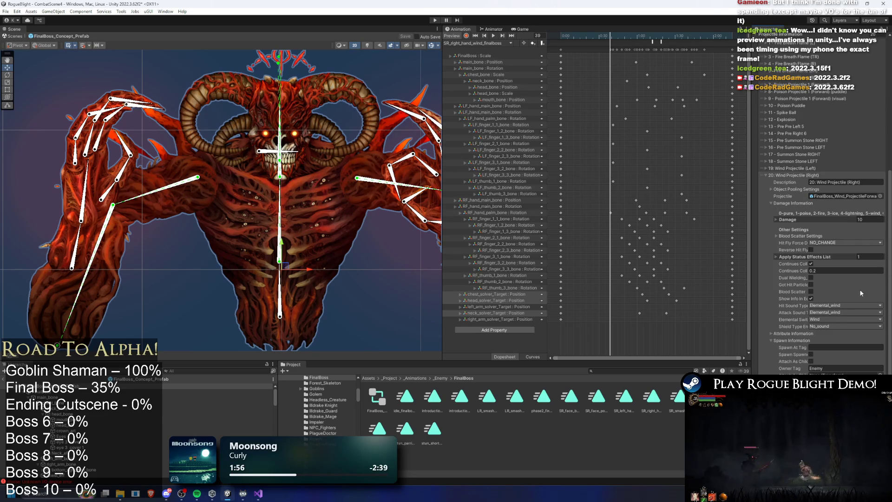
{"action": "scroll", "coordinate": [833, 288], "scroll_direction": "down", "scroll_amount": 3}
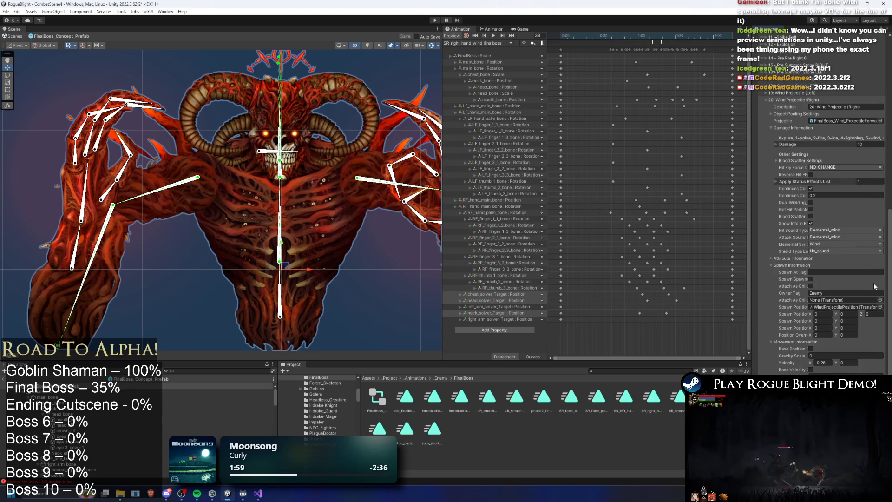
{"action": "scroll", "coordinate": [868, 276], "scroll_direction": "down", "scroll_amount": 2}
{"action": "scroll", "coordinate": [852, 271], "scroll_direction": "up", "scroll_amount": 2}
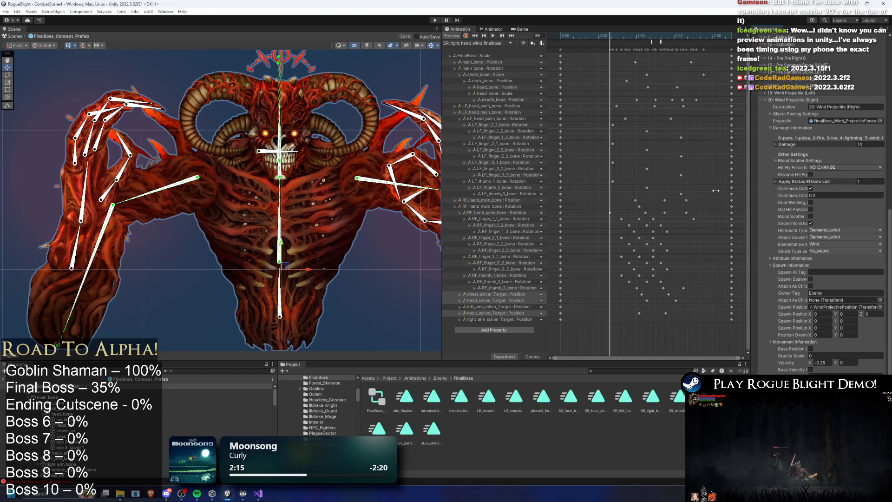
{"action": "left_click_drag", "start_coordinate": [750, 189], "coordinate": [709, 190]}
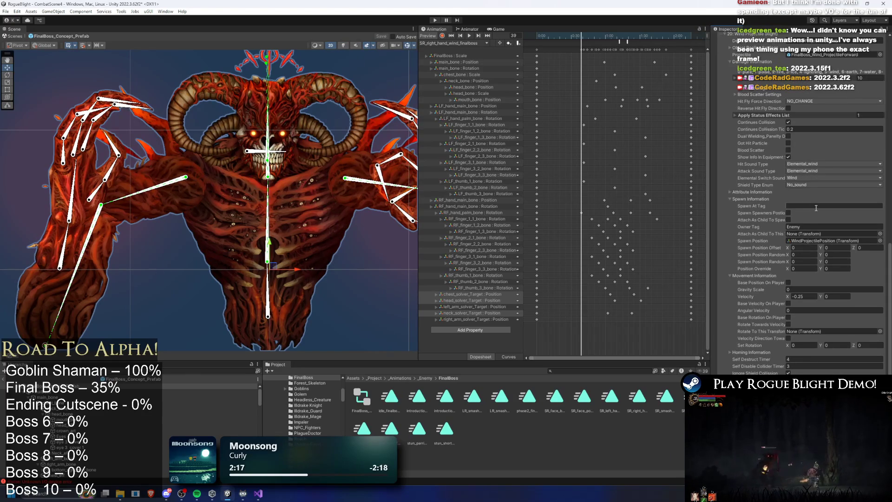
Ping the Spawn Position field's WindProjectilePosition object and select it in the Hierarchy.
{"action": "scroll", "coordinate": [834, 197], "scroll_direction": "up", "scroll_amount": 5}
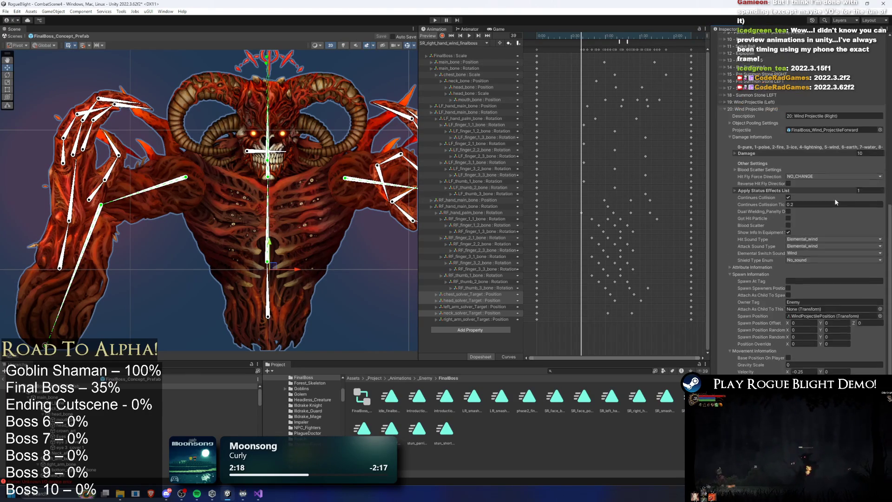
{"action": "left_click", "coordinate": [834, 335]}
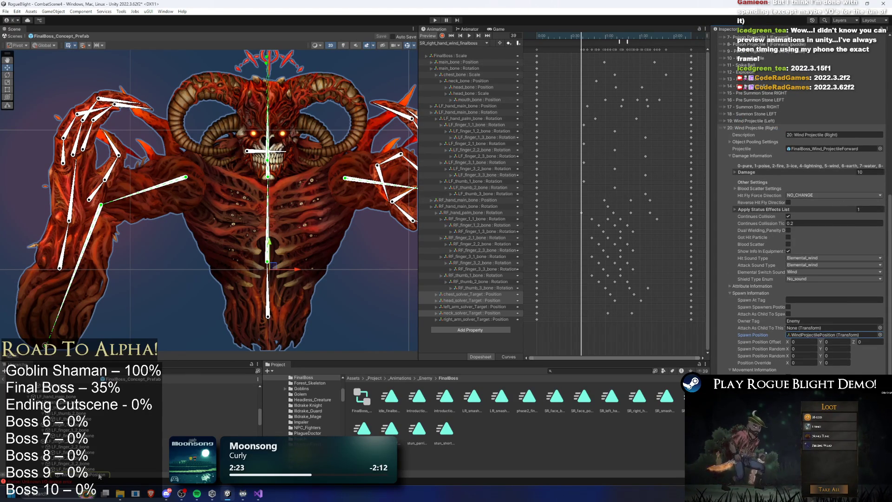
{"action": "left_click", "coordinate": [100, 475]}
{"action": "right_click", "coordinate": [100, 475]}
{"action": "left_click", "coordinate": [147, 232]}
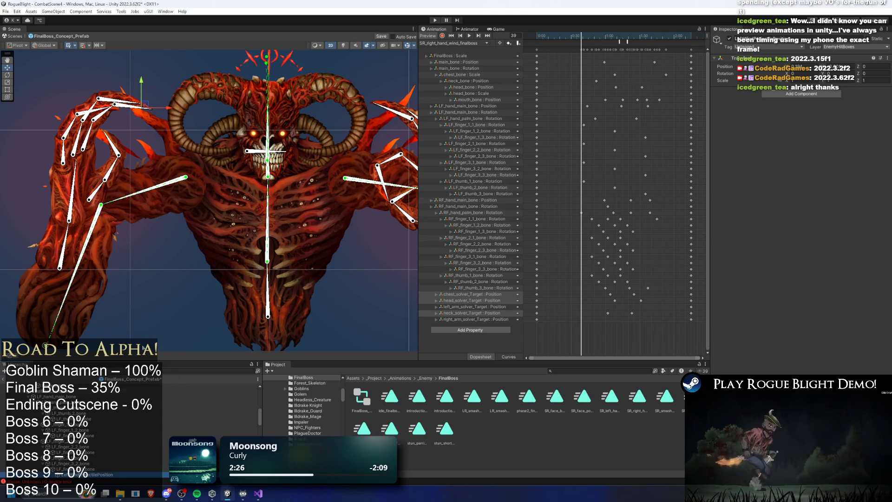
{"action": "right_click", "coordinate": [103, 474]}
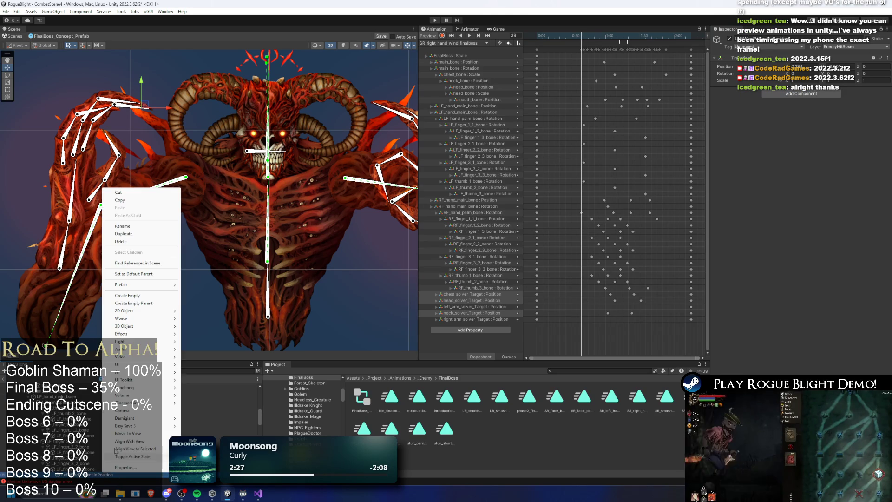
{"action": "left_click", "coordinate": [140, 203]}
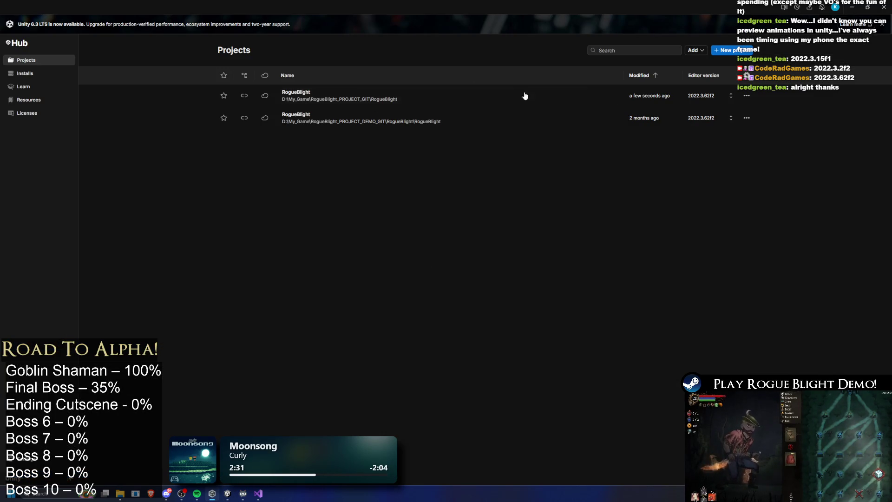
{"action": "left_click", "coordinate": [704, 95]}
{"action": "left_click", "coordinate": [517, 215]}
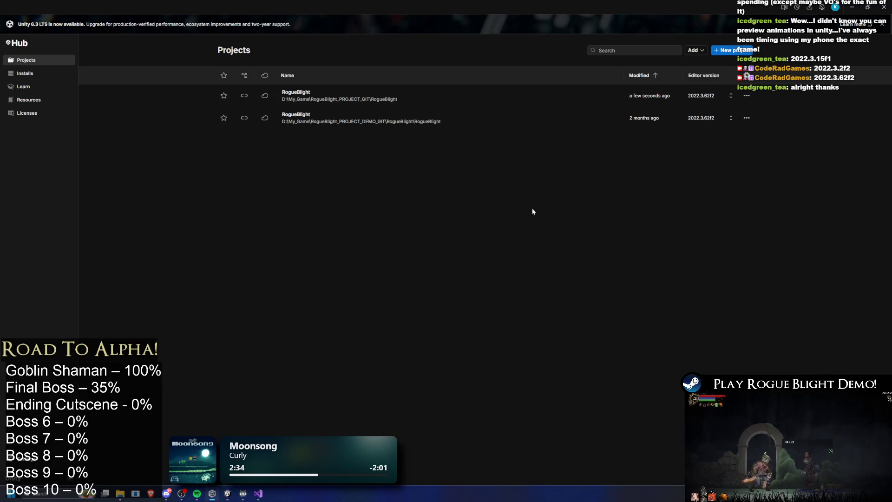
{"action": "left_click", "coordinate": [730, 95]}
{"action": "left_click", "coordinate": [512, 213]}
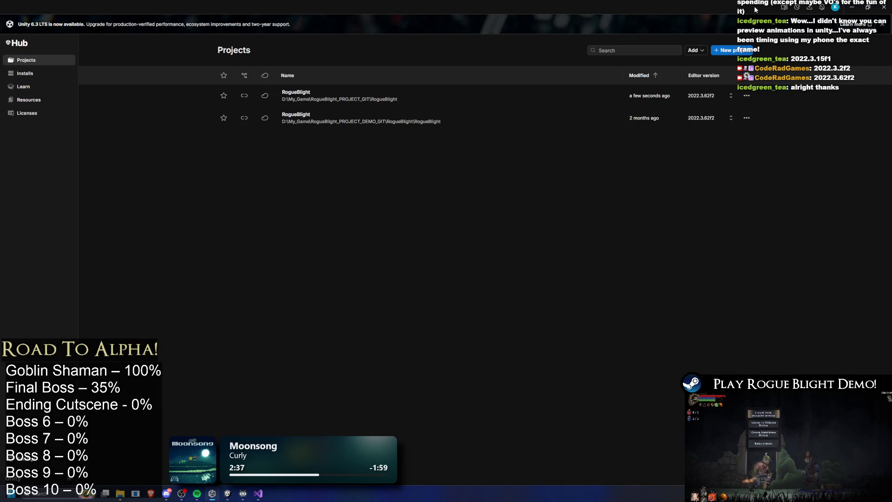
{"action": "left_click", "coordinate": [883, 7]}
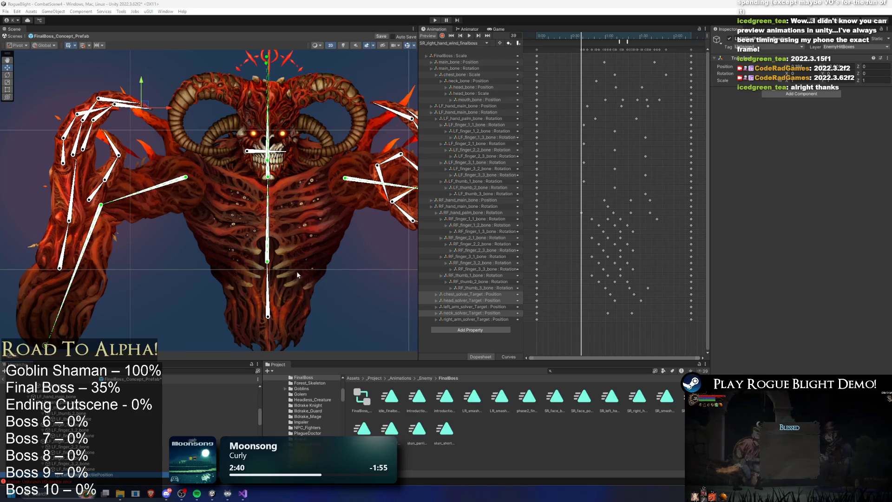
Copy WindProjectilePosition and paste it onto the right hand's finger bone, confirming its position.
{"action": "right_click", "coordinate": [97, 474]}
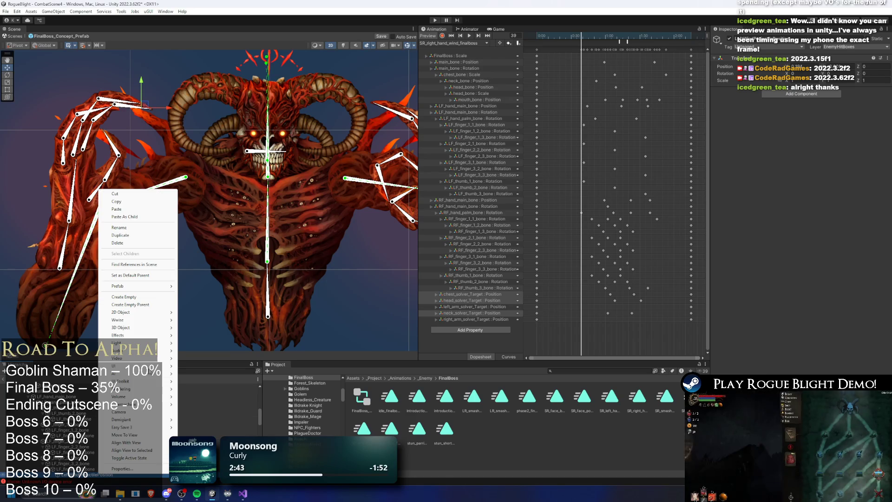
{"action": "left_click", "coordinate": [153, 202]}
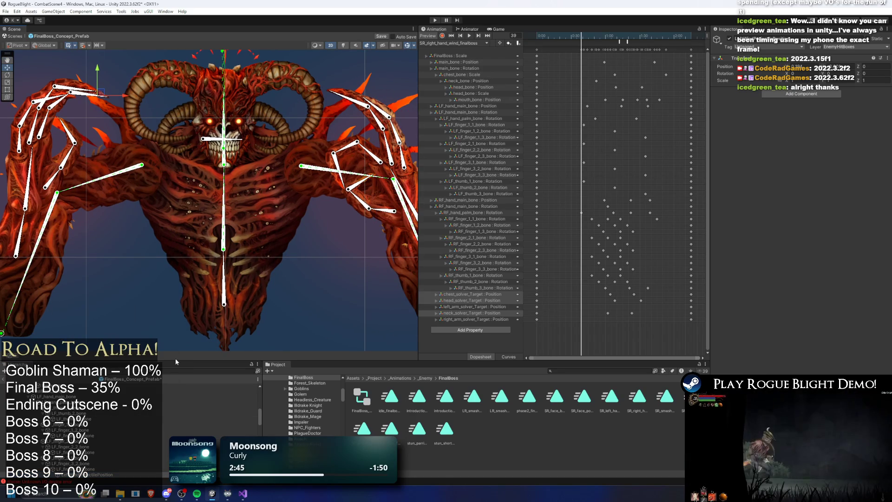
{"action": "left_click_drag", "start_coordinate": [176, 360], "coordinate": [176, 293]}
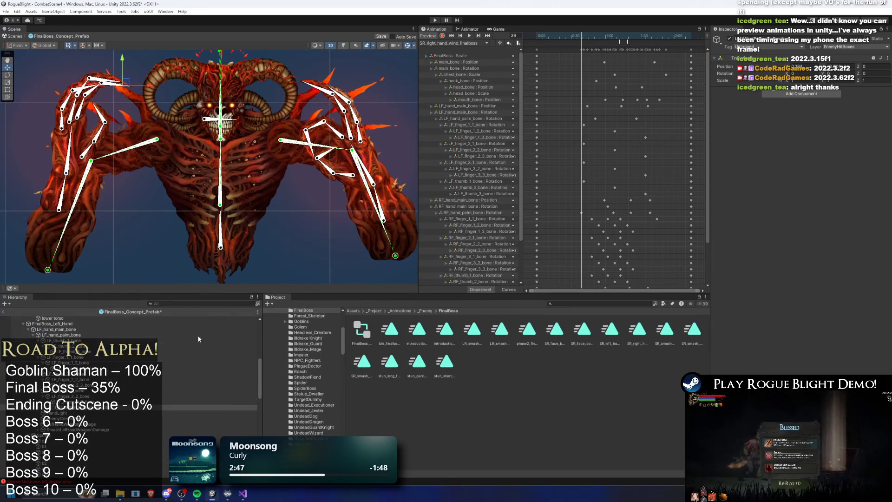
{"action": "right_click", "coordinate": [72, 411]}
{"action": "left_click", "coordinate": [112, 136]}
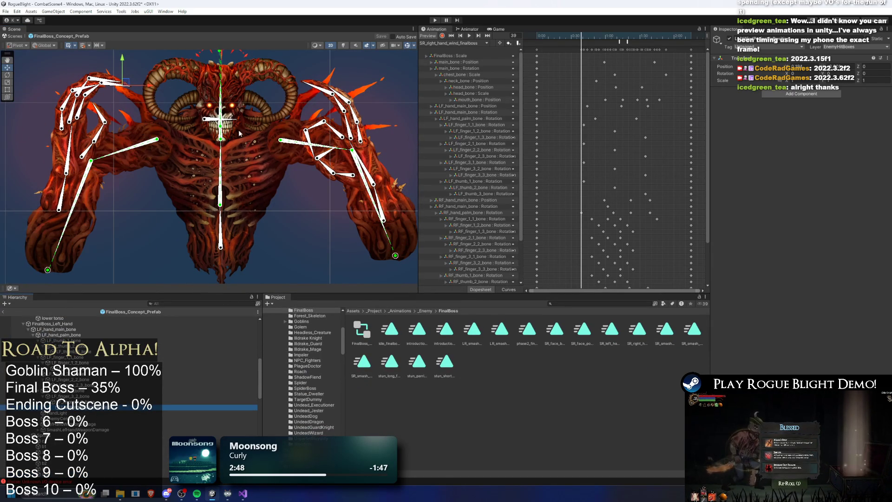
{"action": "left_click", "coordinate": [329, 93]}
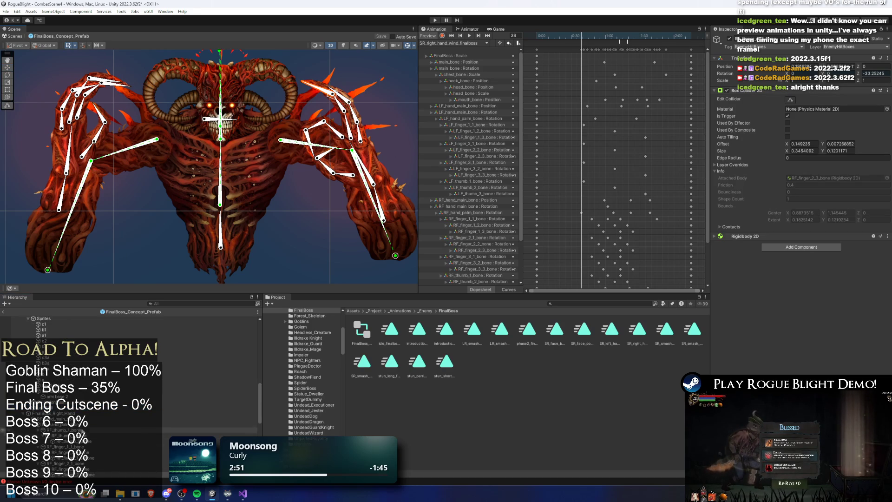
{"action": "right_click", "coordinate": [91, 437]}
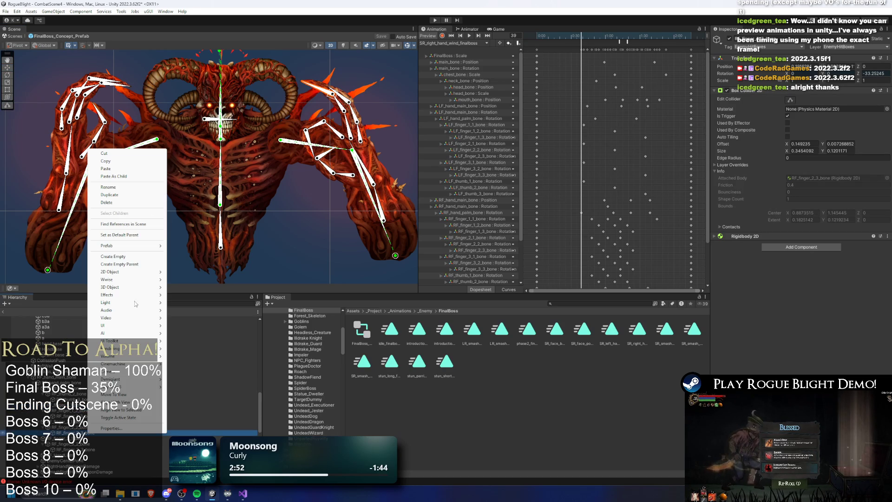
{"action": "left_click", "coordinate": [141, 170]}
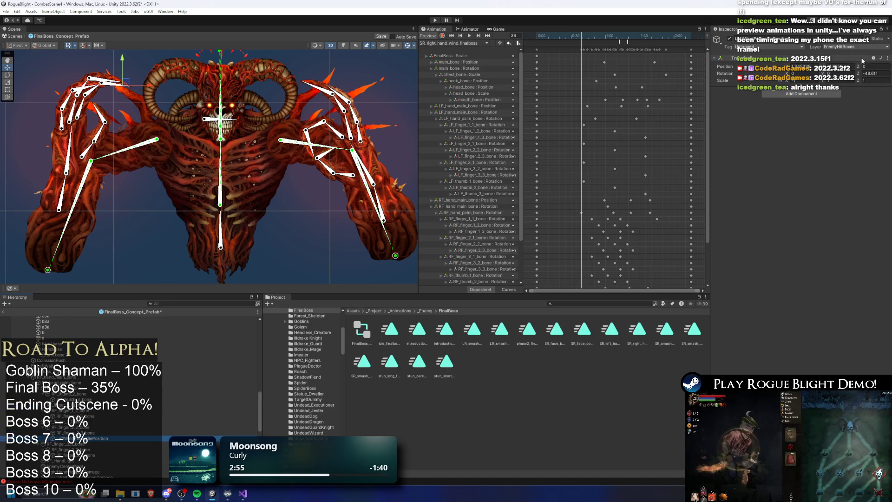
{"action": "key", "text": "Return"}
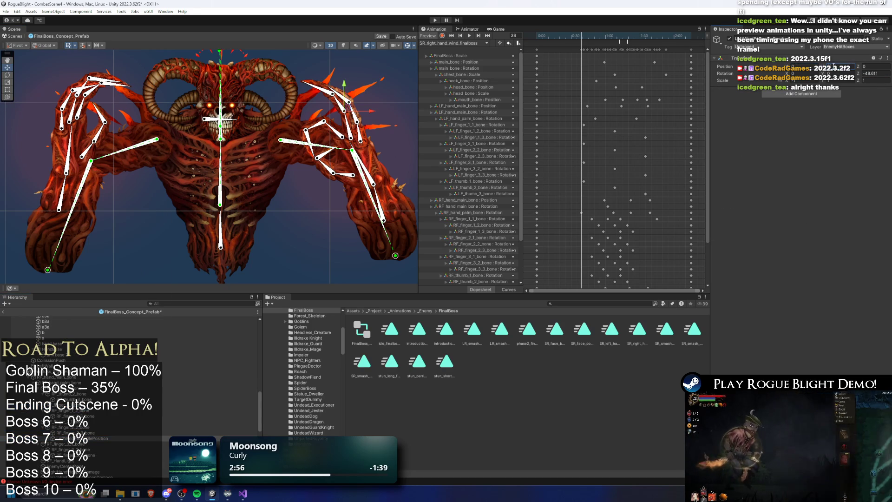
Move the pasted spawn point up to the raised right hand and save the prefab.
{"action": "double_click", "coordinate": [96, 440]}
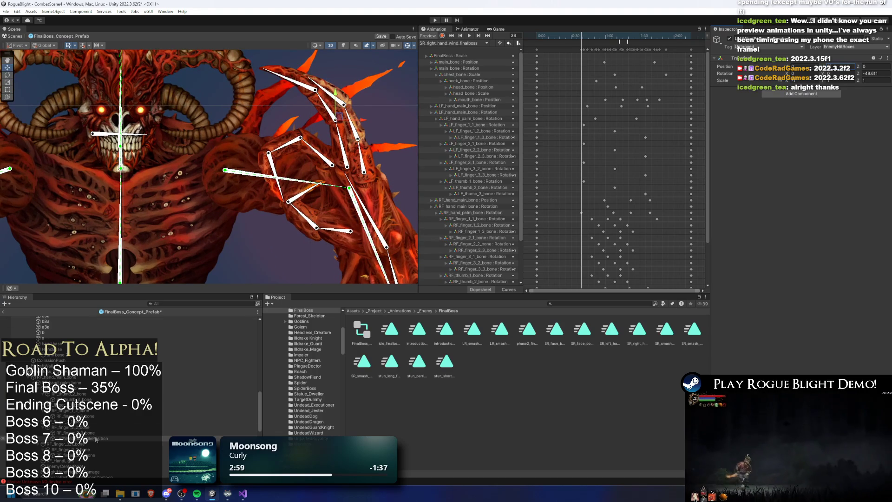
{"action": "scroll", "coordinate": [341, 122], "scroll_direction": "up", "scroll_amount": 3}
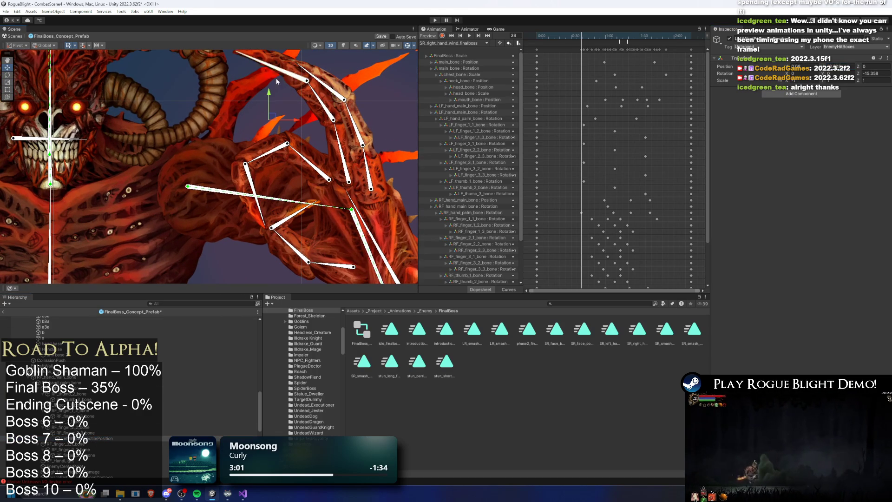
{"action": "left_click", "coordinate": [272, 61]}
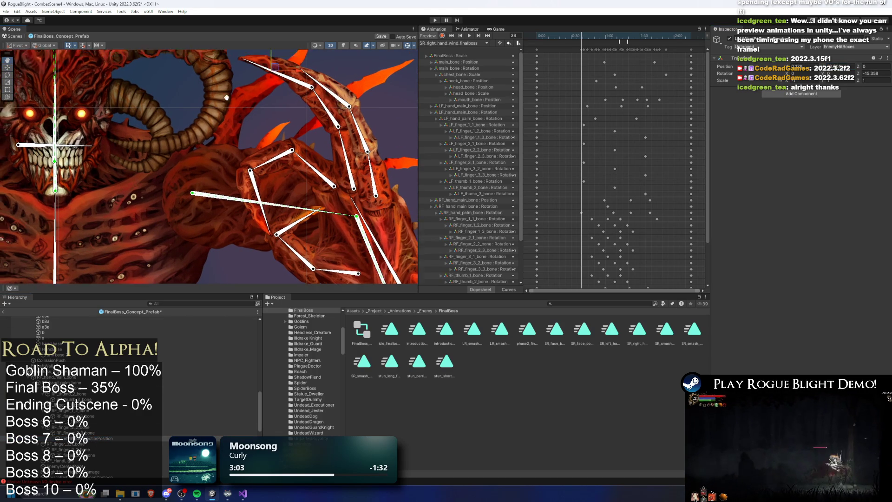
{"action": "key", "text": "ctrl+s"}
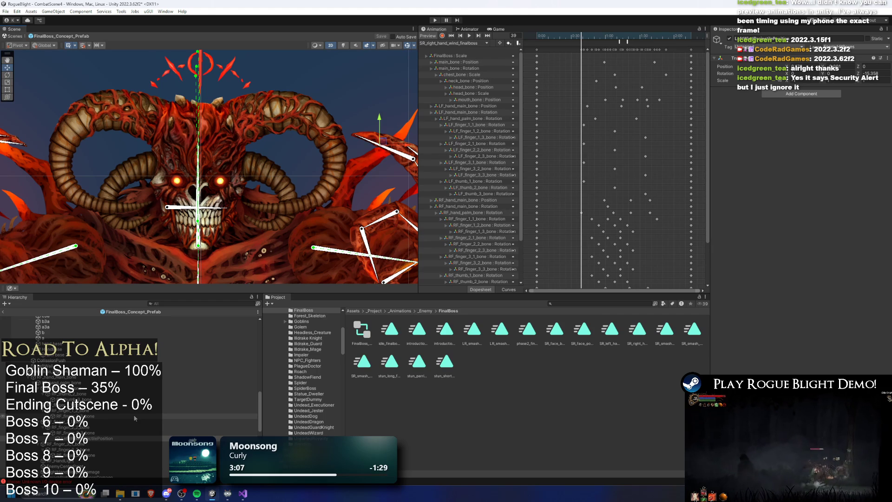
{"action": "left_click_drag", "start_coordinate": [353, 128], "coordinate": [269, 133]}
{"action": "left_click", "coordinate": [302, 148]}
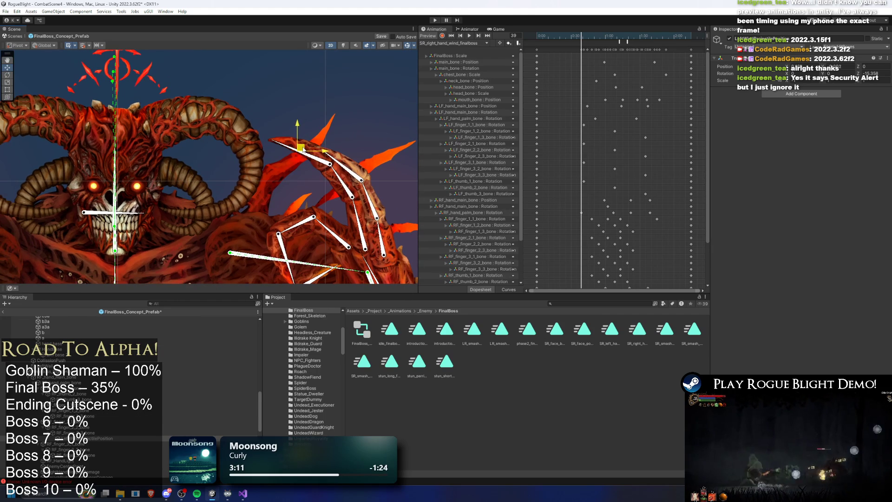
{"action": "key", "text": "ctrl+s"}
{"action": "right_click", "coordinate": [84, 156]}
{"action": "left_click", "coordinate": [136, 197]}
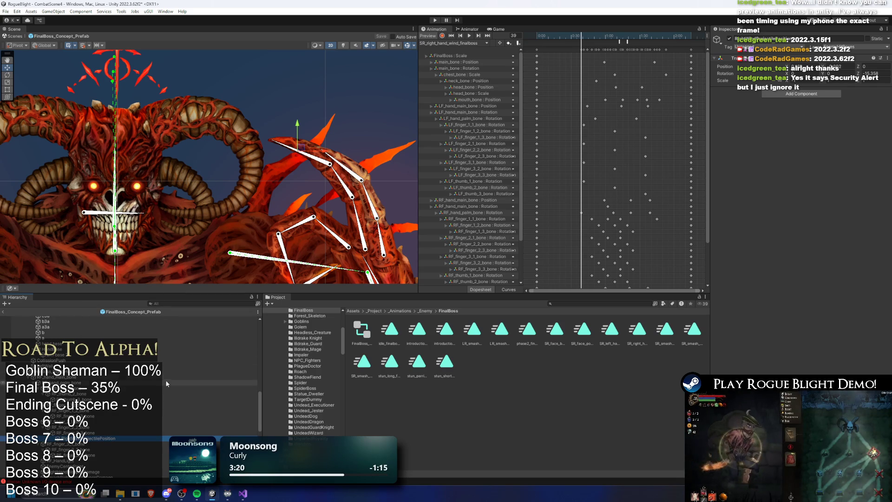
{"action": "scroll", "coordinate": [165, 380], "scroll_direction": "up", "scroll_amount": 10}
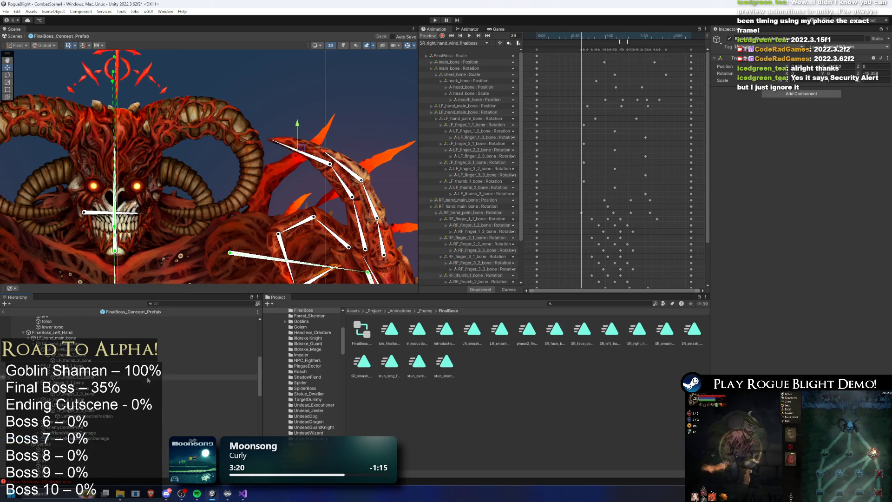
Assign RightWindProjectilePosition to Wind Projectile (Right)'s Spawn Position on FinalBoss_Concept_Prefab and save.
{"action": "left_click", "coordinate": [68, 319]}
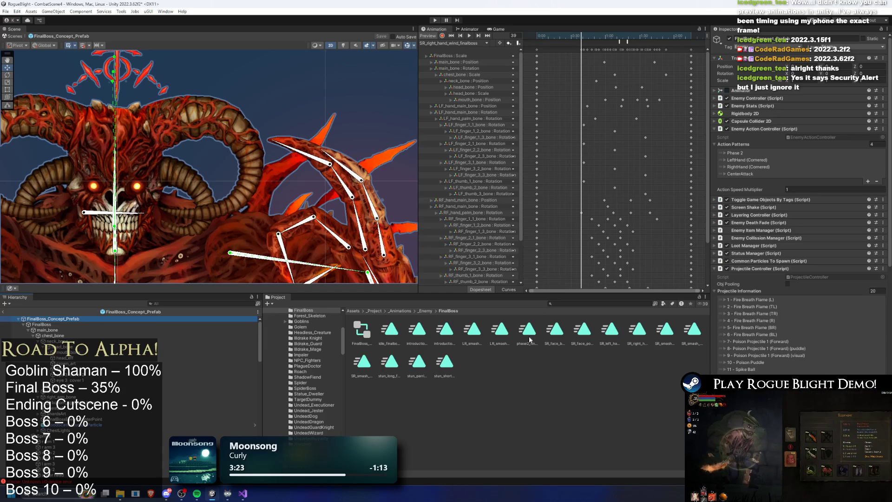
{"action": "scroll", "coordinate": [831, 316], "scroll_direction": "down", "scroll_amount": 6}
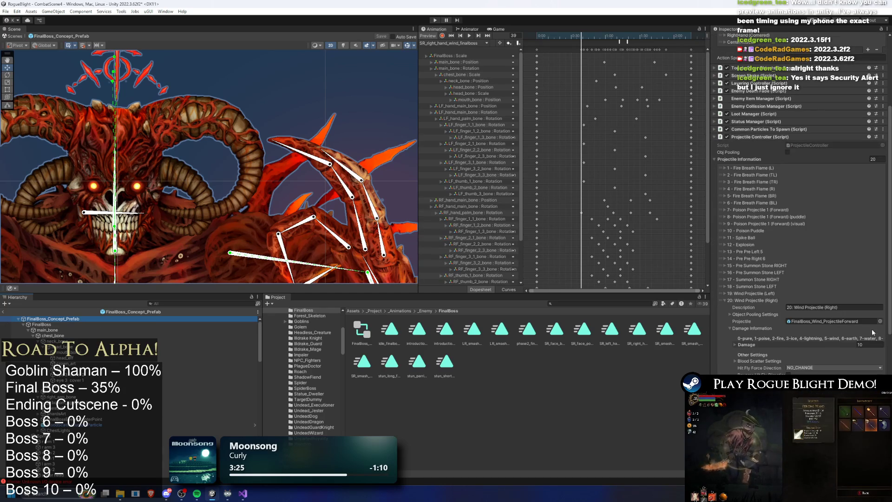
{"action": "scroll", "coordinate": [199, 380], "scroll_direction": "down", "scroll_amount": 10}
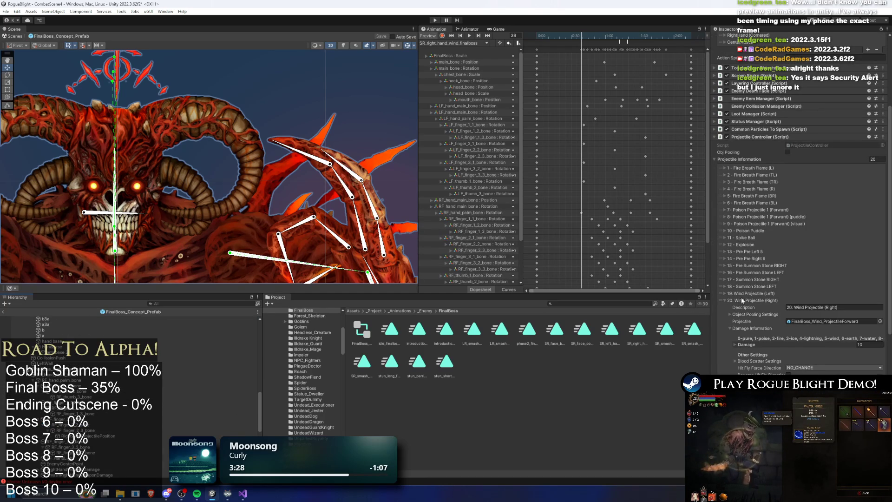
{"action": "scroll", "coordinate": [799, 305], "scroll_direction": "down", "scroll_amount": 7}
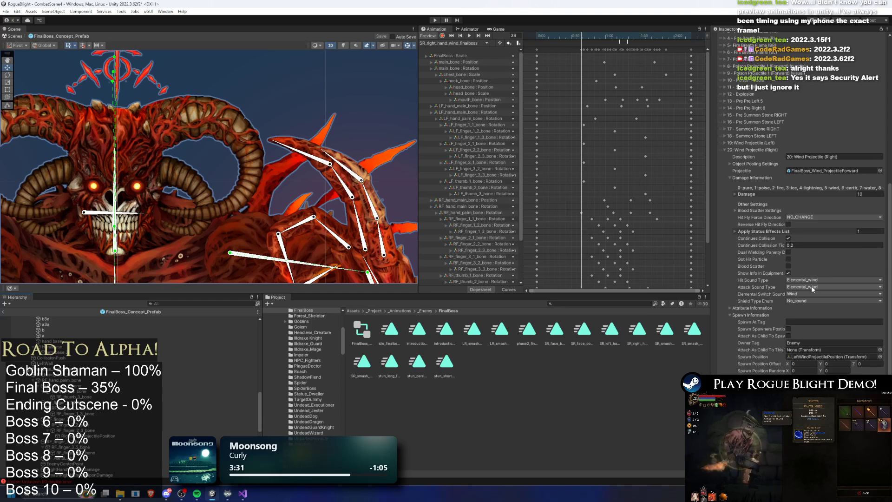
{"action": "left_click_drag", "start_coordinate": [95, 437], "coordinate": [831, 356]}
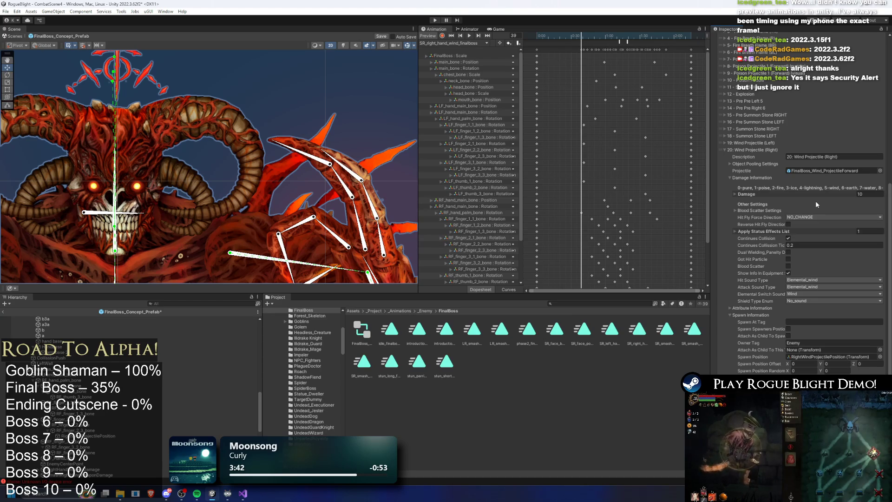
{"action": "key", "text": "ctrl+s"}
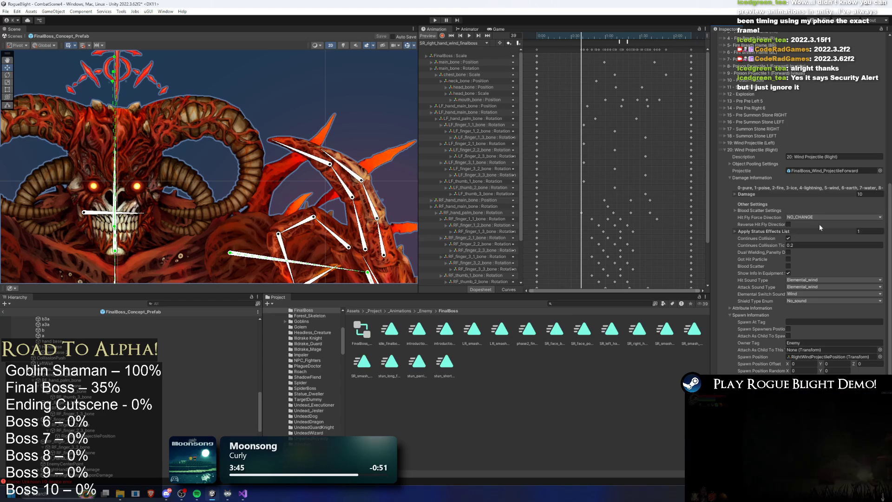
Run a short Play-mode test of the boss level, then stop it.
{"action": "left_click", "coordinate": [435, 20]}
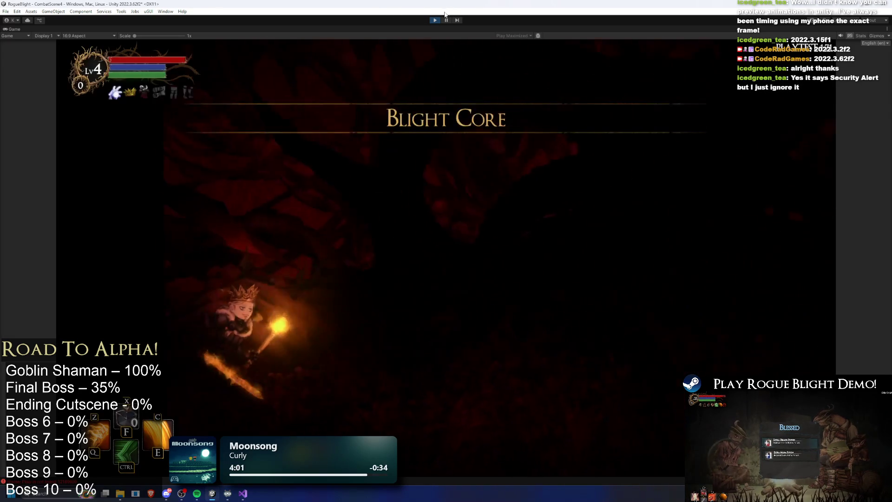
{"action": "left_click", "coordinate": [437, 21]}
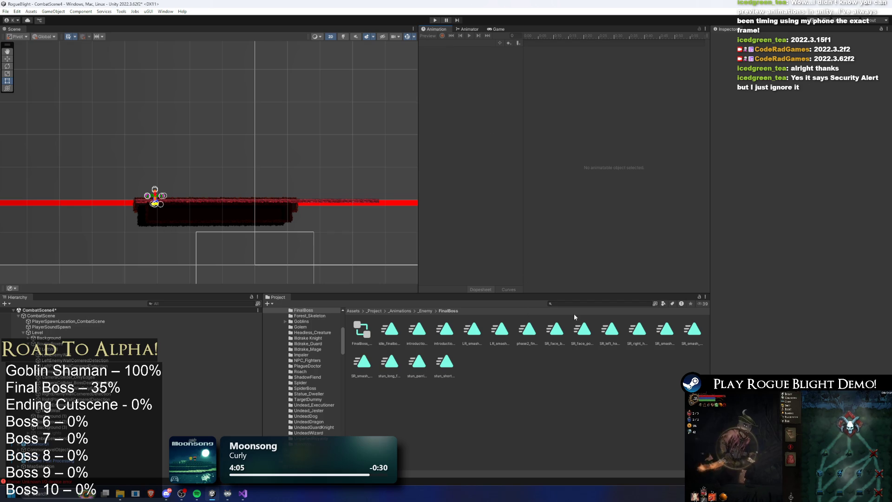
Find FinalBoss_Concept_Prefab via Project search and scroll to its 20-entry projectile list.
{"action": "left_click", "coordinate": [575, 303]}
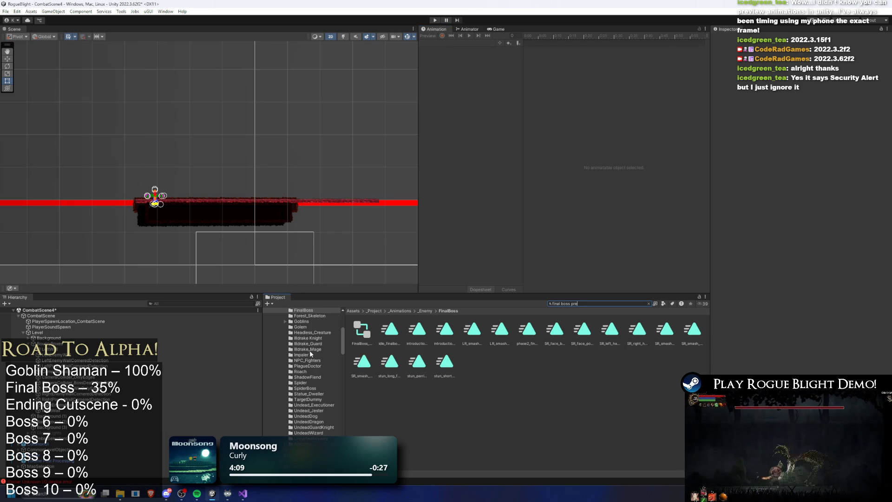
{"action": "type", "text": "fabv"}
{"action": "key", "text": "BackSpace"}
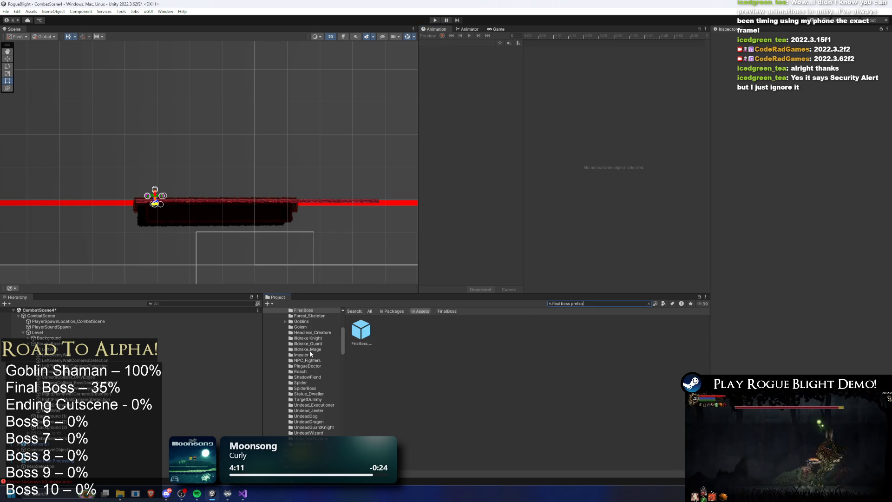
{"action": "left_click", "coordinate": [361, 329]}
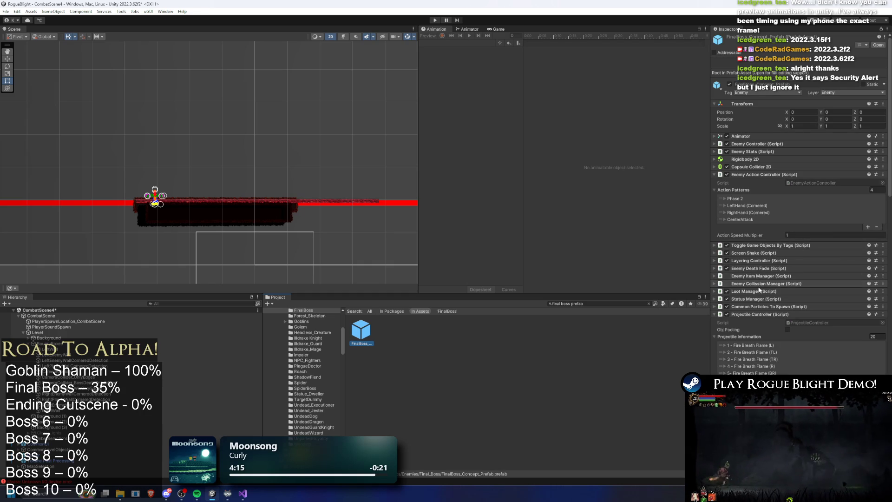
{"action": "scroll", "coordinate": [774, 306], "scroll_direction": "down", "scroll_amount": 2}
{"action": "scroll", "coordinate": [774, 306], "scroll_direction": "down", "scroll_amount": 1}
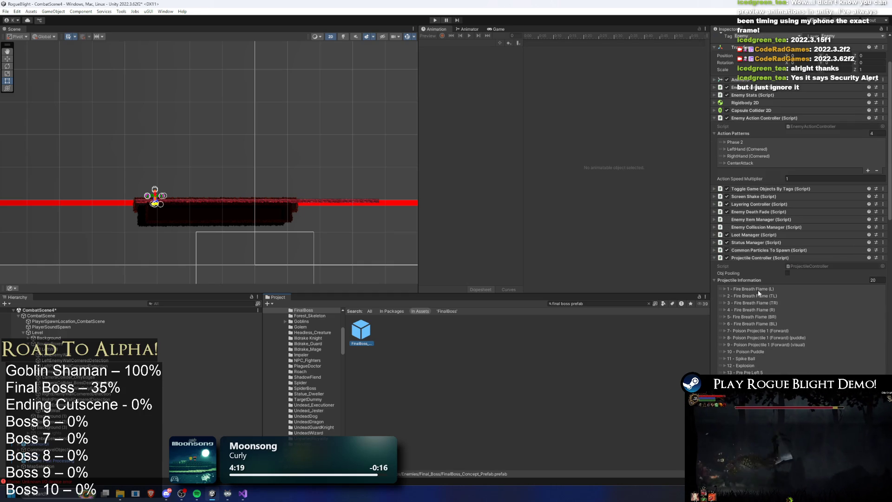
{"action": "scroll", "coordinate": [753, 280], "scroll_direction": "down", "scroll_amount": 4}
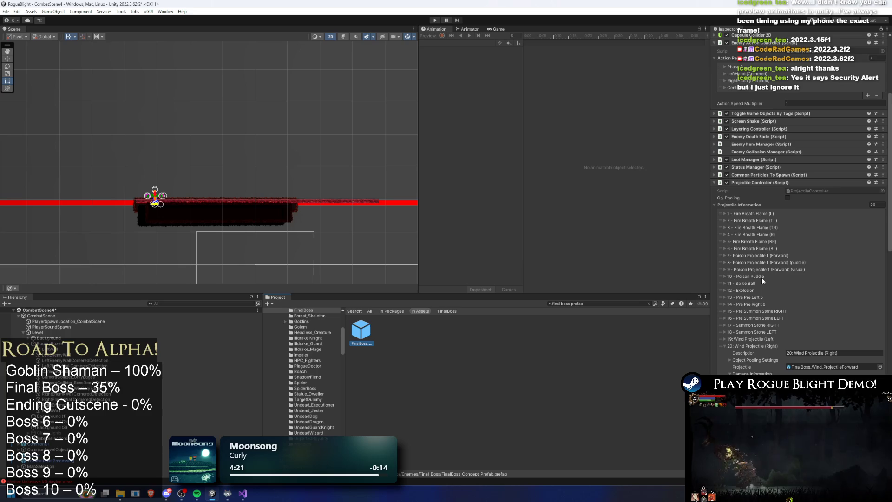
{"action": "left_click", "coordinate": [751, 345]}
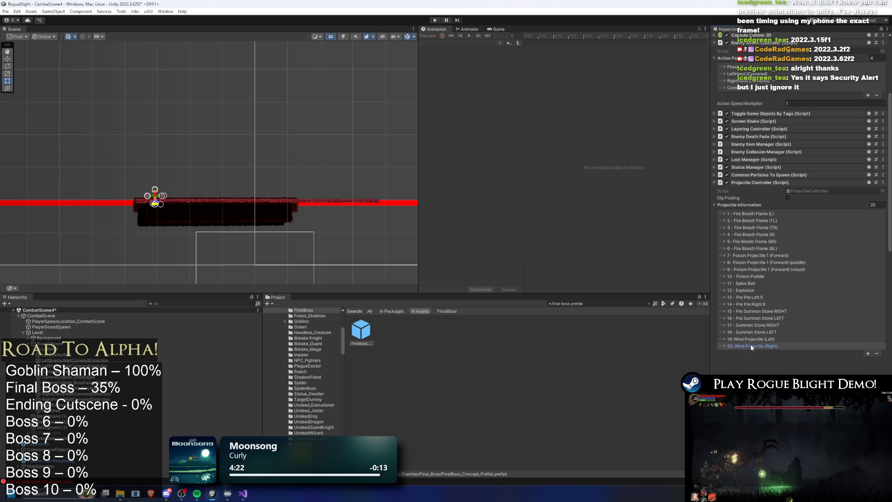
{"action": "left_click", "coordinate": [754, 346]}
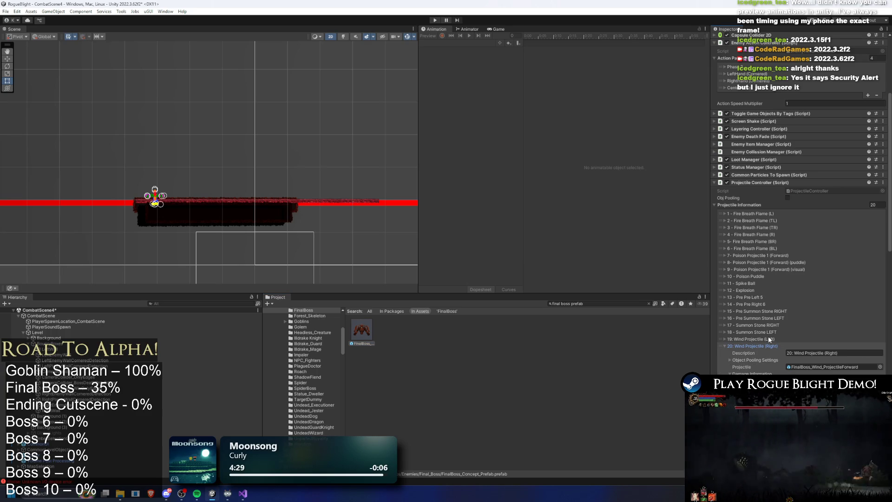
{"action": "left_click", "coordinate": [767, 337]}
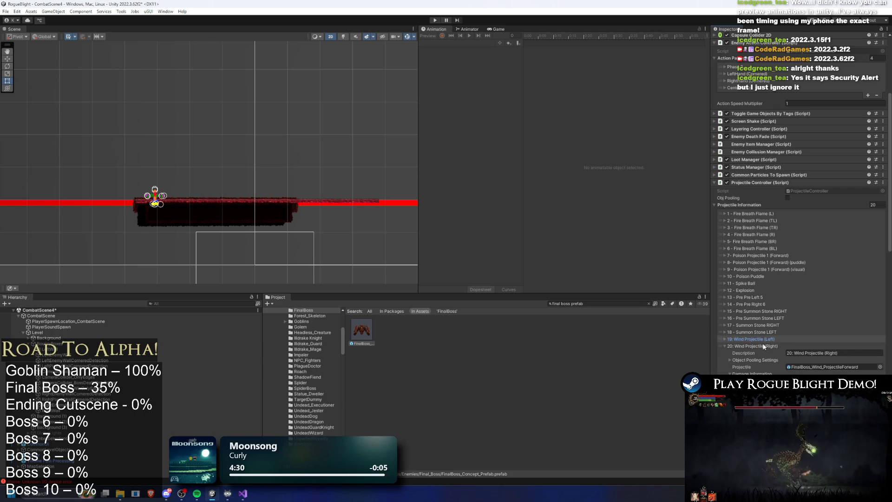
{"action": "scroll", "coordinate": [766, 339], "scroll_direction": "down", "scroll_amount": 5}
{"action": "left_click", "coordinate": [771, 233]}
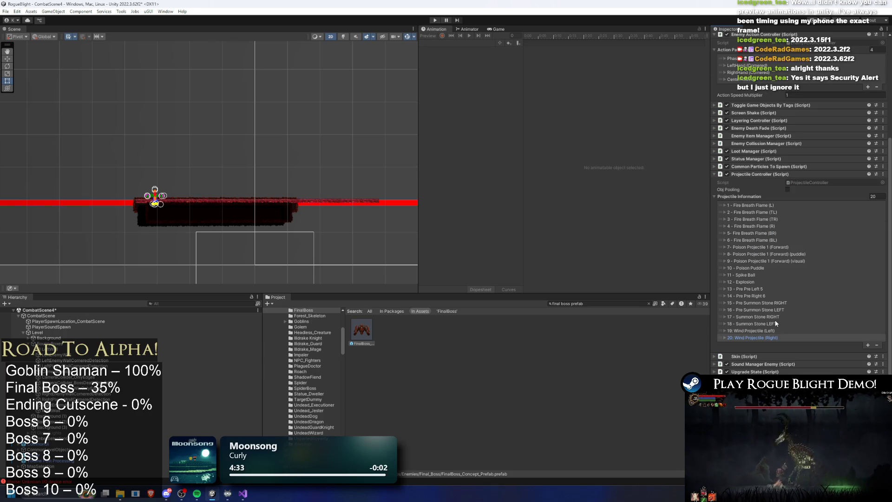
{"action": "left_click", "coordinate": [760, 338]}
{"action": "left_click", "coordinate": [759, 338]}
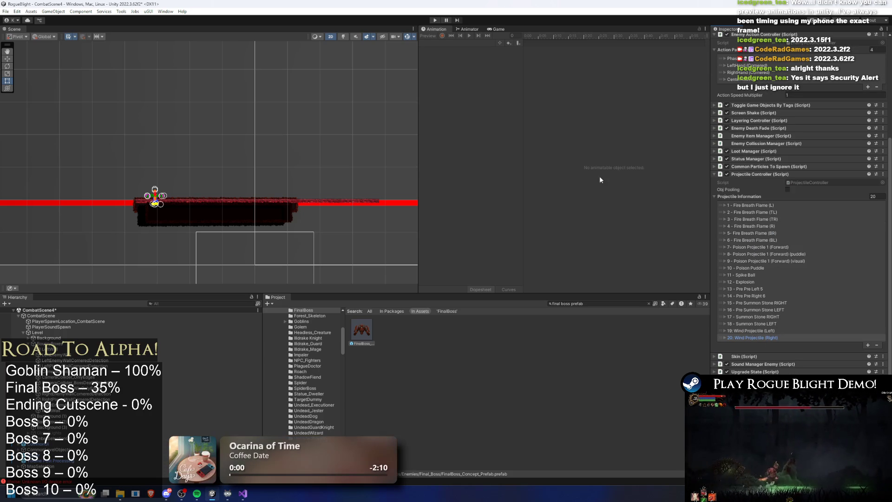
{"action": "scroll", "coordinate": [791, 126], "scroll_direction": "up", "scroll_amount": 3}
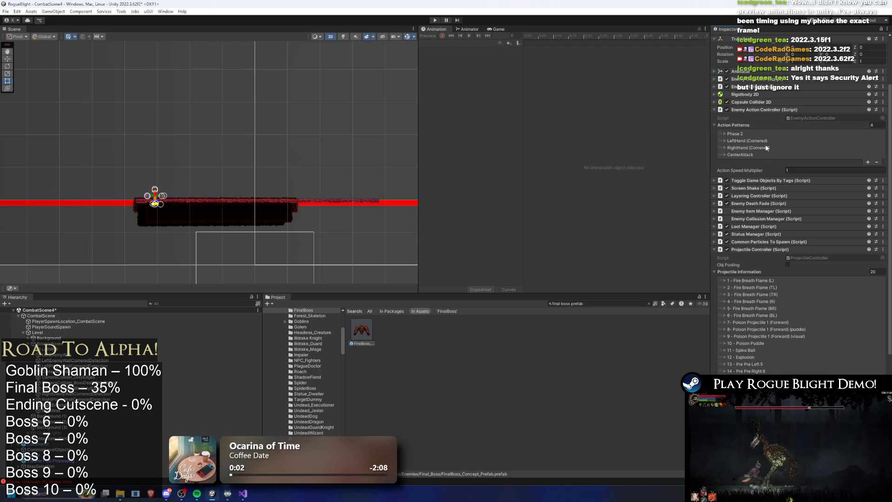
Expand the RightHand (Cornered) pattern and scroll through its Actions list.
{"action": "left_click", "coordinate": [766, 148]}
{"action": "left_click", "coordinate": [765, 148]}
{"action": "left_click", "coordinate": [762, 141]}
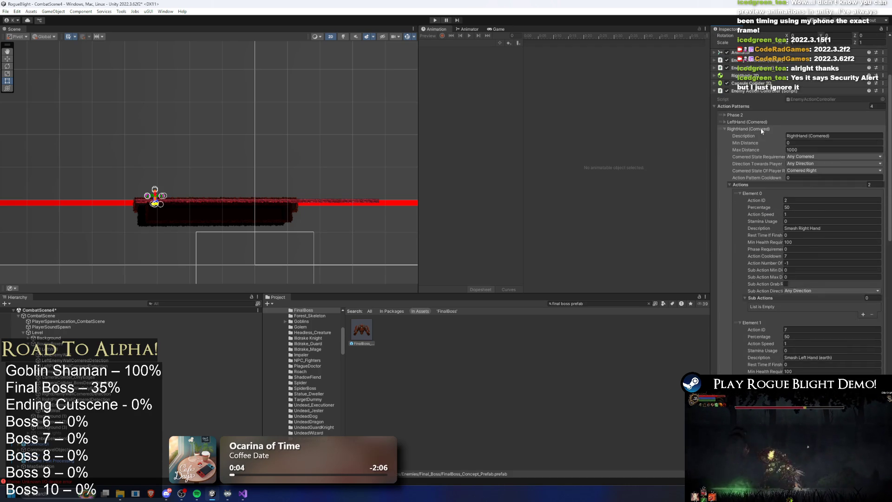
{"action": "scroll", "coordinate": [766, 122], "scroll_direction": "down", "scroll_amount": 1}
{"action": "scroll", "coordinate": [807, 250], "scroll_direction": "down", "scroll_amount": 10}
{"action": "right_click", "coordinate": [757, 239]}
{"action": "left_click", "coordinate": [773, 255]}
{"action": "scroll", "coordinate": [822, 292], "scroll_direction": "up", "scroll_amount": 5}
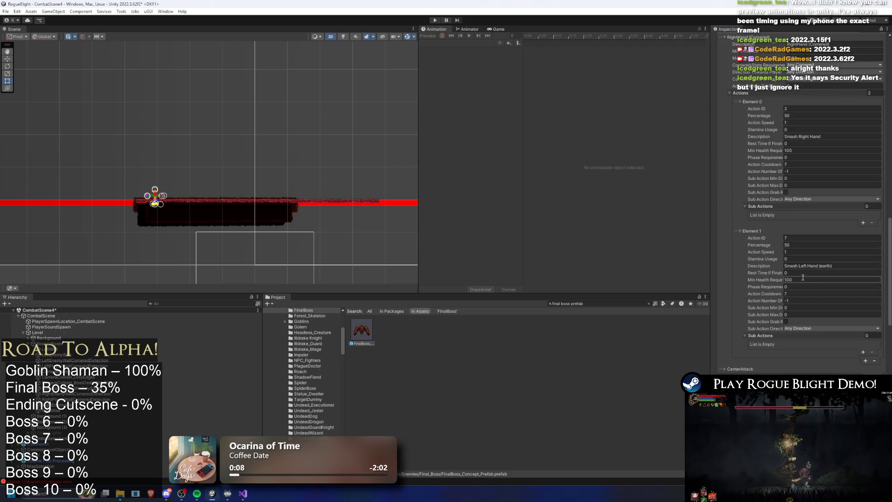
Add Element 2 with Action ID 10, 33 percent chance, and description 'Right Hand (Wind)'.
{"action": "left_click", "coordinate": [863, 342]}
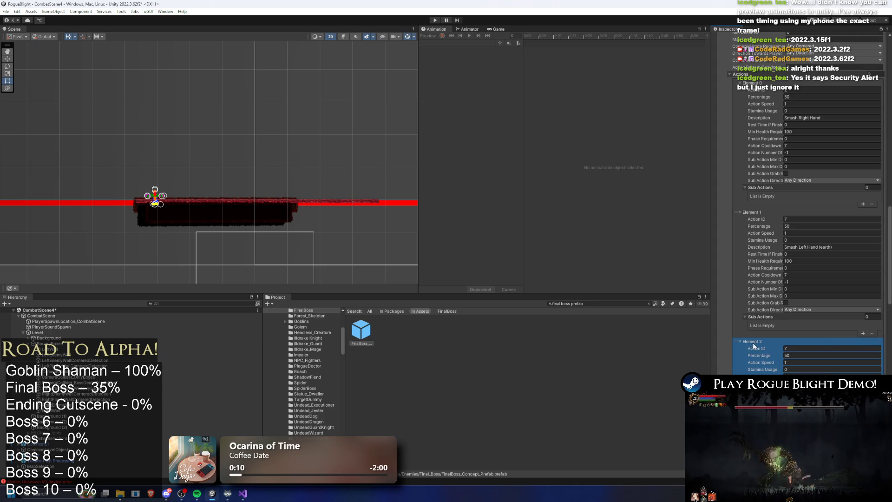
{"action": "left_click", "coordinate": [797, 349]}
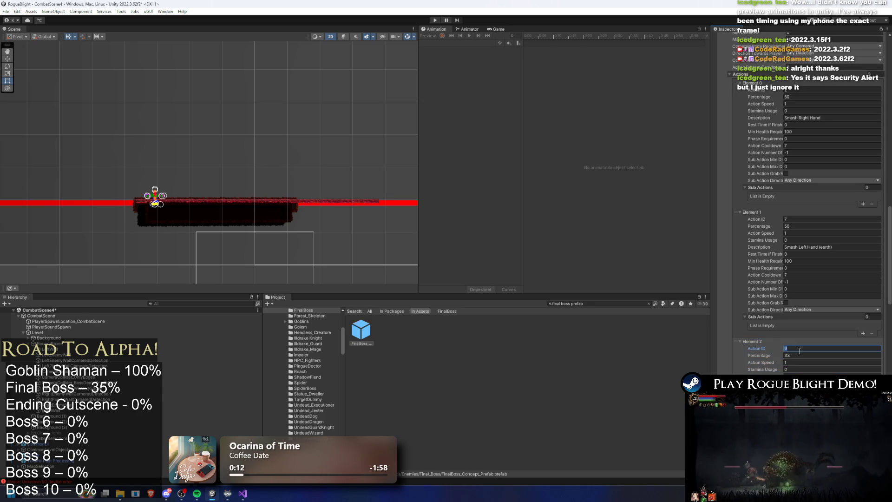
{"action": "type", "text": "10"}
{"action": "left_click", "coordinate": [791, 228]}
{"action": "type", "text": "33"}
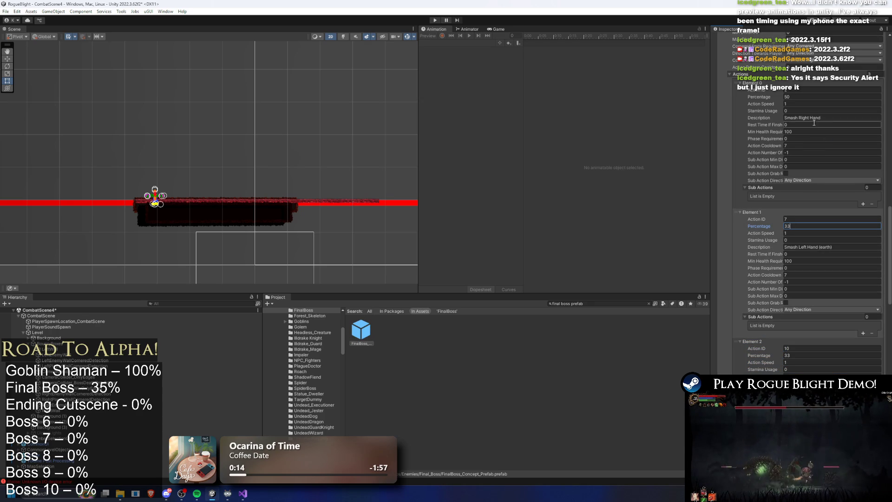
{"action": "scroll", "coordinate": [814, 139], "scroll_direction": "down", "scroll_amount": 2}
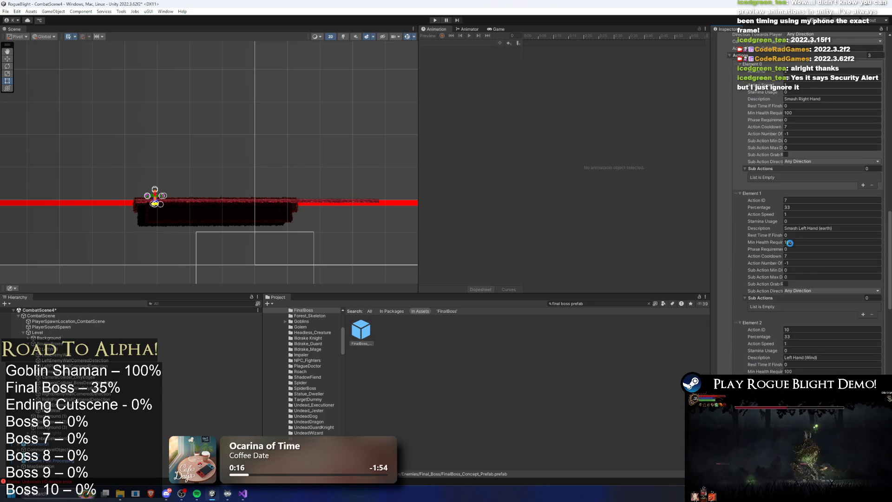
{"action": "scroll", "coordinate": [786, 243], "scroll_direction": "down", "scroll_amount": 3}
{"action": "left_click", "coordinate": [800, 301]}
{"action": "type", "text": "Righ"}
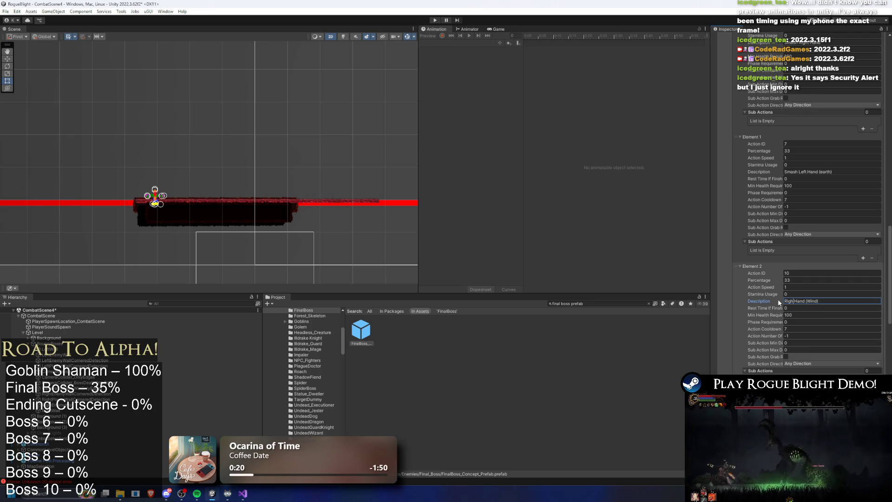
{"action": "key", "text": "Return"}
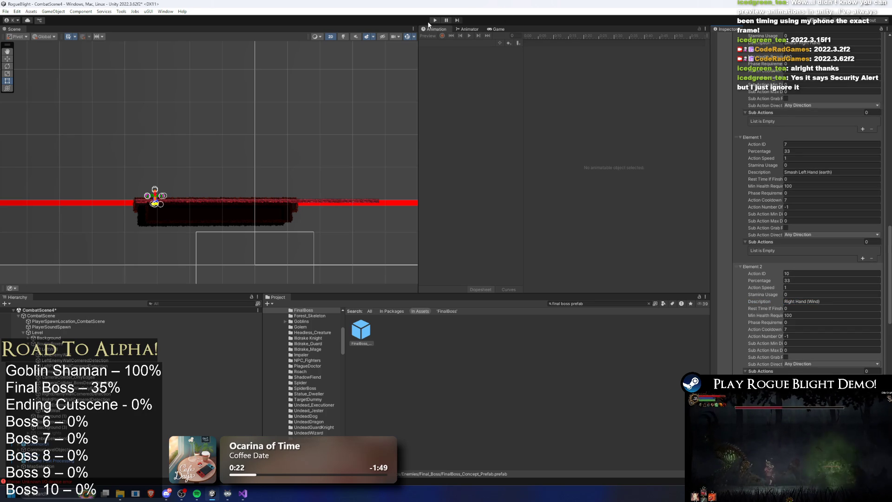
Save, dash the player while wind projectiles appear, then exit Play mode with Ctrl+P.
{"action": "key", "text": "ctrl+s"}
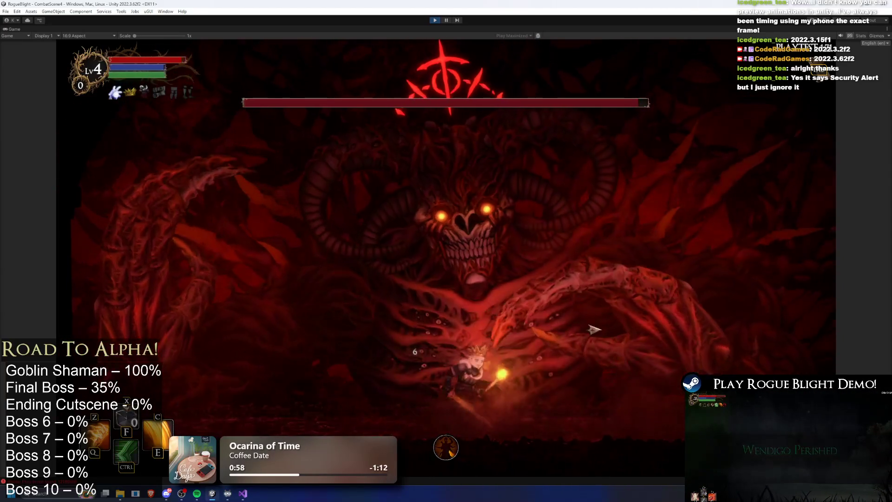
{"action": "key", "text": "ctrl"}
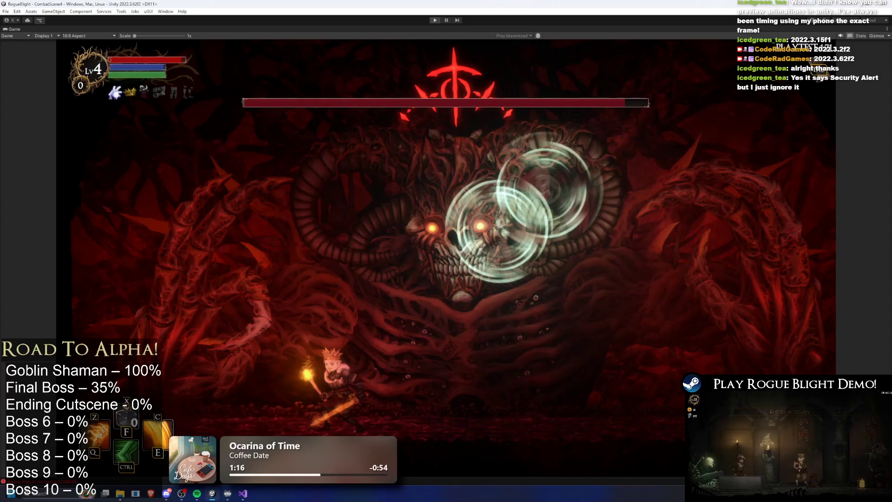
{"action": "key", "text": "ctrl+p"}
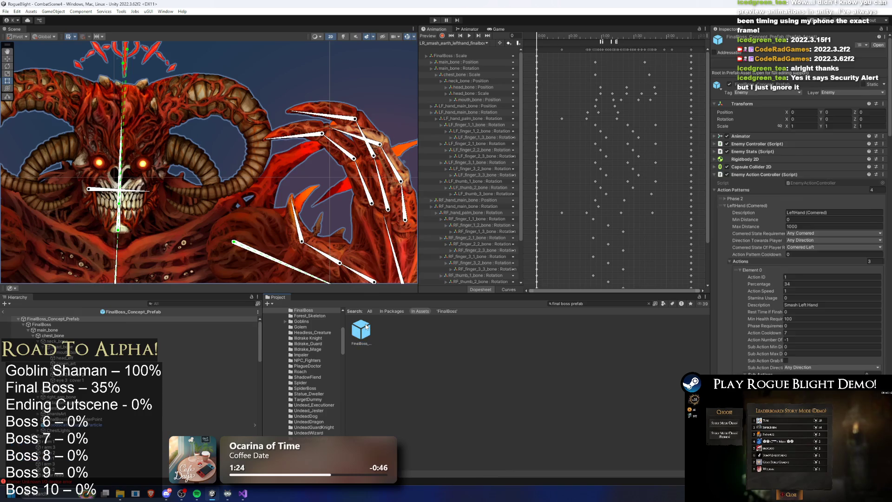
Open FinalBoss_Concept_Prefab, preview frame 62, and switch to the SR_smash_righthand_finalboss clip.
{"action": "double_click", "coordinate": [366, 326]}
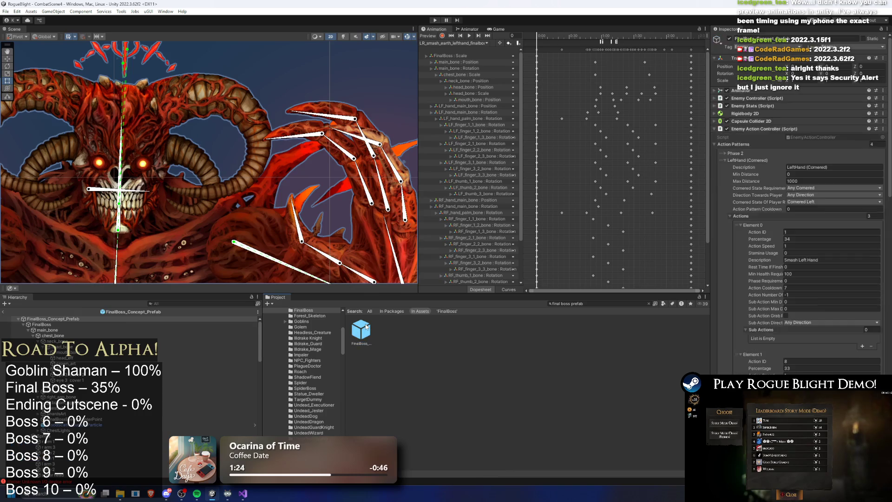
{"action": "left_click_drag", "start_coordinate": [580, 41], "coordinate": [603, 41]}
{"action": "left_click", "coordinate": [445, 42]}
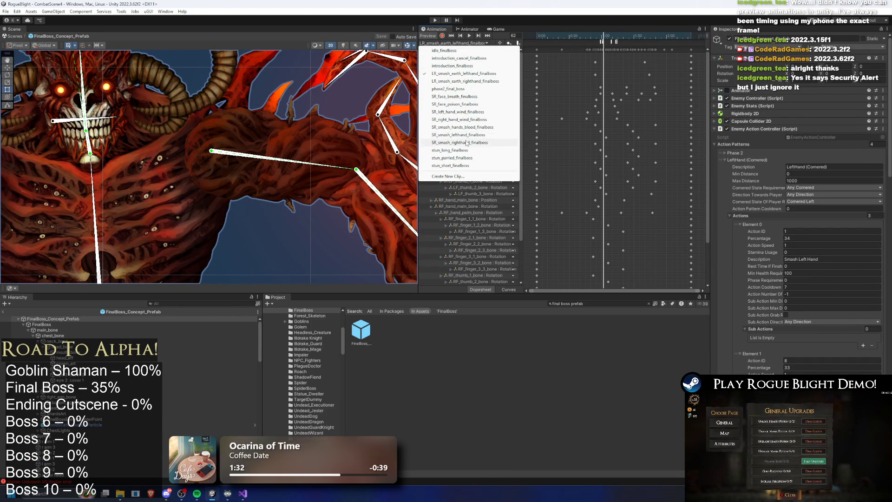
{"action": "left_click", "coordinate": [466, 142]}
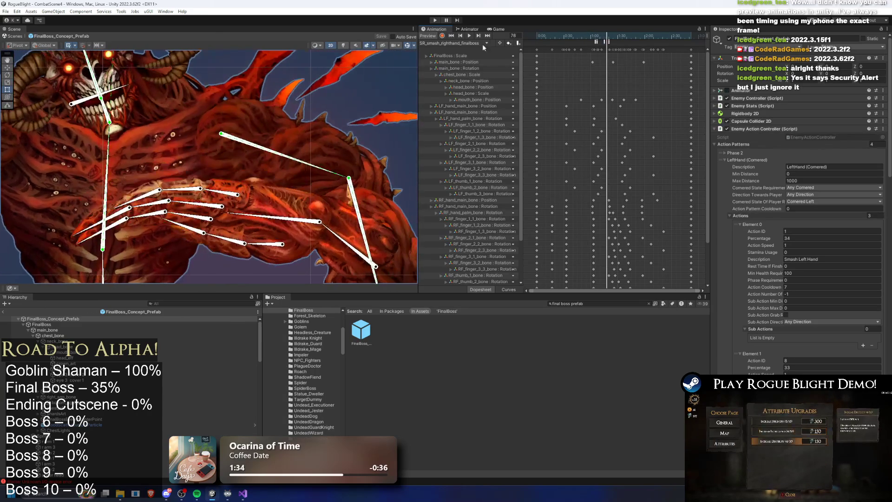
Preview SR_left_hand_wind_finalboss near frame 83, then load SR_right_hand_wind_finalboss and select RF_finger_3_3 bone.
{"action": "left_click", "coordinate": [486, 43]}
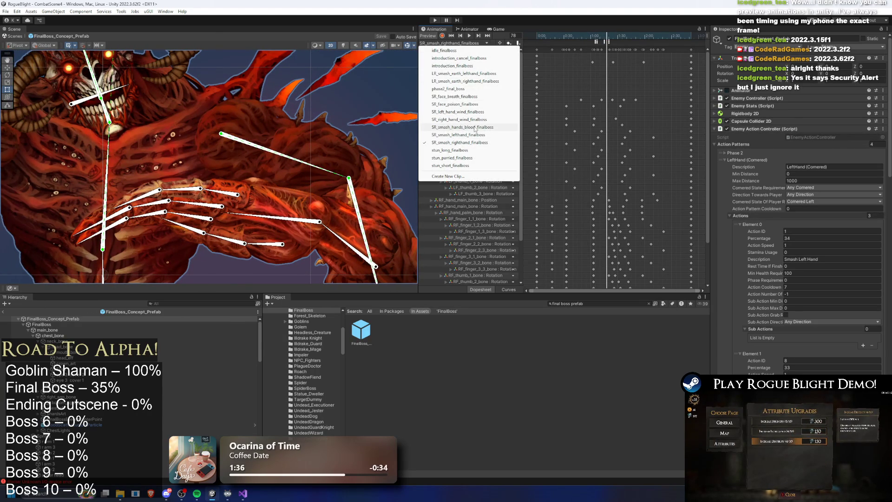
{"action": "left_click", "coordinate": [465, 111]}
{"action": "mouse_move", "coordinate": [618, 40]}
{"action": "left_mouse_down"}
{"action": "mouse_move", "coordinate": [631, 37]}
{"action": "mouse_move", "coordinate": [620, 40]}
{"action": "left_mouse_up"}
{"action": "left_click", "coordinate": [485, 43]}
{"action": "left_click", "coordinate": [472, 120]}
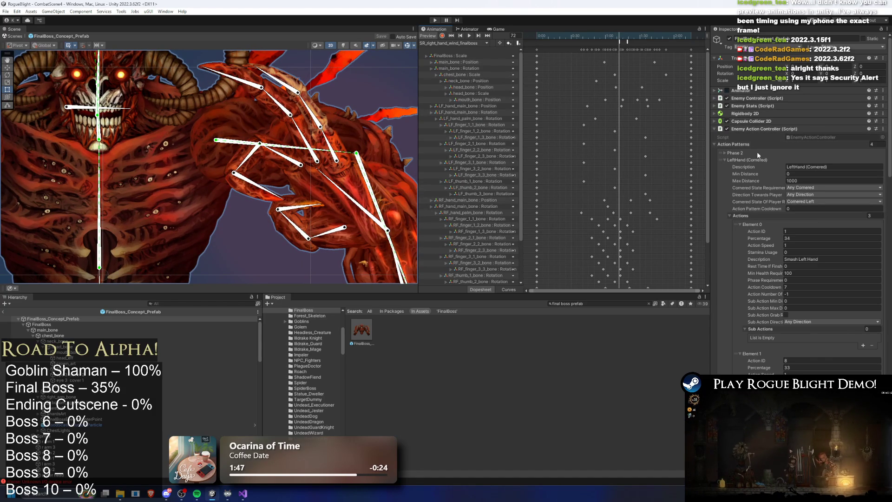
{"action": "left_click", "coordinate": [250, 174]}
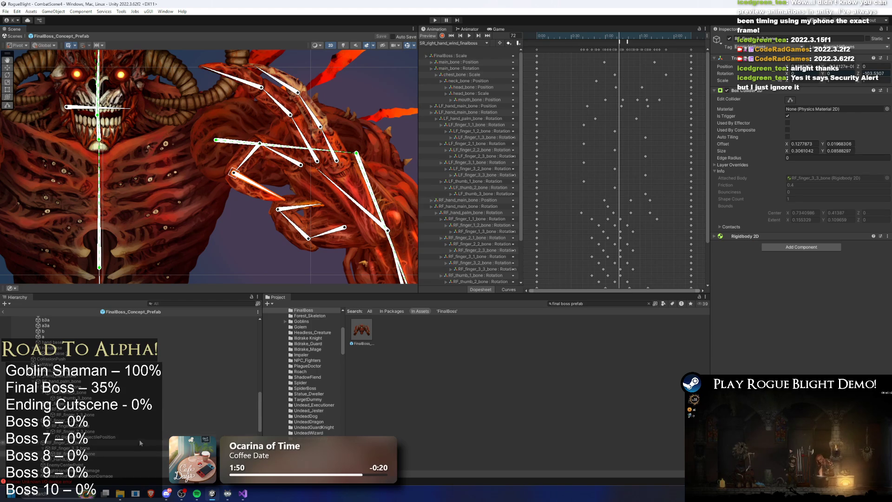
Parent ProjectilePosition under RF_finger_3_3_bone and move it lower on the hand.
{"action": "left_click", "coordinate": [90, 432]}
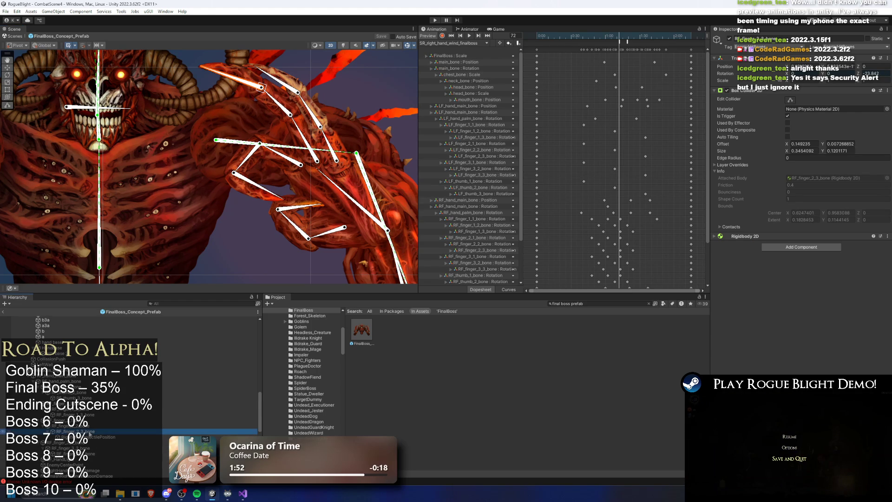
{"action": "key", "text": "Down"}
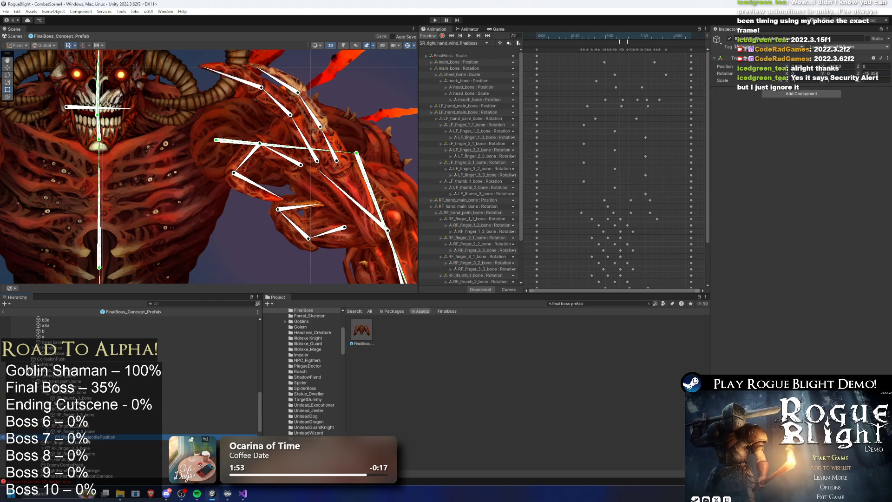
{"action": "left_click_drag", "start_coordinate": [93, 437], "coordinate": [93, 454]}
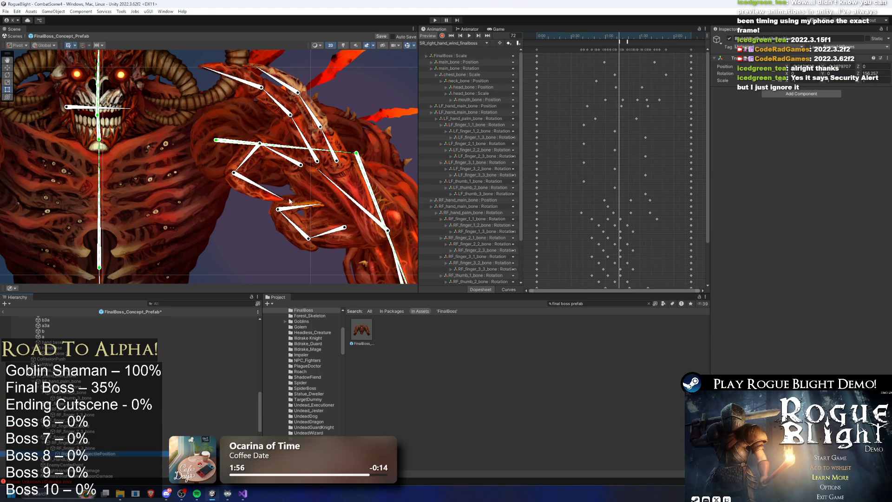
{"action": "left_click_drag", "start_coordinate": [257, 148], "coordinate": [258, 183]}
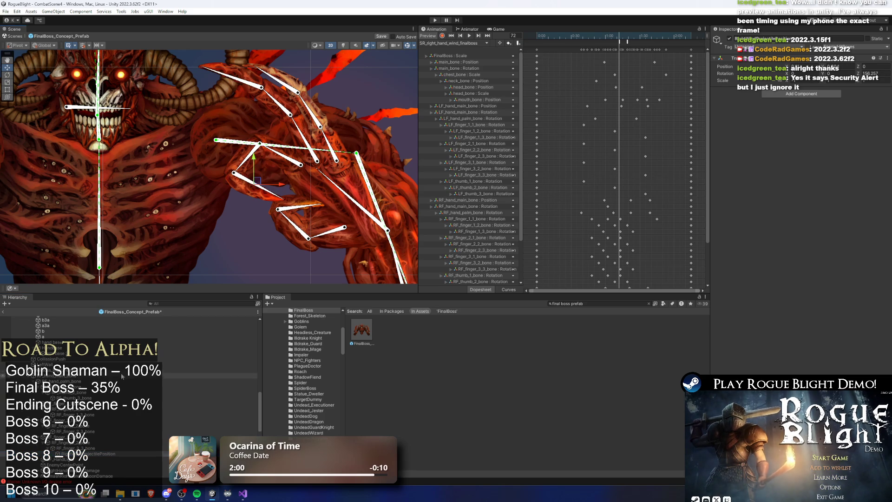
Frame LeftHandProjectilePosition and RightWindProjectilePosition to check them, then start a play-test.
{"action": "scroll", "coordinate": [105, 361], "scroll_direction": "up", "scroll_amount": 5}
{"action": "double_click", "coordinate": [93, 351]}
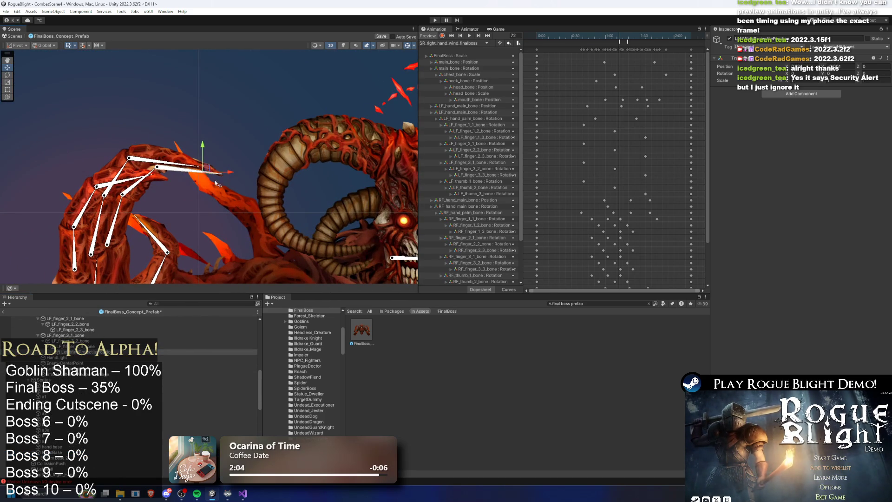
{"action": "scroll", "coordinate": [217, 174], "scroll_direction": "up", "scroll_amount": 2}
{"action": "scroll", "coordinate": [118, 370], "scroll_direction": "down", "scroll_amount": 3}
{"action": "scroll", "coordinate": [118, 370], "scroll_direction": "down", "scroll_amount": 3}
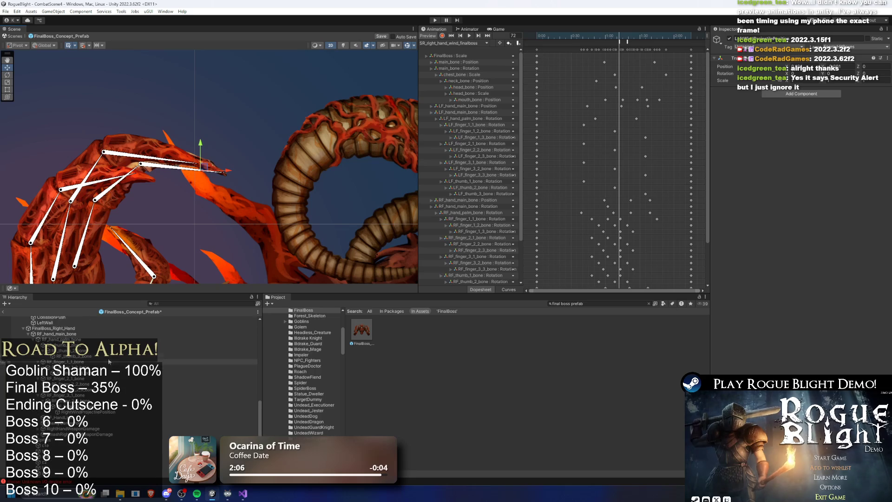
{"action": "double_click", "coordinate": [85, 411]}
{"action": "scroll", "coordinate": [259, 178], "scroll_direction": "up", "scroll_amount": 10}
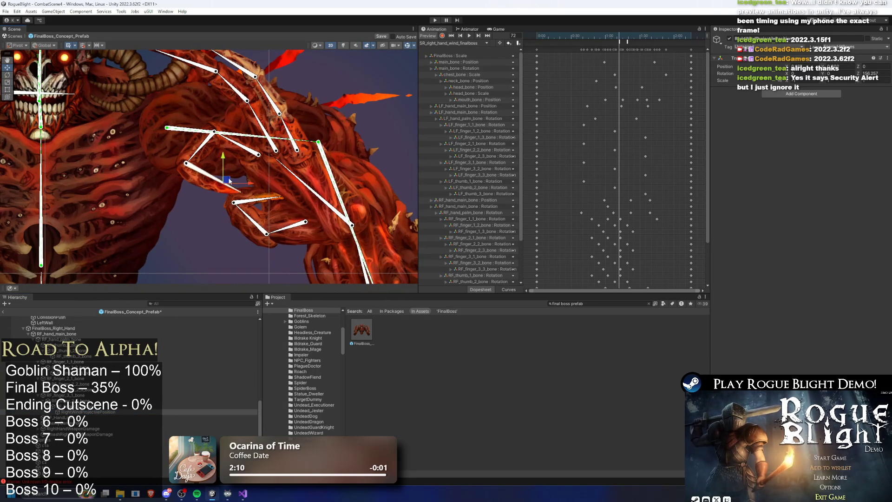
{"action": "left_click", "coordinate": [437, 20]}
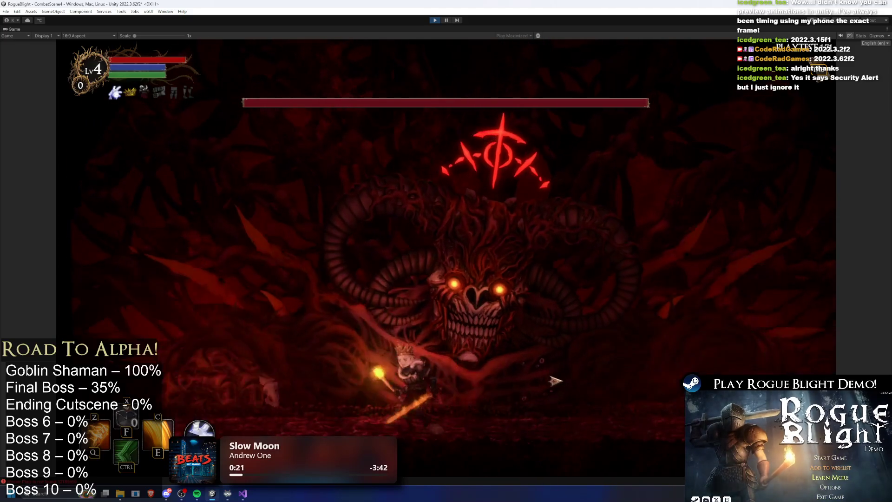
Dash, cast a fireball, and strike the boss while moving left and right beneath it.
{"action": "key", "text": "c"}
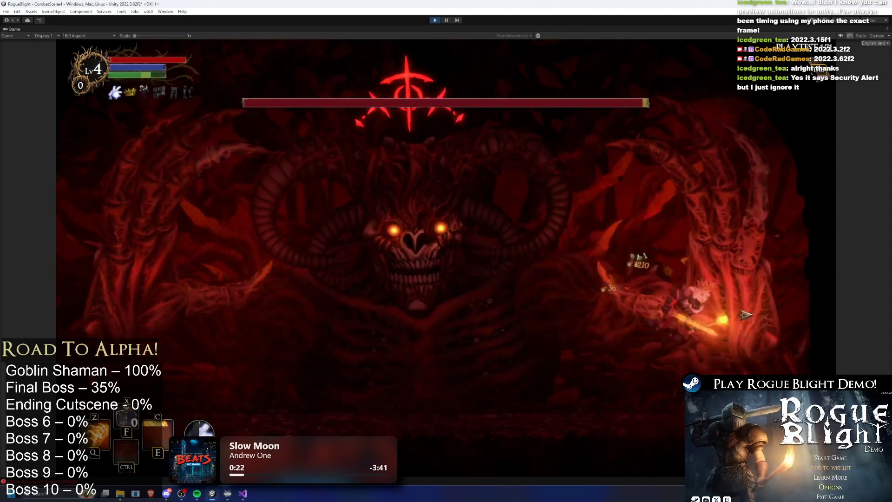
{"action": "key", "text": "z"}
{"action": "key", "text": "d"}
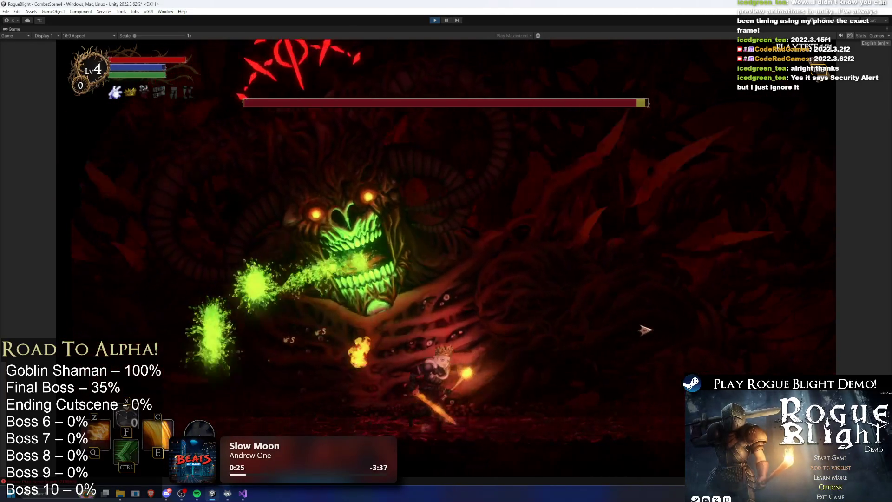
{"action": "key", "text": "d"}
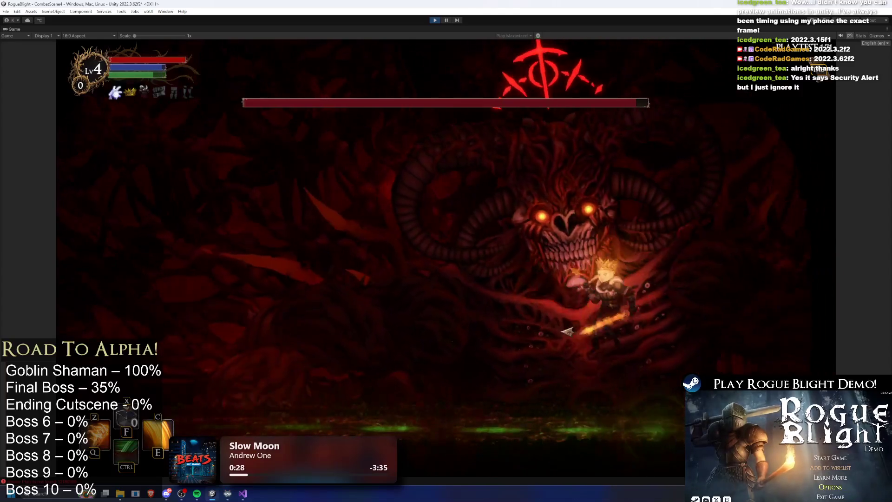
{"action": "key", "text": "a"}
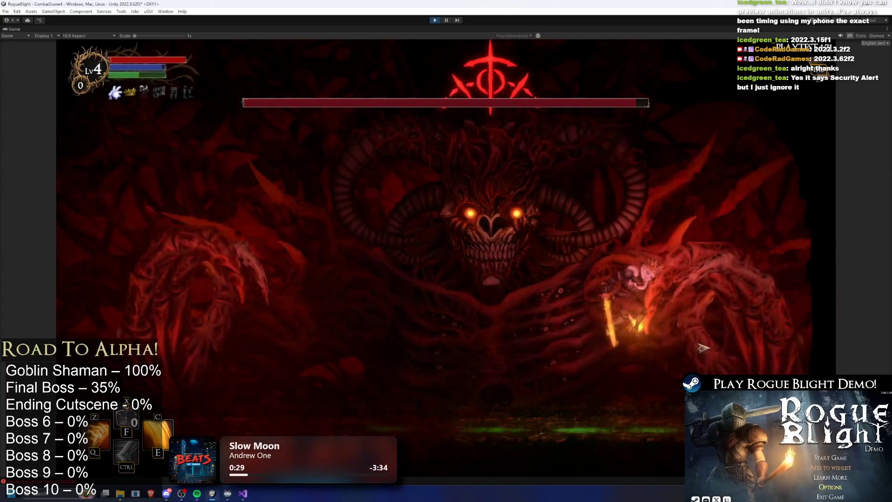
{"action": "key", "text": "c"}
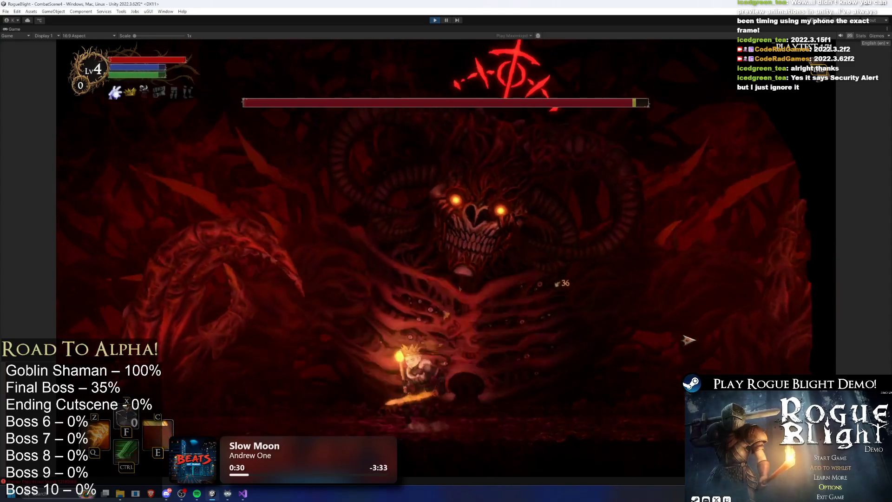
{"action": "key", "text": "a"}
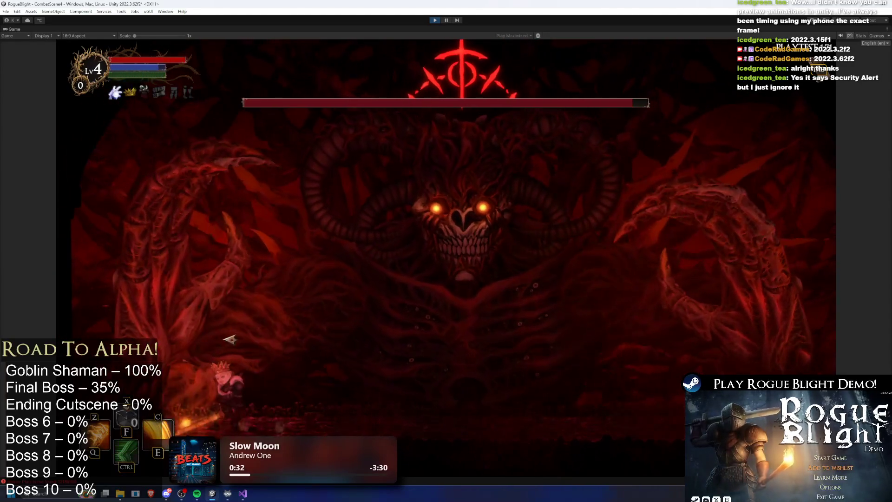
{"action": "key", "text": "d"}
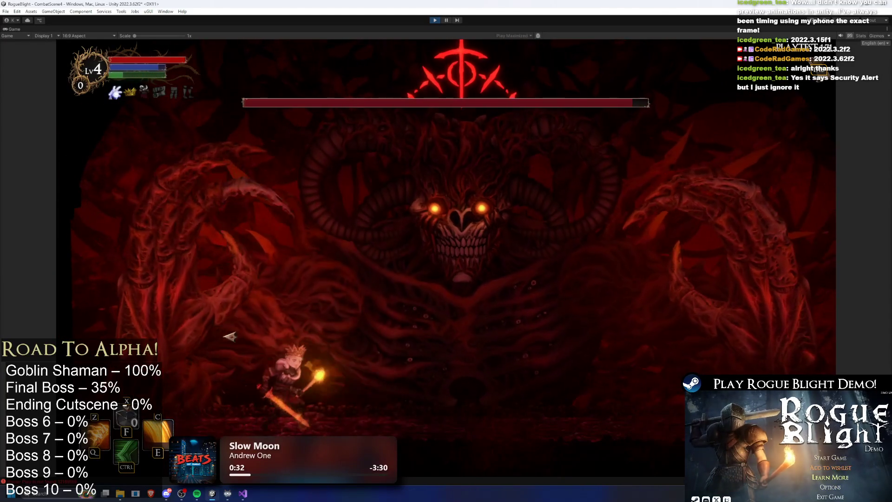
{"action": "key", "text": "ctrl"}
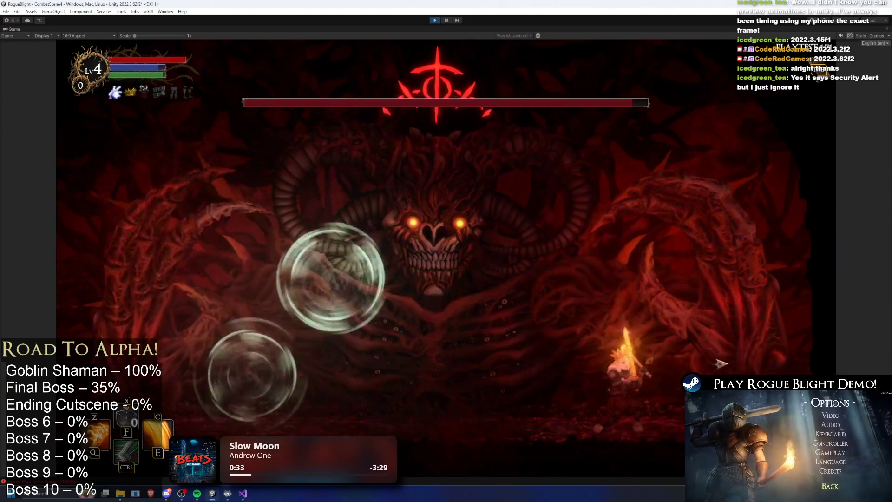
{"action": "key", "text": "d"}
{"action": "left_click", "coordinate": [721, 362]}
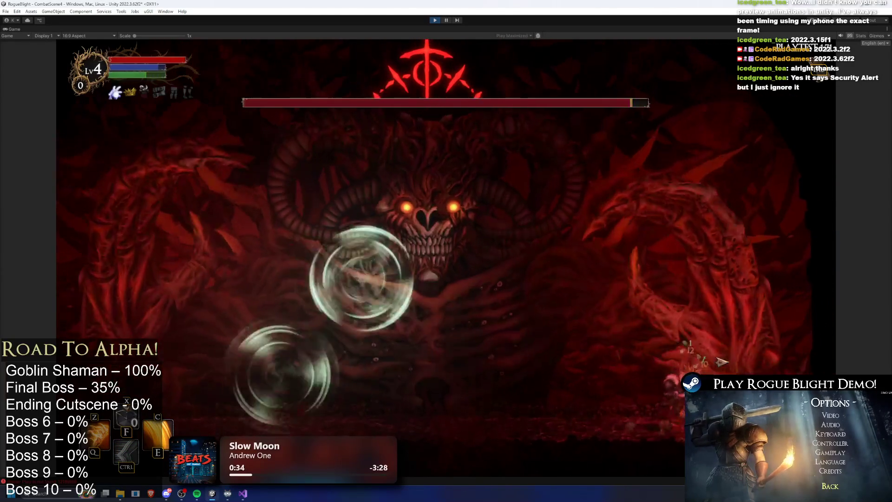
Dodge the wind projectiles across the arena, then exit Play mode with Ctrl+P.
{"action": "key", "text": "a"}
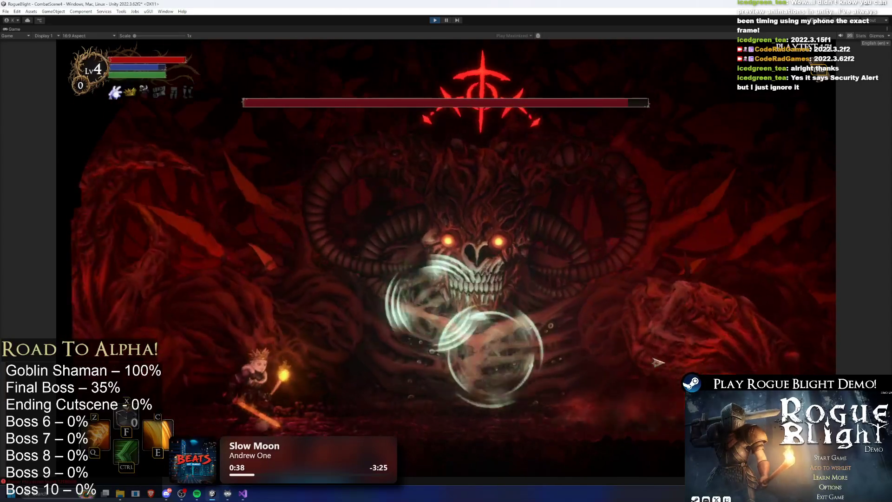
{"action": "key", "text": "d"}
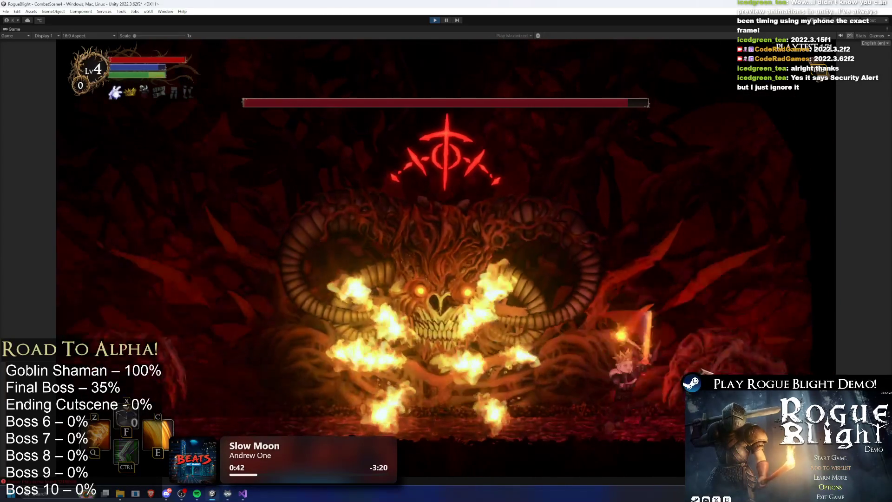
{"action": "key", "text": "a"}
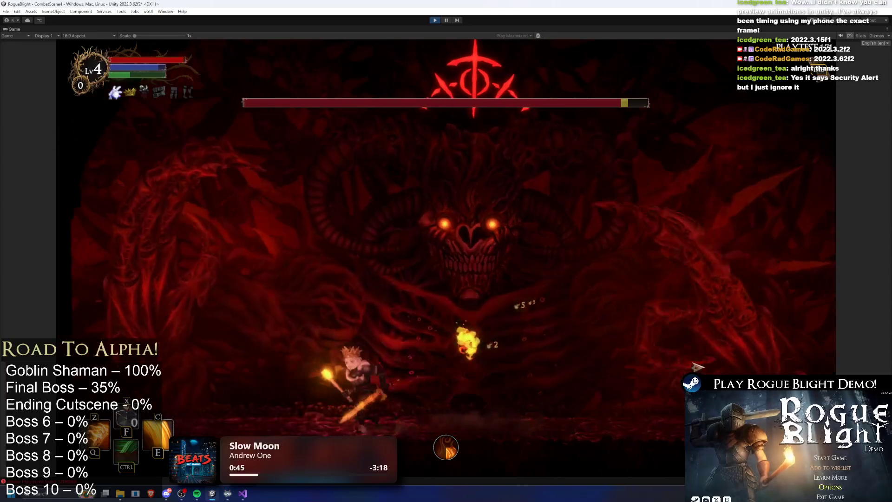
{"action": "key", "text": "a"}
{"action": "key", "text": "a"}
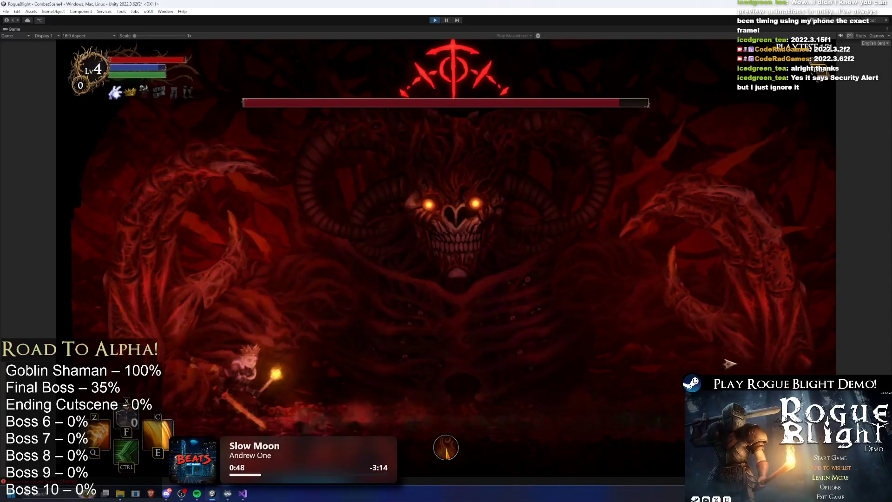
{"action": "key", "text": "d"}
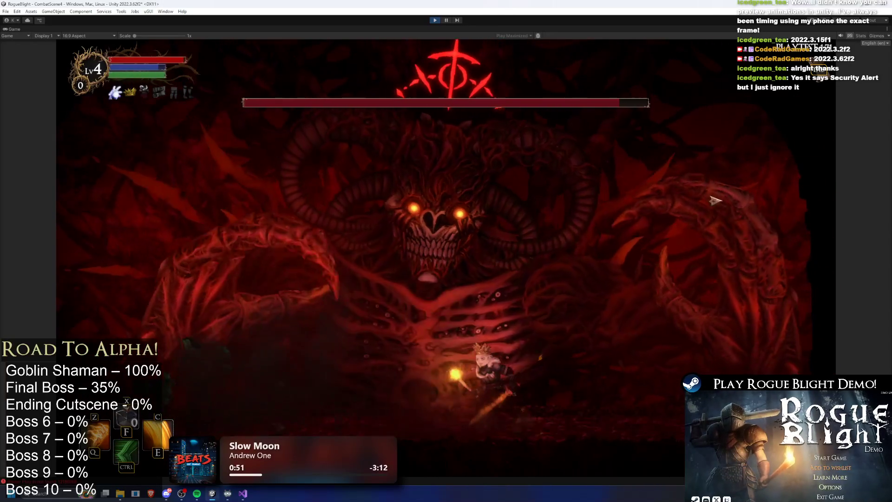
{"action": "key", "text": "a"}
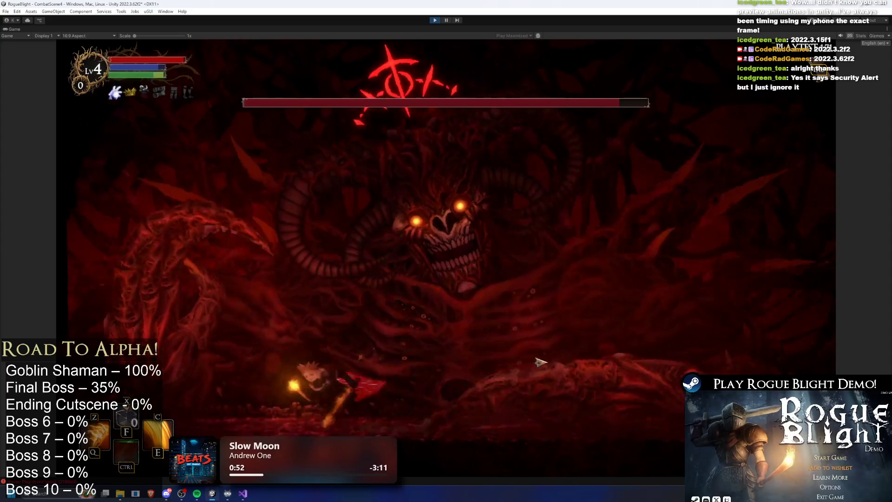
{"action": "key", "text": "a"}
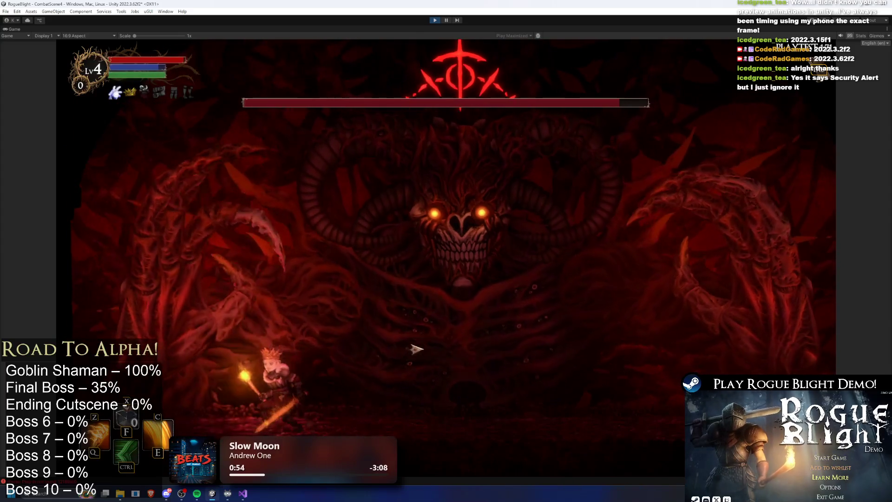
{"action": "key", "text": "d"}
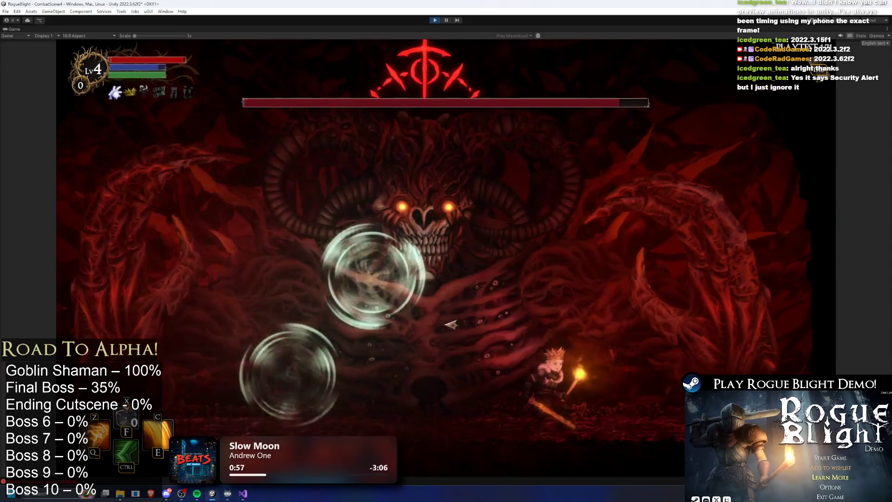
{"action": "key", "text": "d"}
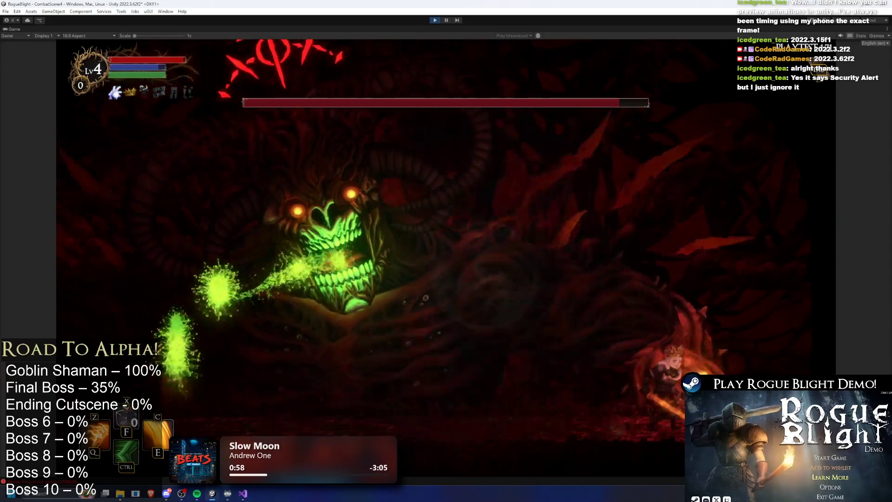
{"action": "key", "text": "a"}
{"action": "key", "text": "ctrl+p"}
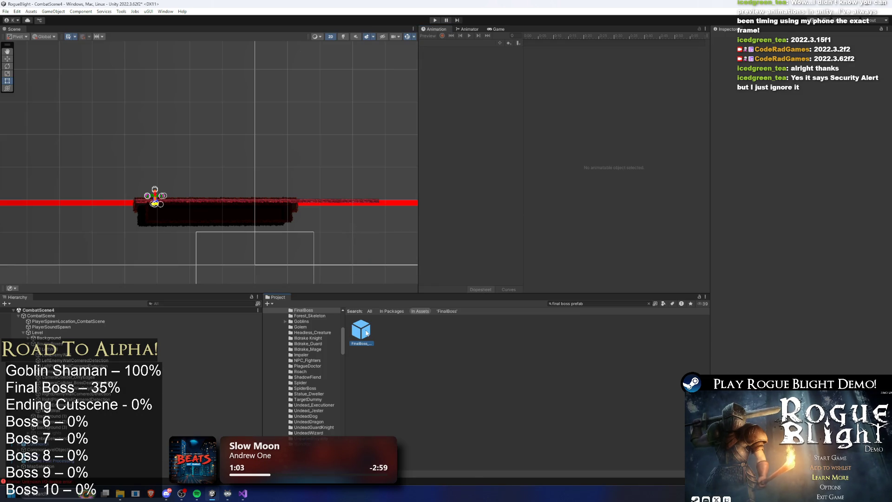
Open the FinalBoss prefab and cycle through its smash-earth and wind animation clips.
{"action": "double_click", "coordinate": [367, 333]}
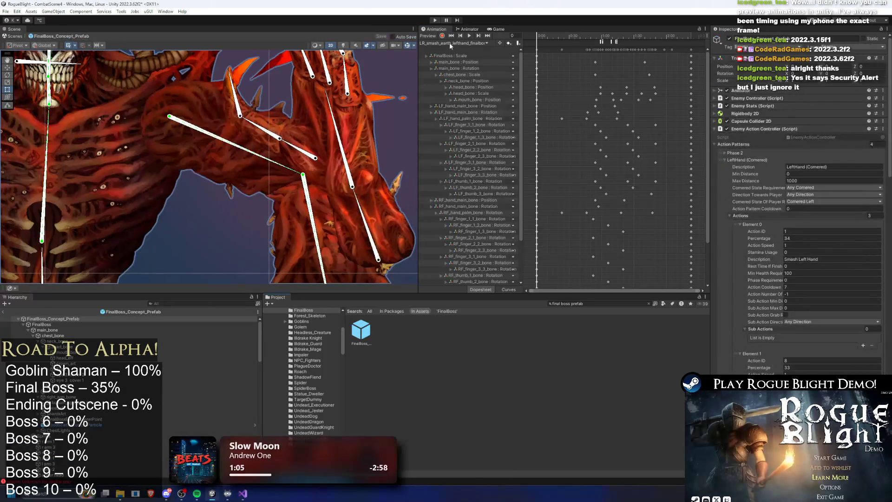
{"action": "left_click", "coordinate": [453, 43]}
{"action": "left_click", "coordinate": [472, 82]}
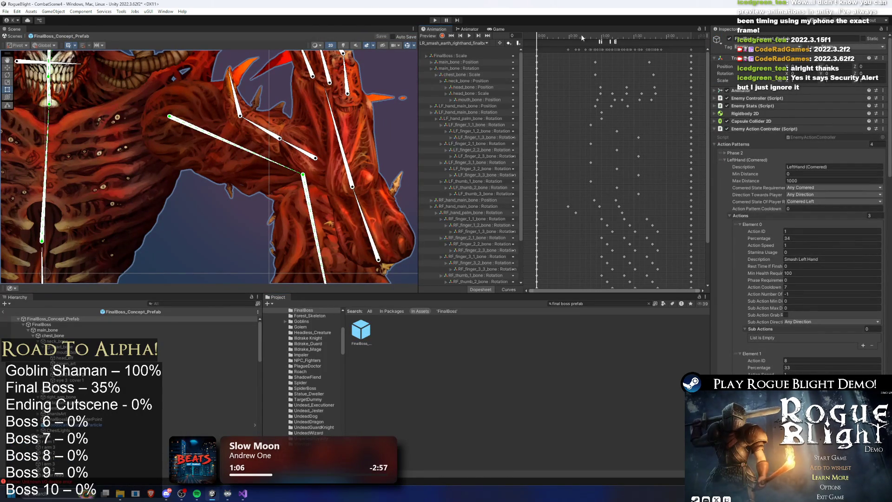
{"action": "left_click", "coordinate": [590, 37]}
{"action": "left_click", "coordinate": [453, 42]}
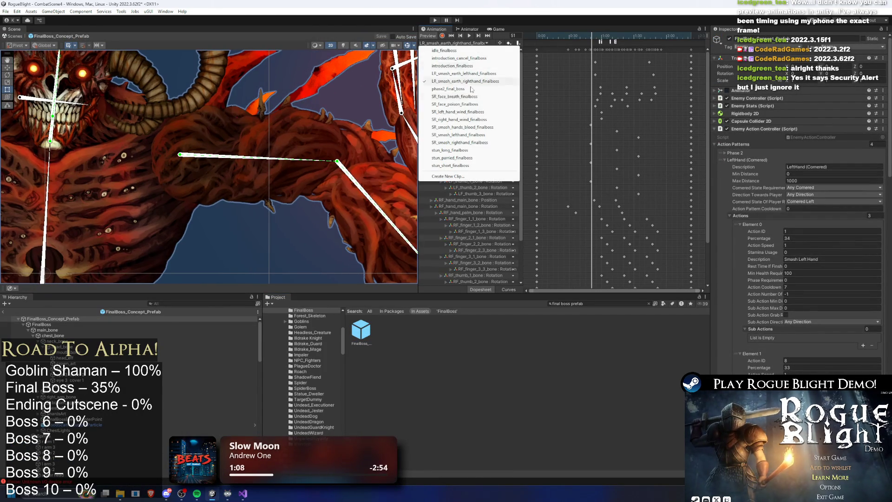
{"action": "left_click", "coordinate": [474, 113]}
{"action": "left_click", "coordinate": [452, 42]}
{"action": "left_click", "coordinate": [458, 119]}
{"action": "left_click", "coordinate": [453, 42]}
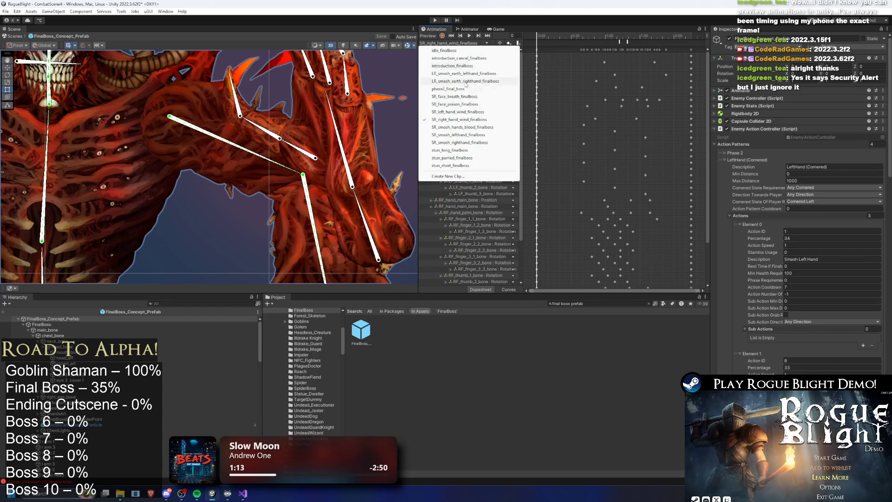
{"action": "left_click", "coordinate": [464, 113]}
Show SR_right_hand_wind_finalboss at frame 79 and select the RF_finger_3_3 and RF_finger_2_3 tracks.
{"action": "left_click_drag", "start_coordinate": [620, 46], "coordinate": [626, 43]}
{"action": "scroll", "coordinate": [276, 217], "scroll_direction": "up", "scroll_amount": 3}
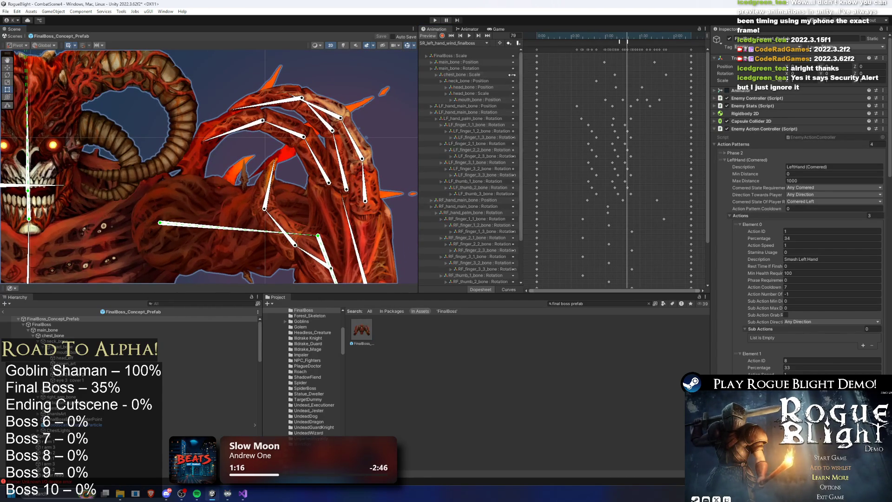
{"action": "left_click_drag", "start_coordinate": [267, 141], "coordinate": [265, 127]}
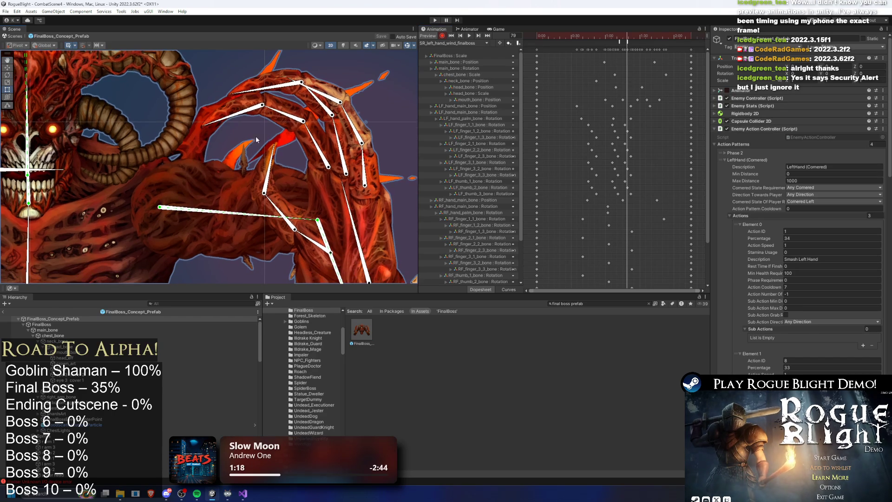
{"action": "left_click", "coordinate": [479, 44]}
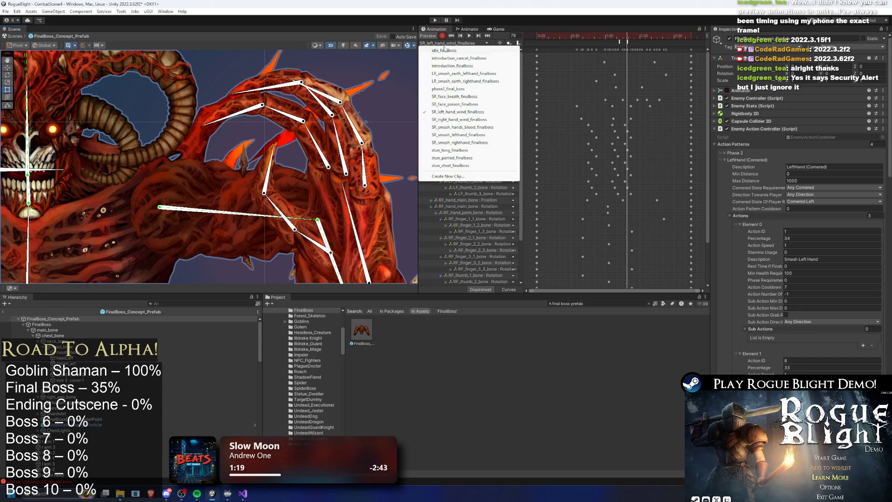
{"action": "left_click", "coordinate": [461, 120]}
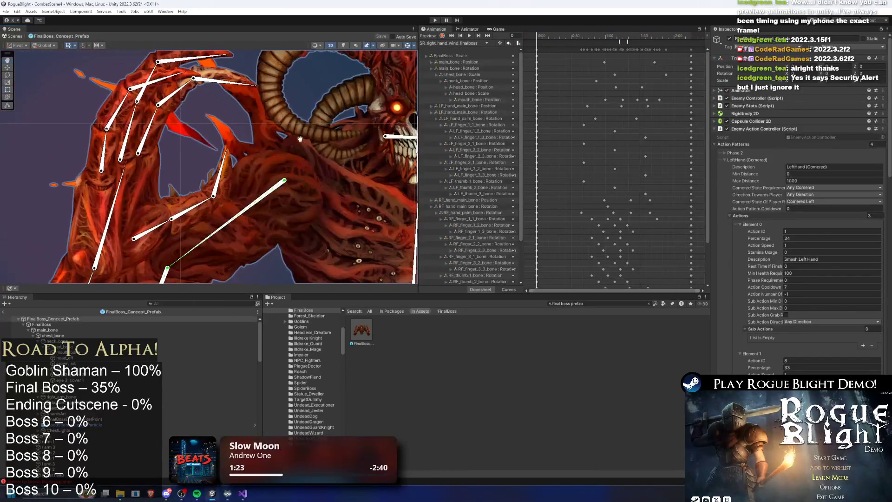
{"action": "left_click", "coordinate": [628, 40]}
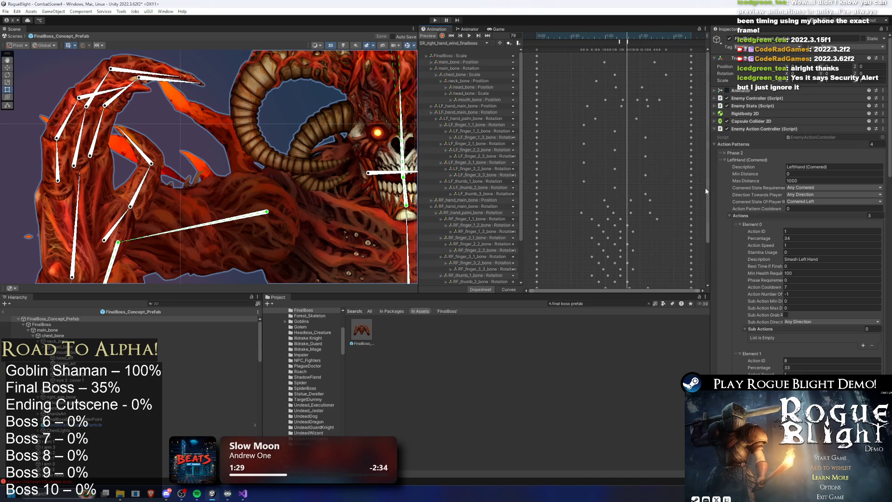
{"action": "left_click_drag", "start_coordinate": [706, 194], "coordinate": [702, 256]}
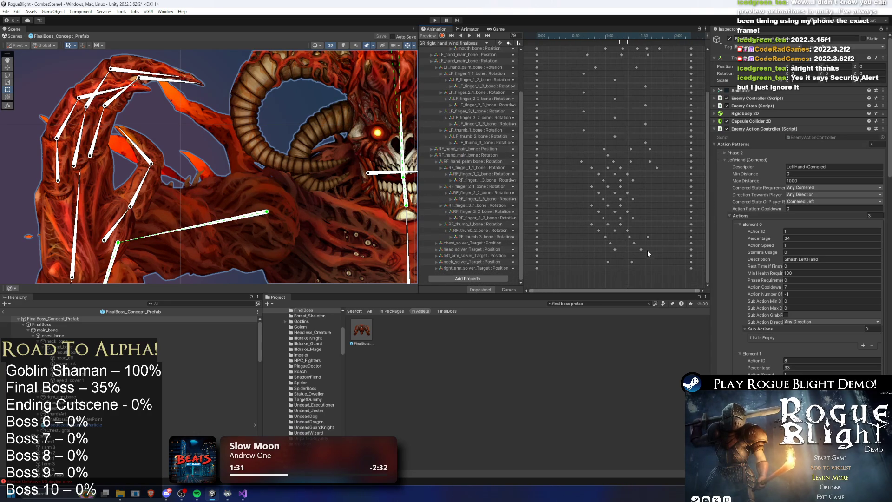
{"action": "left_click", "coordinate": [485, 218]}
{"action": "left_click", "coordinate": [483, 199]}
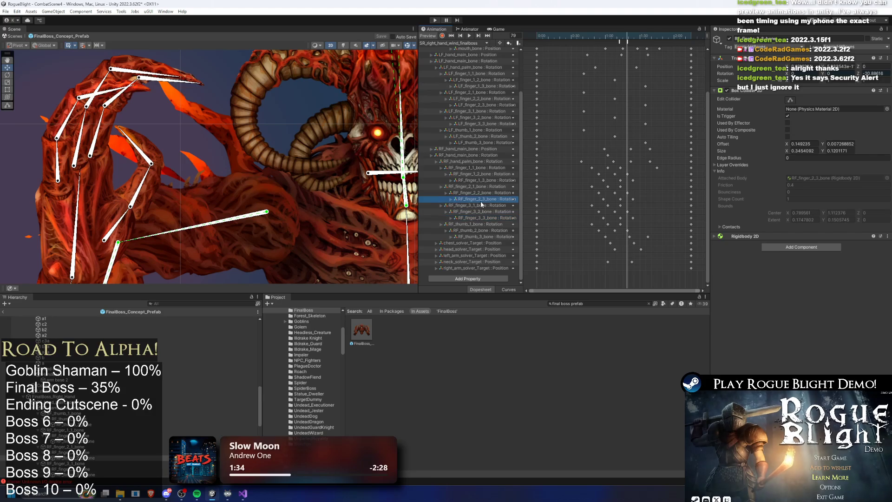
{"action": "left_click", "coordinate": [481, 181]}
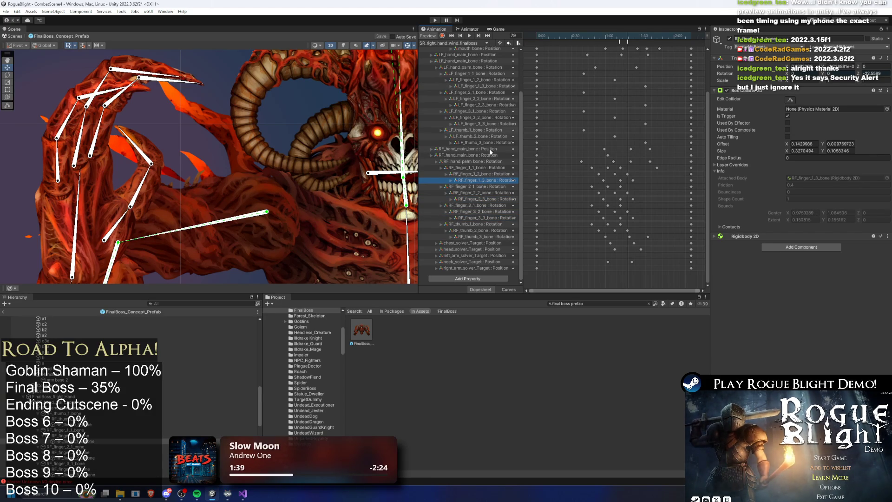
{"action": "left_click", "coordinate": [453, 43]}
{"action": "left_click", "coordinate": [457, 112]}
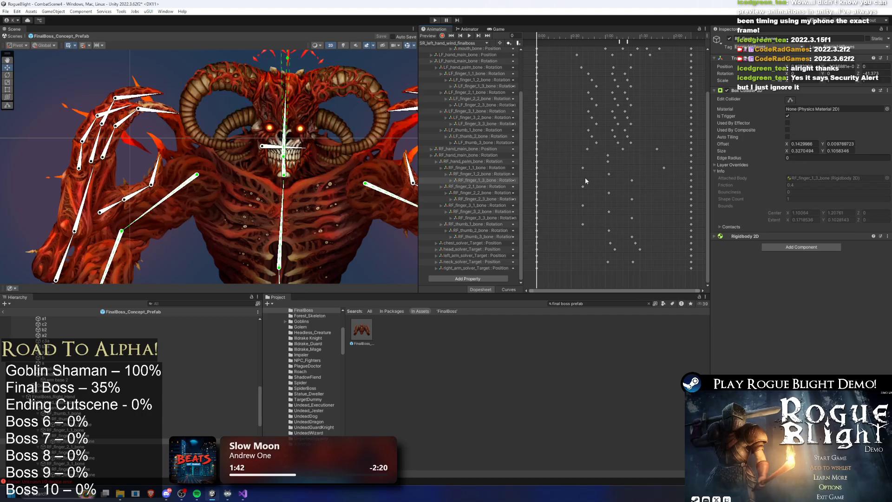
{"action": "left_click_drag", "start_coordinate": [616, 37], "coordinate": [628, 37]}
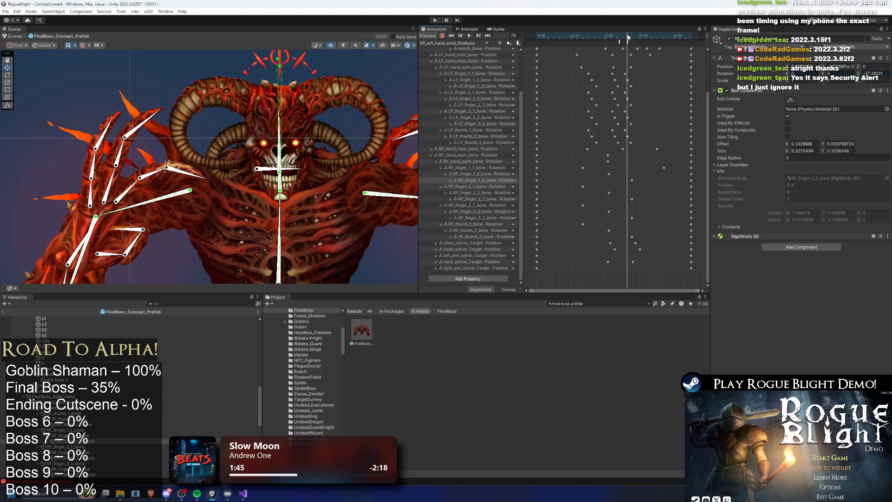
{"action": "left_click", "coordinate": [474, 143]}
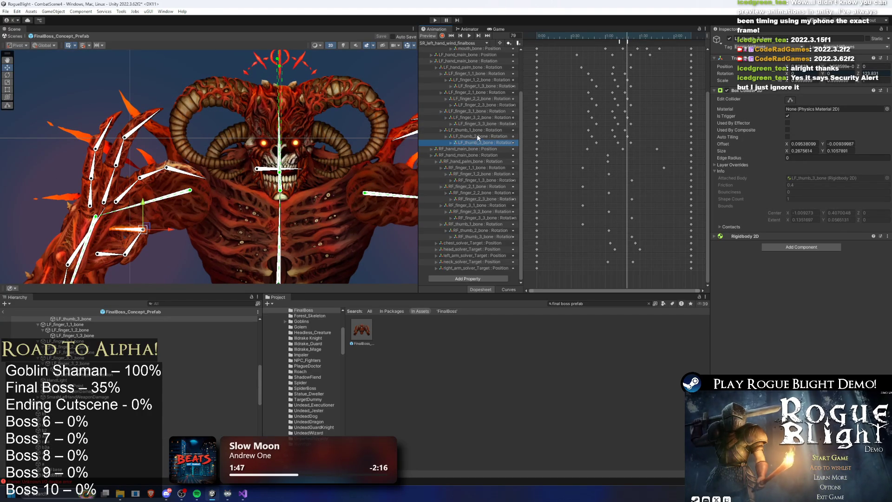
{"action": "left_click", "coordinate": [483, 124]}
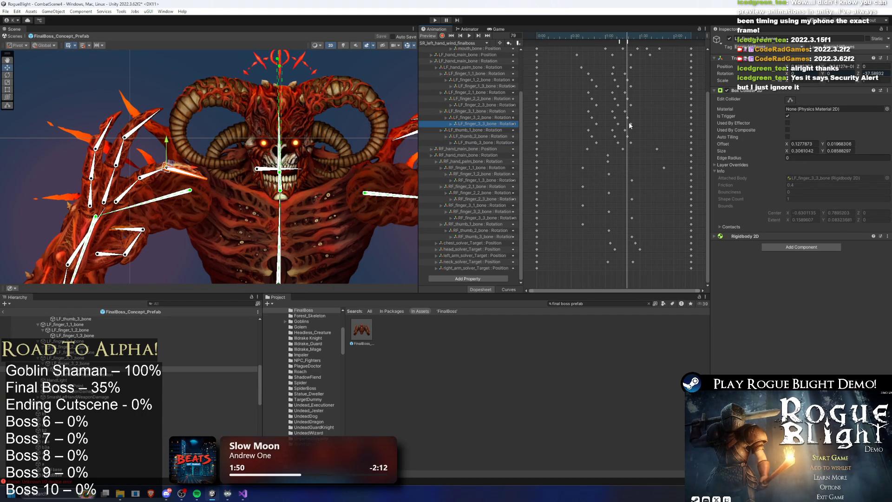
{"action": "left_click", "coordinate": [466, 44]}
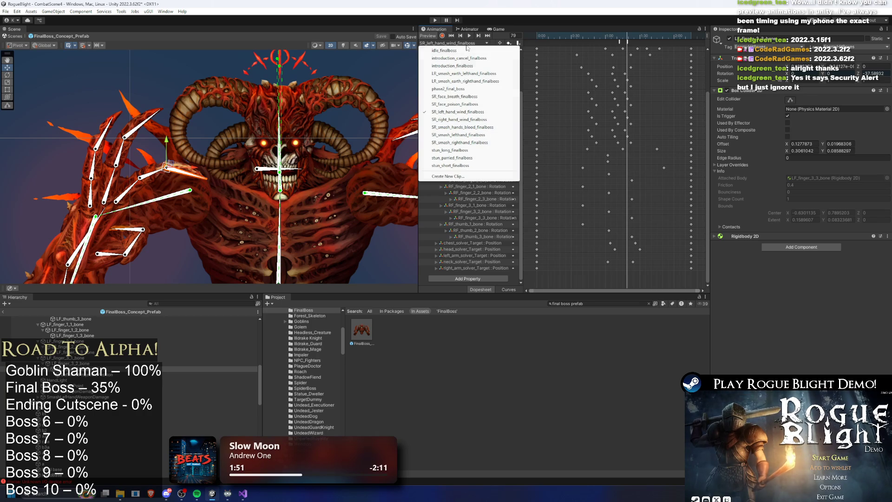
{"action": "left_click", "coordinate": [460, 119]}
{"action": "left_click", "coordinate": [630, 38]}
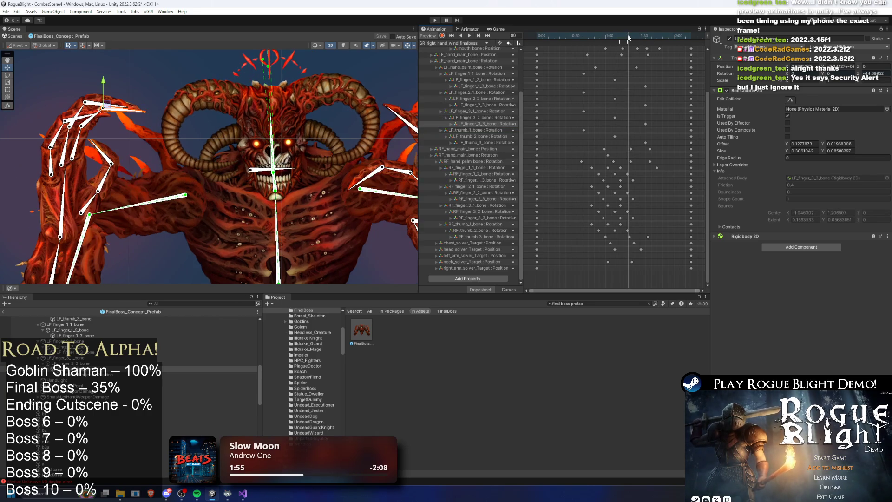
{"action": "left_click_drag", "start_coordinate": [629, 38], "coordinate": [626, 38]}
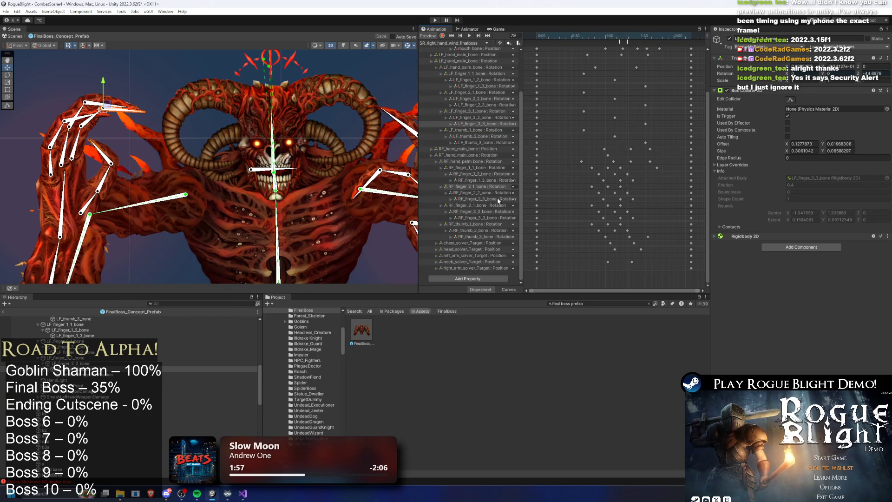
{"action": "left_click", "coordinate": [476, 199]}
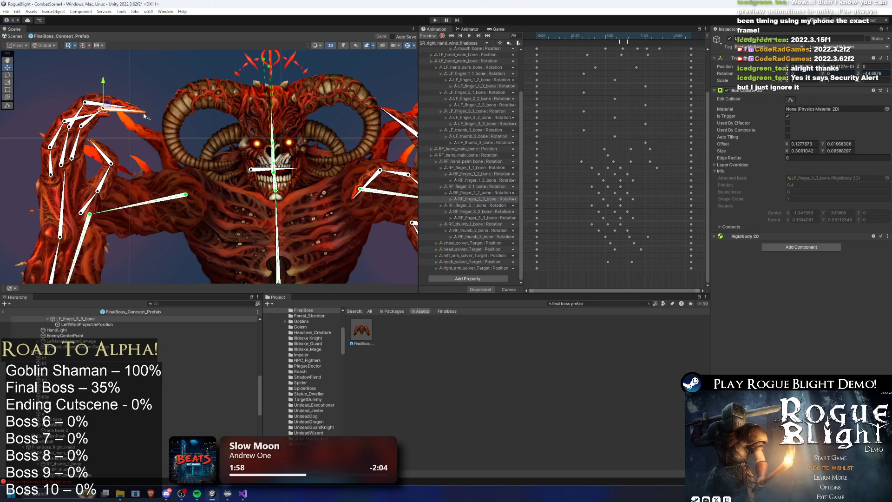
{"action": "left_click", "coordinate": [480, 214]}
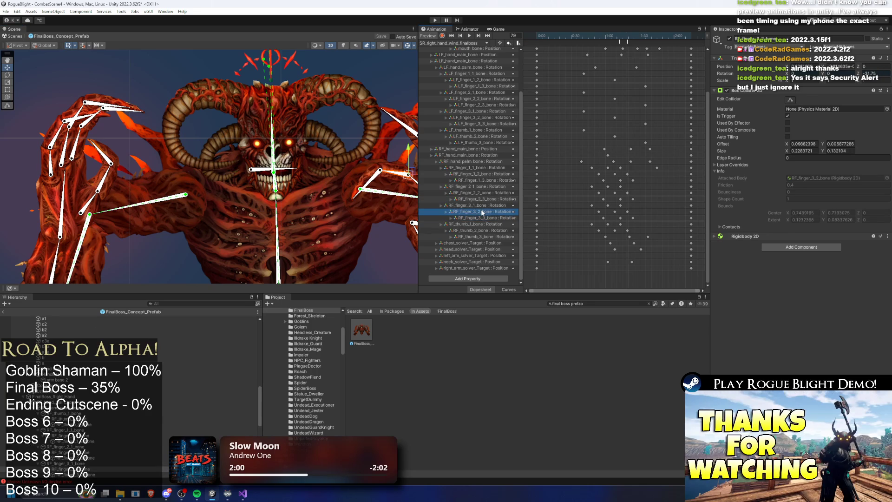
{"action": "scroll", "coordinate": [348, 145], "scroll_direction": "up", "scroll_amount": 3}
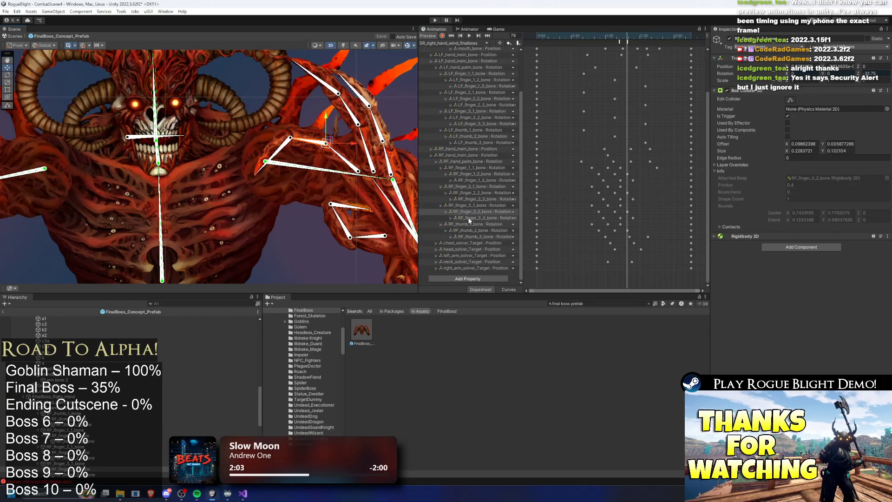
{"action": "left_click", "coordinate": [469, 218]}
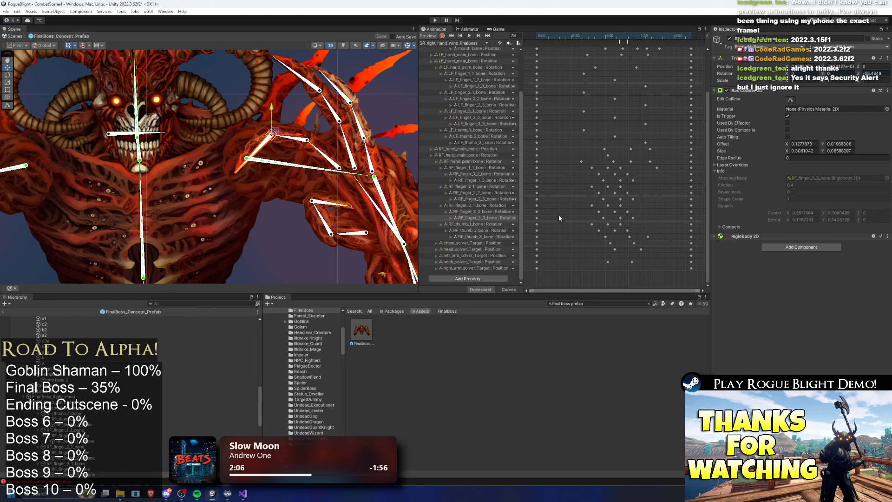
{"action": "left_click_drag", "start_coordinate": [640, 221], "coordinate": [603, 209]}
Shift the right-hand finger keyframes, including RF_finger_1_1, slightly later and preview frames 51–81.
{"action": "left_click_drag", "start_coordinate": [587, 172], "coordinate": [655, 231]}
{"action": "left_click_drag", "start_coordinate": [585, 166], "coordinate": [656, 171]}
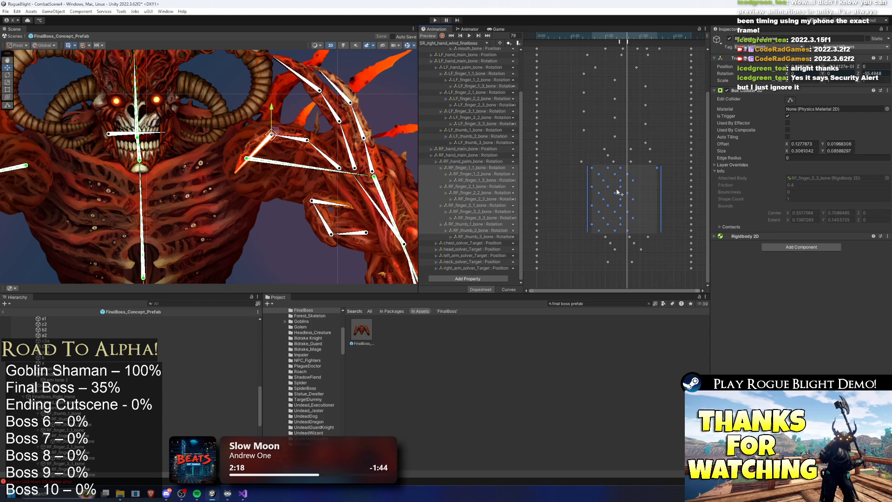
{"action": "left_click_drag", "start_coordinate": [618, 191], "coordinate": [619, 192]}
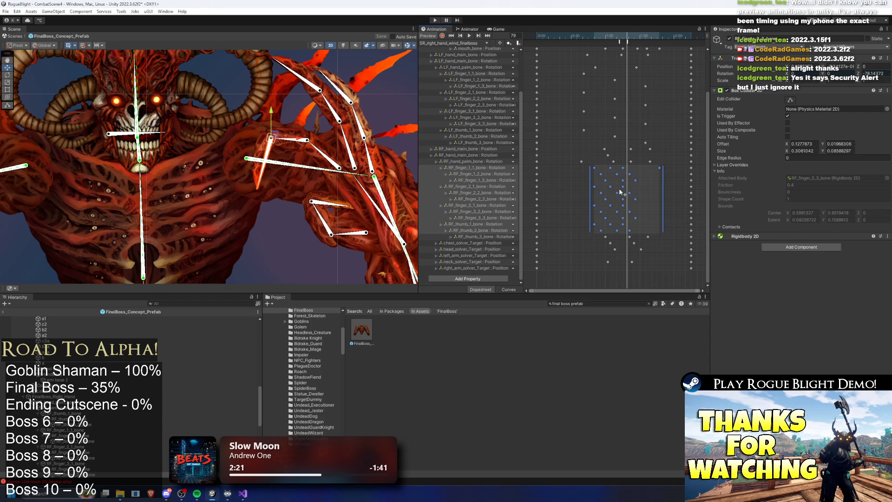
{"action": "left_click", "coordinate": [594, 37]}
{"action": "key", "text": "space"}
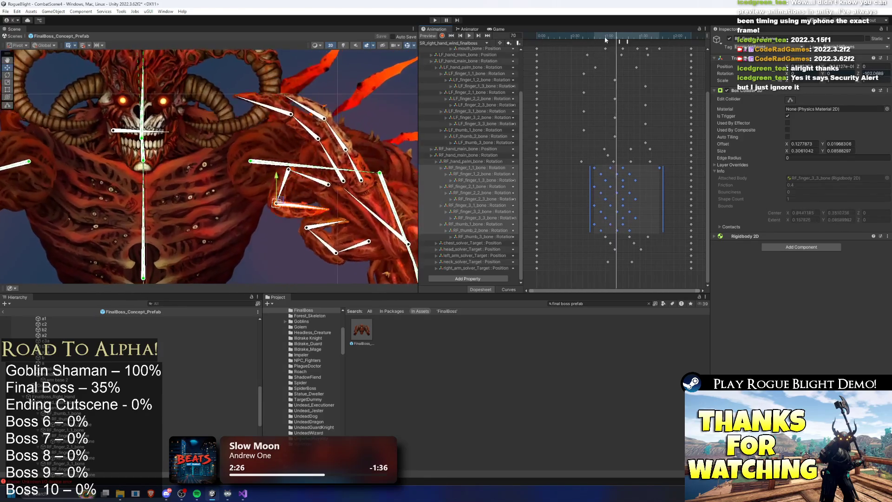
{"action": "left_click", "coordinate": [595, 39]}
{"action": "left_click_drag", "start_coordinate": [595, 39], "coordinate": [629, 39]}
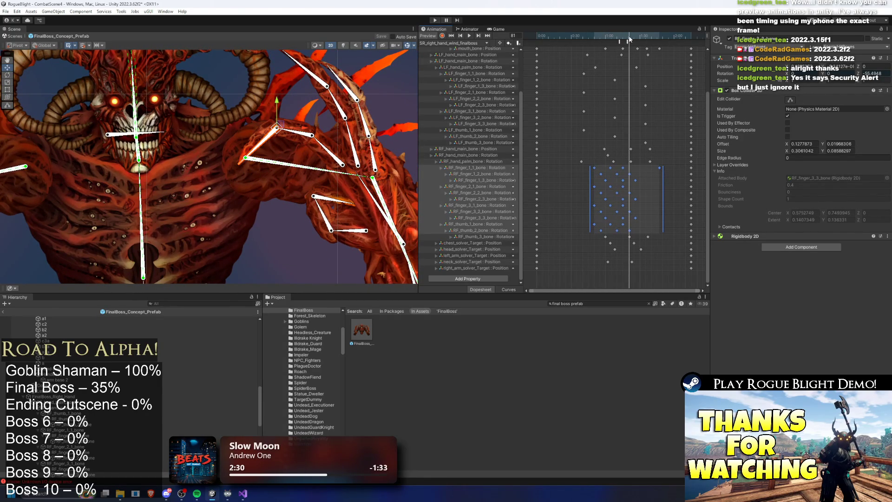
Check the RF_thumb_3 and RF_finger_3_3 rotation tracks, then start the play-test.
{"action": "left_click", "coordinate": [481, 236]}
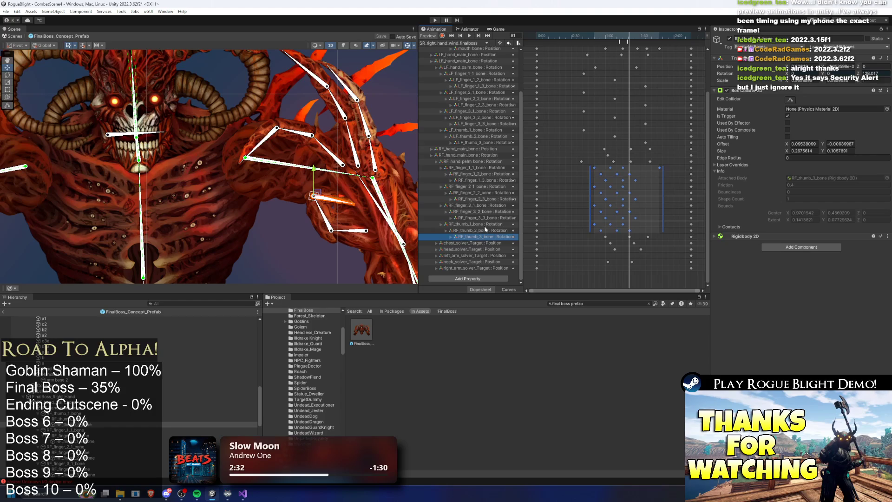
{"action": "left_click", "coordinate": [483, 218]}
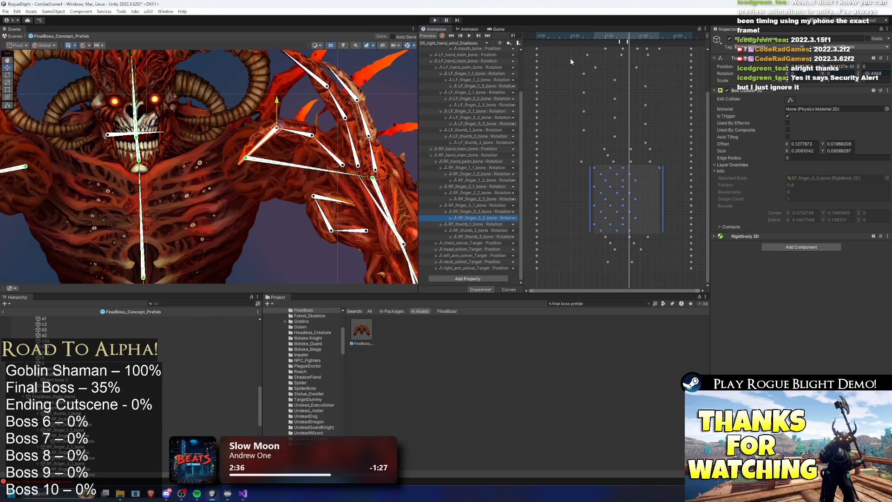
{"action": "left_click", "coordinate": [434, 21]}
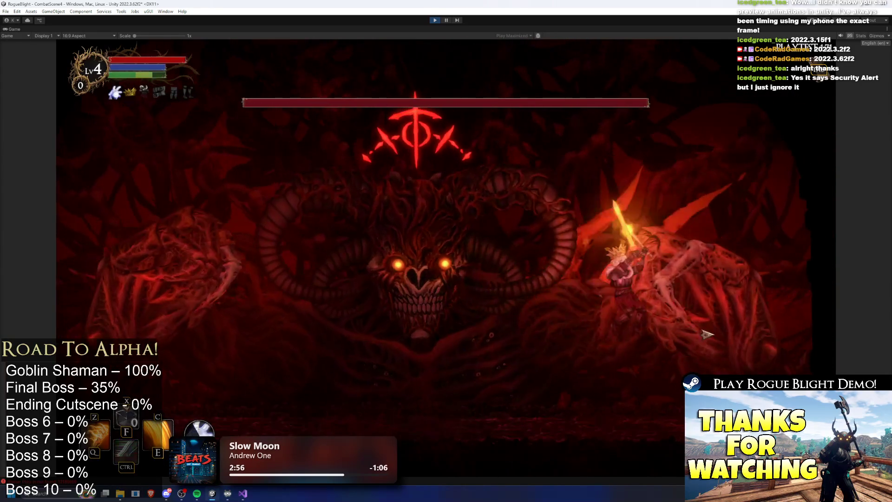
Attack the boss with Ctrl and E skills, moving left and right until the wind-blade attack appears.
{"action": "key", "text": "ctrl"}
{"action": "key", "text": "e"}
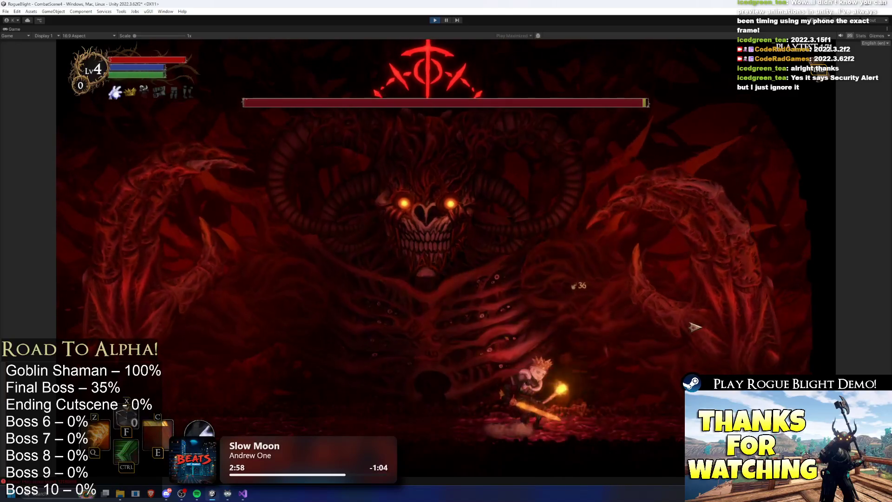
{"action": "key", "text": "a"}
{"action": "key", "text": "ctrl"}
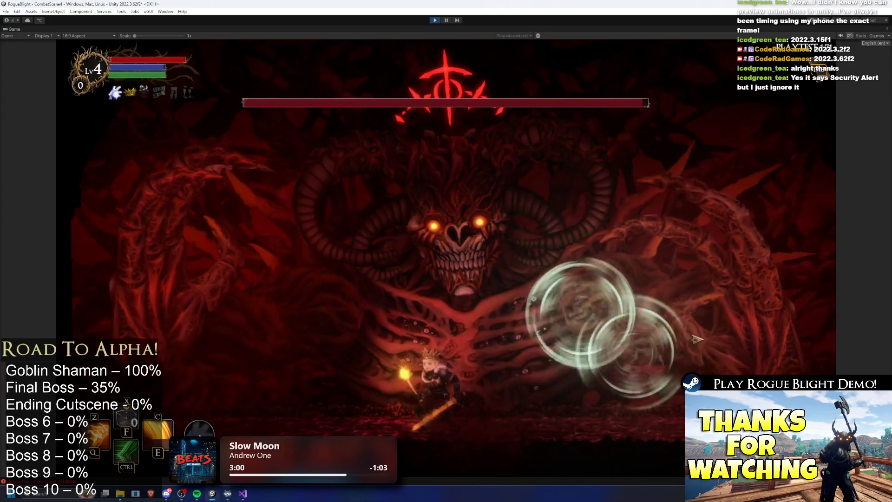
{"action": "key", "text": "a"}
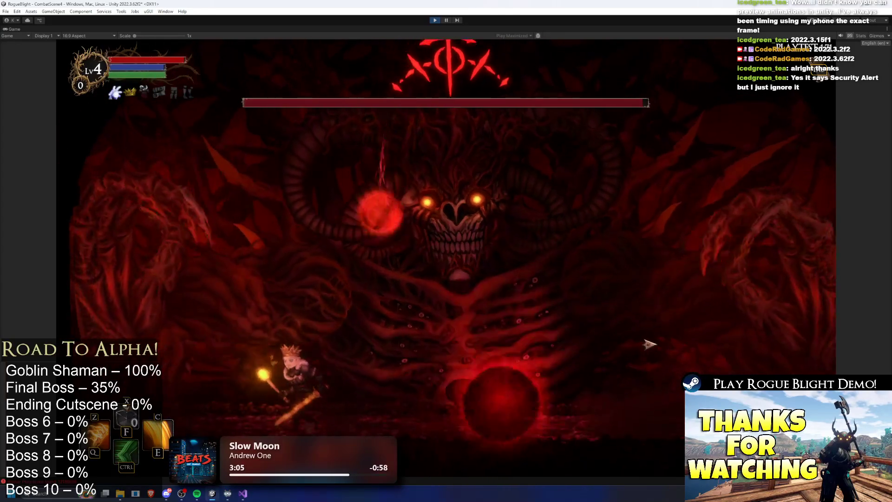
{"action": "key", "text": "d"}
{"action": "key", "text": "ctrl"}
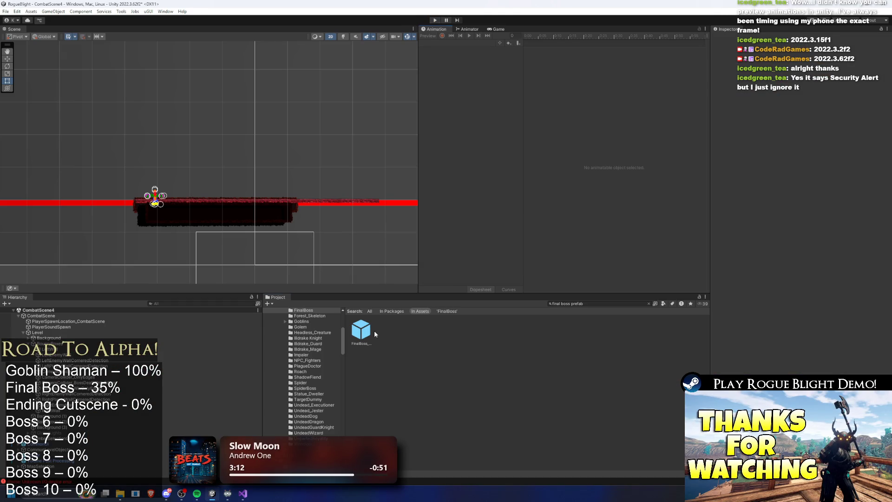
Reopen the FinalBoss prefab, view its Animator graph, select the FinalBoss_Concept_Prefab root, and return to the Animation timeline.
{"action": "double_click", "coordinate": [362, 331]}
{"action": "left_click", "coordinate": [467, 29]}
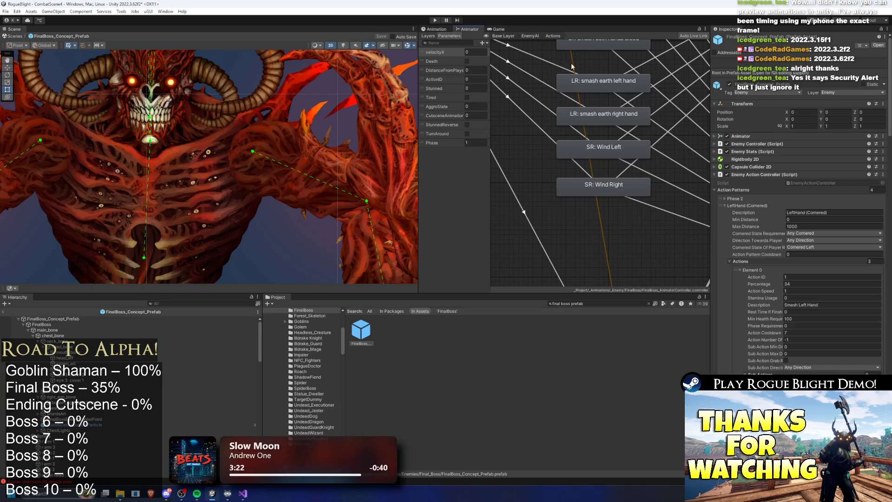
{"action": "left_click", "coordinate": [428, 29]}
{"action": "left_click", "coordinate": [467, 29]}
{"action": "left_click", "coordinate": [80, 319]}
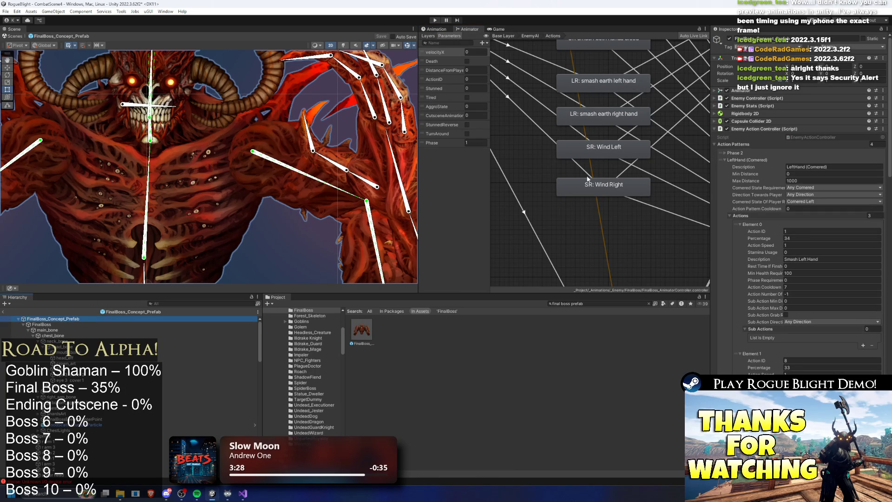
{"action": "left_click", "coordinate": [449, 32]}
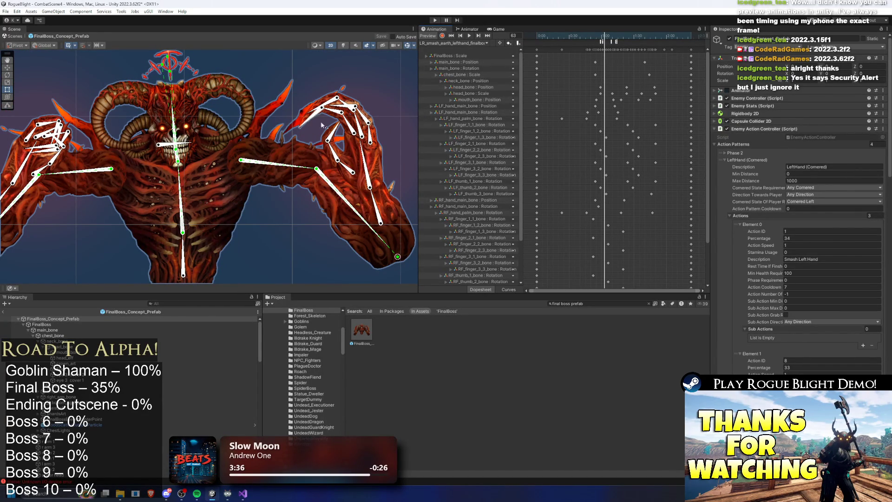
Switch to SR_right_hand_wind_finalboss at frame 81, enable recording, and rotate the right third finger chain upward.
{"action": "left_click", "coordinate": [454, 43]}
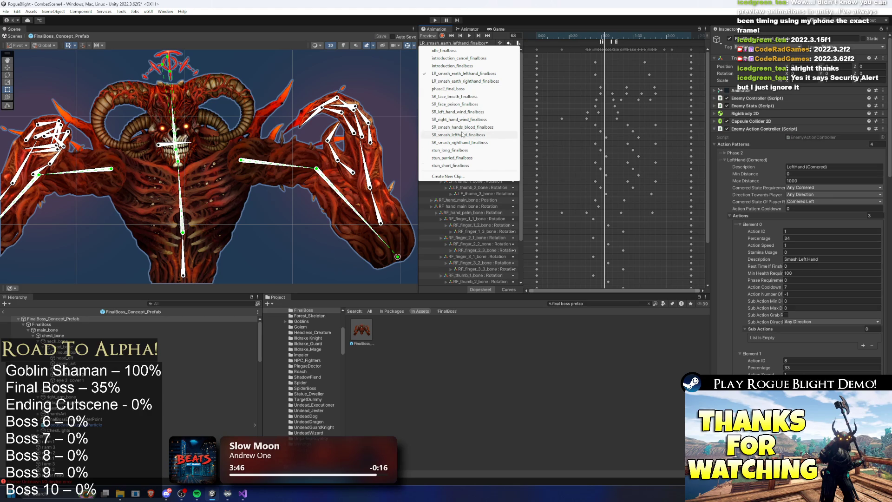
{"action": "left_click", "coordinate": [474, 120]}
{"action": "left_click_drag", "start_coordinate": [620, 36], "coordinate": [636, 41]}
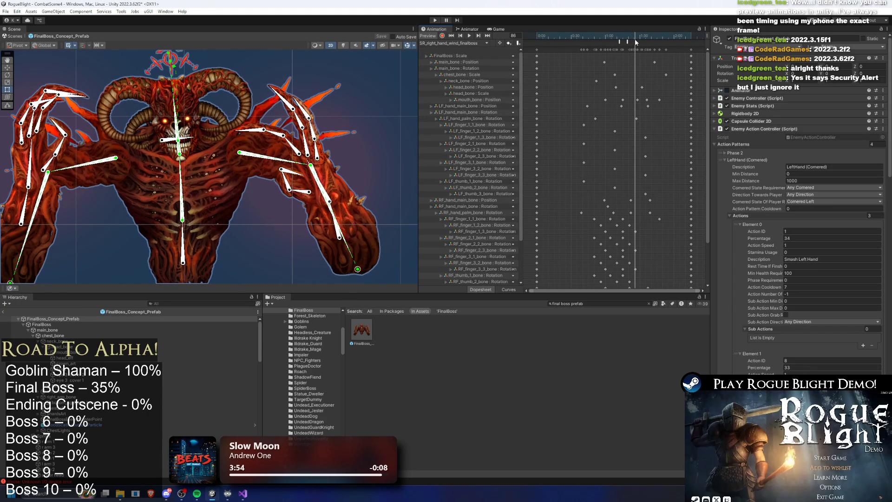
{"action": "left_click", "coordinate": [442, 36]}
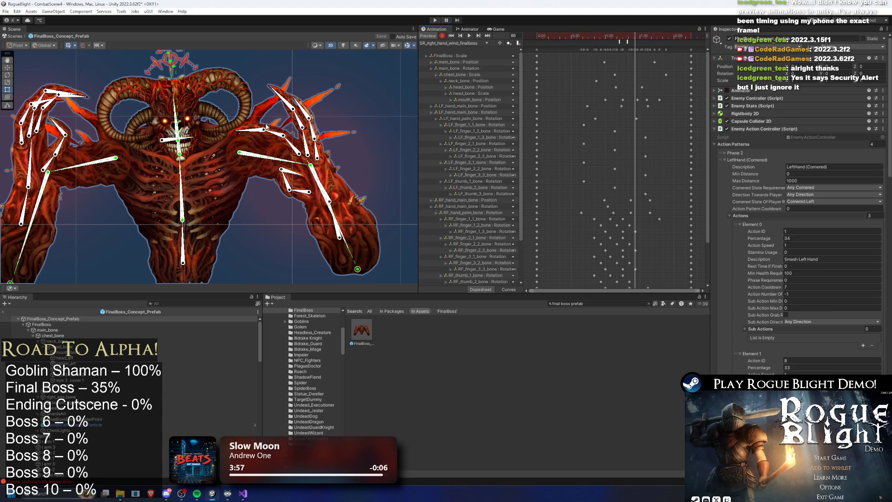
{"action": "scroll", "coordinate": [278, 143], "scroll_direction": "up", "scroll_amount": 2}
{"action": "left_click", "coordinate": [289, 146]}
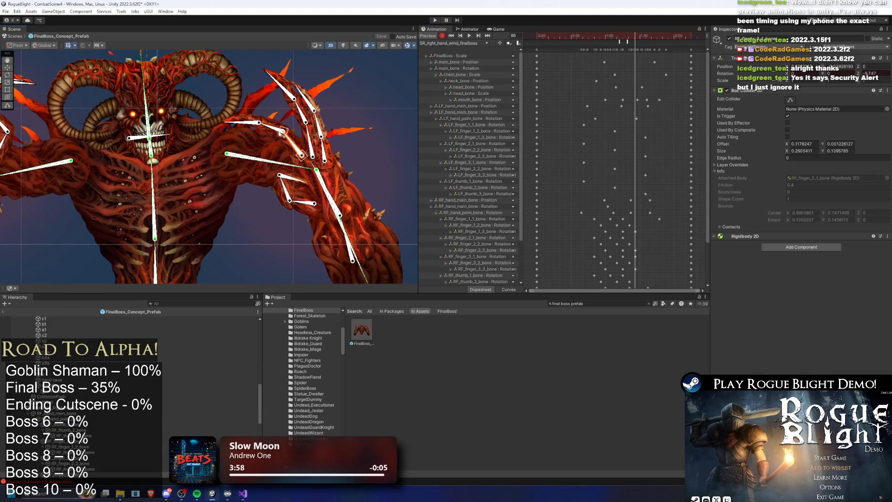
{"action": "left_click_drag", "start_coordinate": [277, 132], "coordinate": [280, 131]}
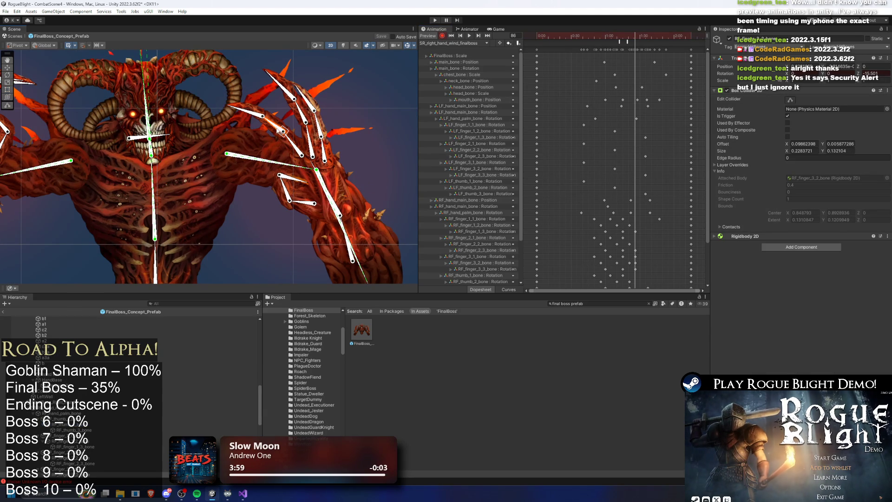
{"action": "left_click", "coordinate": [246, 117]}
Move the RF_finger_3_1 key to about 1:15, re-pose at frame 76, and move RF_finger_3_3's key to 1:23.
{"action": "scroll", "coordinate": [651, 186], "scroll_direction": "up", "scroll_amount": 3}
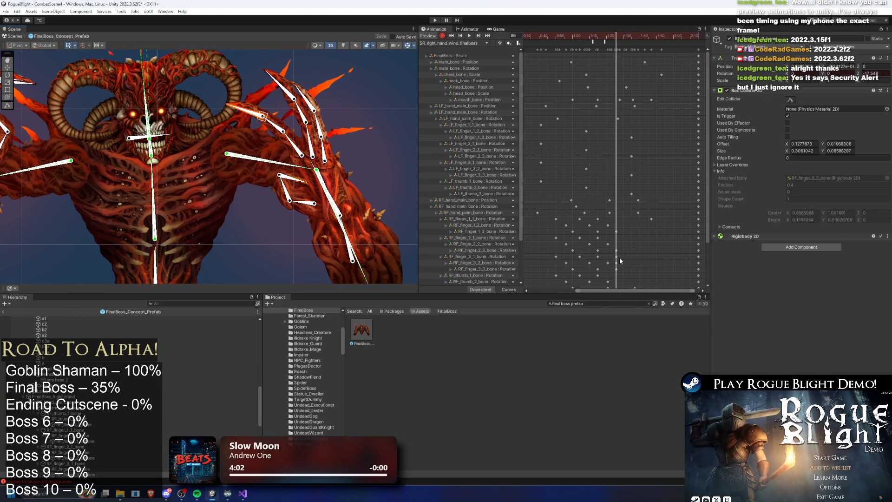
{"action": "left_click", "coordinate": [614, 263]}
{"action": "left_click_drag", "start_coordinate": [616, 257], "coordinate": [593, 259]}
{"action": "left_click_drag", "start_coordinate": [581, 35], "coordinate": [601, 41]}
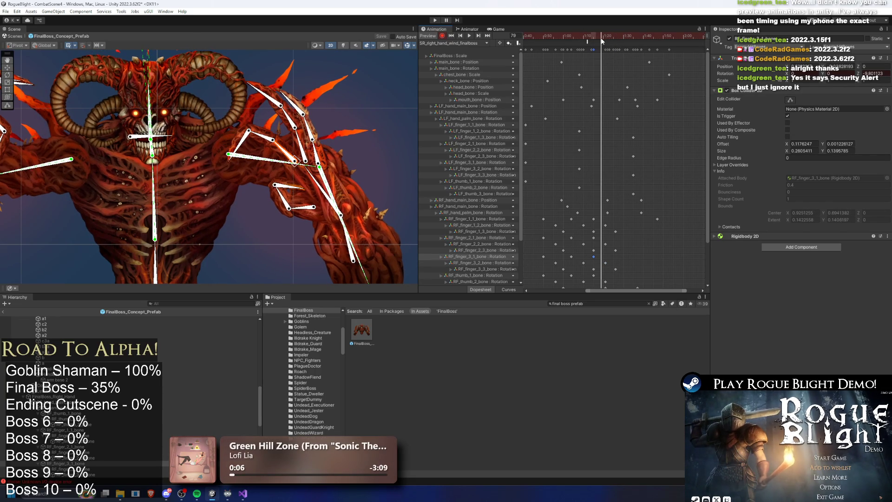
{"action": "left_click_drag", "start_coordinate": [242, 155], "coordinate": [245, 136]}
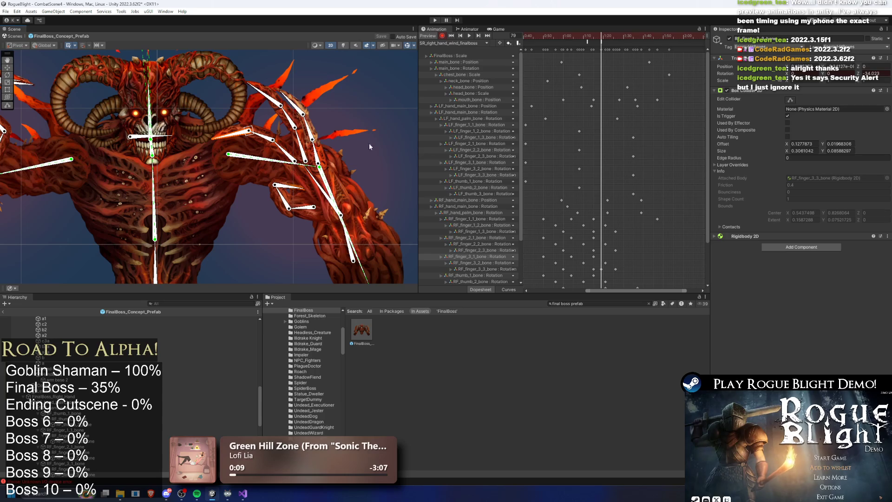
{"action": "left_click_drag", "start_coordinate": [601, 269], "coordinate": [612, 269]}
{"action": "key", "text": "period"}
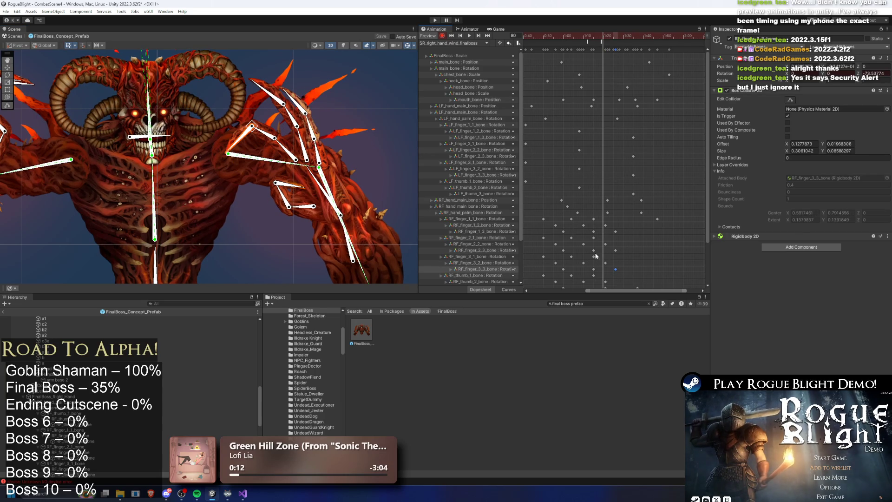
Bend the right finger bone further down at frame 75 and preview the motion around frames 71–84.
{"action": "left_click_drag", "start_coordinate": [600, 38], "coordinate": [594, 34]}
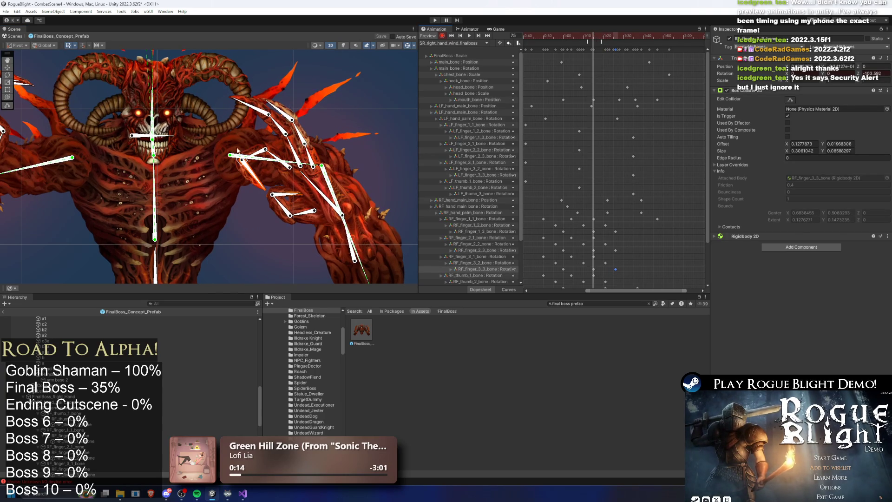
{"action": "left_click_drag", "start_coordinate": [257, 185], "coordinate": [253, 194]}
{"action": "left_click_drag", "start_coordinate": [590, 34], "coordinate": [602, 36]}
{"action": "key", "text": "space"}
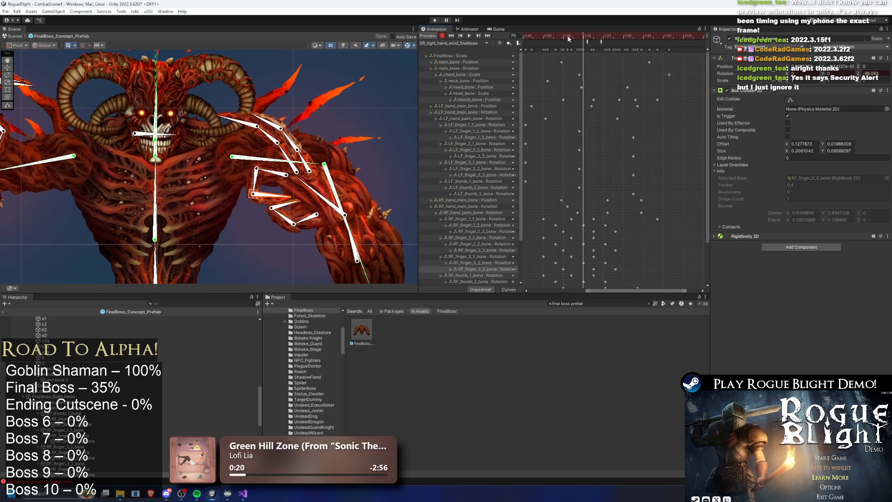
{"action": "left_click", "coordinate": [611, 38]}
{"action": "mouse_move", "coordinate": [612, 37]}
{"action": "left_mouse_down"}
{"action": "mouse_move", "coordinate": [548, 37]}
{"action": "mouse_move", "coordinate": [607, 43]}
{"action": "left_mouse_up"}
Select the RF_finger_3 keys around 1:05–1:23, re-key RF_finger_3_2's rotation, check frame 80, and start a play-test.
{"action": "left_click_drag", "start_coordinate": [566, 254], "coordinate": [616, 272]}
{"action": "mouse_move", "coordinate": [603, 37]}
{"action": "left_mouse_down"}
{"action": "mouse_move", "coordinate": [592, 36]}
{"action": "mouse_move", "coordinate": [602, 40]}
{"action": "left_mouse_up"}
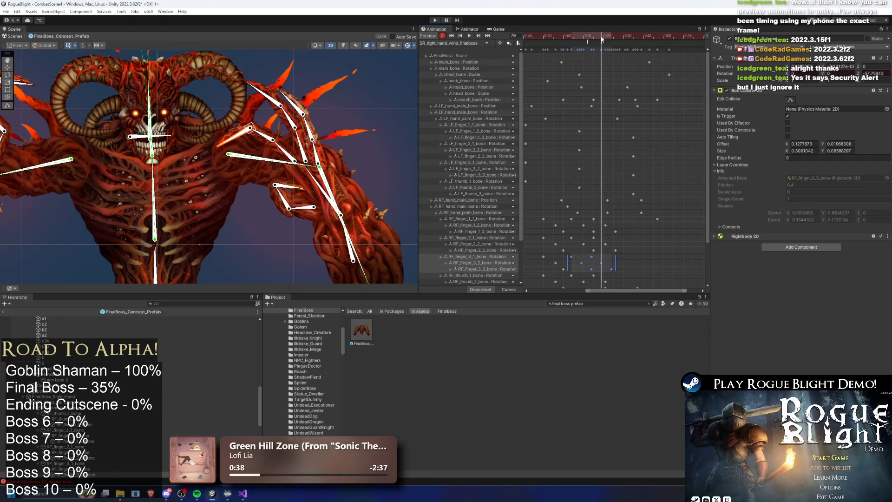
{"action": "left_click_drag", "start_coordinate": [260, 136], "coordinate": [259, 139]}
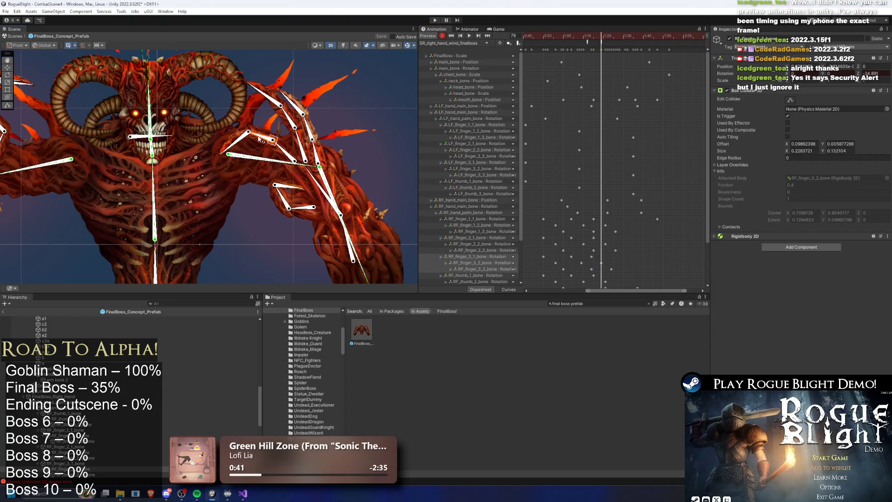
{"action": "left_click_drag", "start_coordinate": [612, 37], "coordinate": [603, 34]}
{"action": "left_click", "coordinate": [441, 20]}
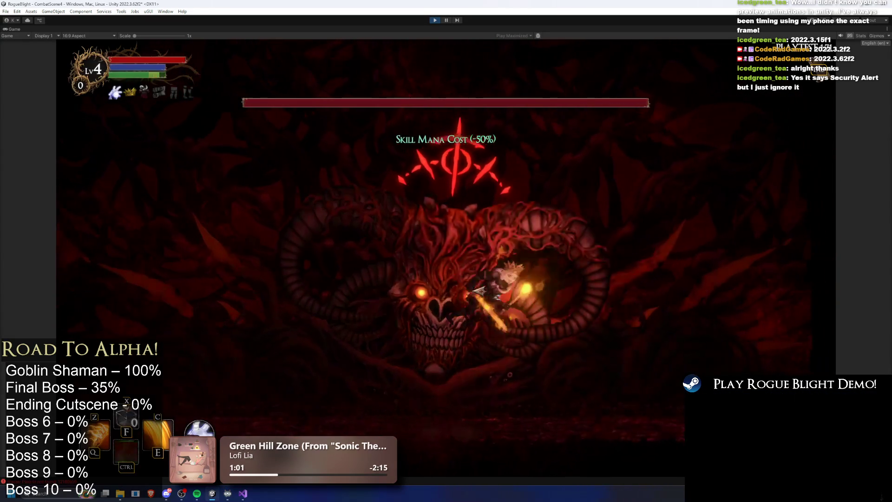
Move, dash and slash the hero around the boss to dodge its breath and wind projectiles, then stop with Ctrl+P.
{"action": "key", "text": "d"}
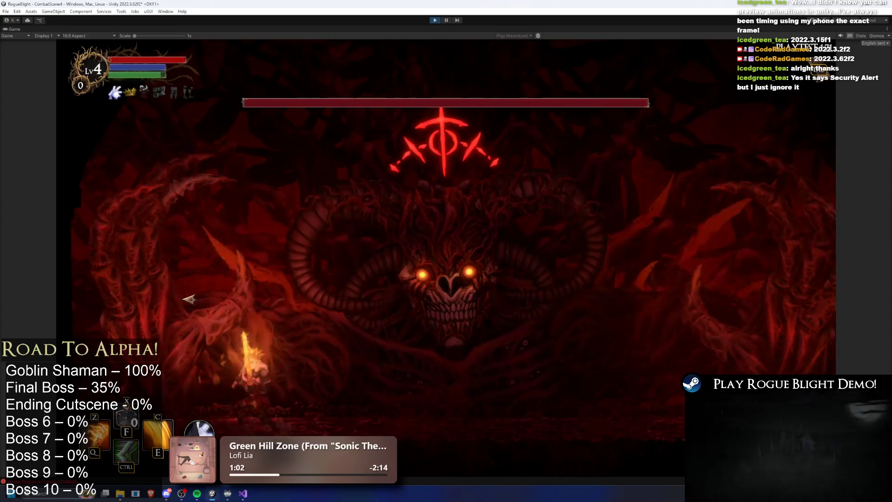
{"action": "key", "text": "a"}
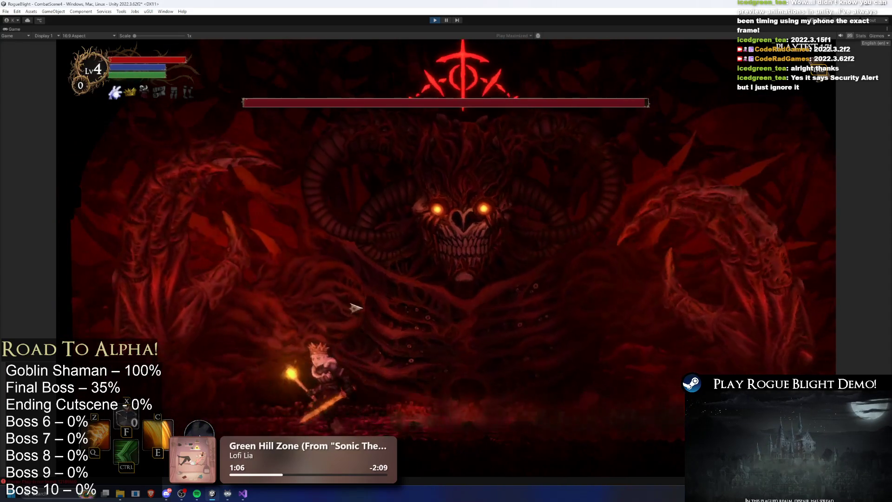
{"action": "key", "text": "d"}
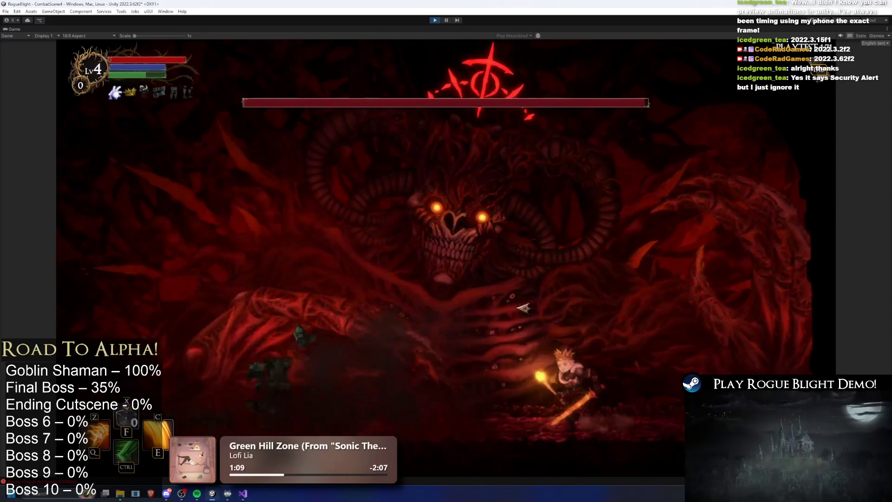
{"action": "key", "text": "d"}
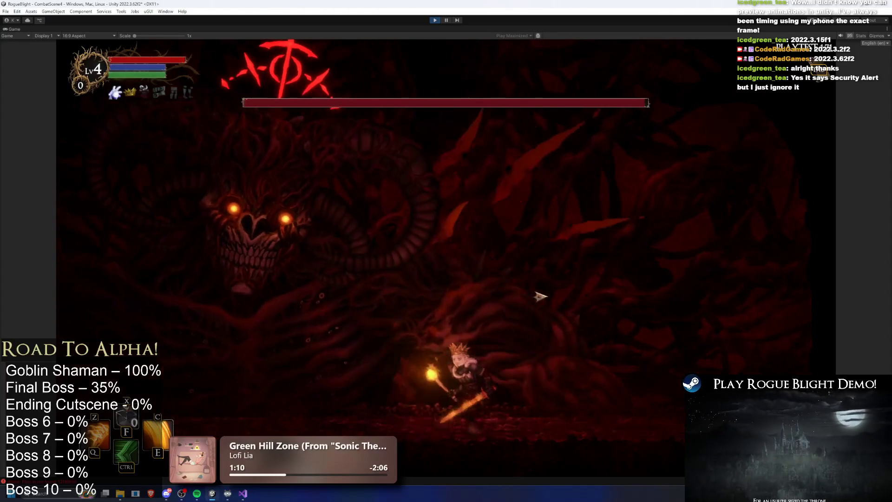
{"action": "key", "text": "d"}
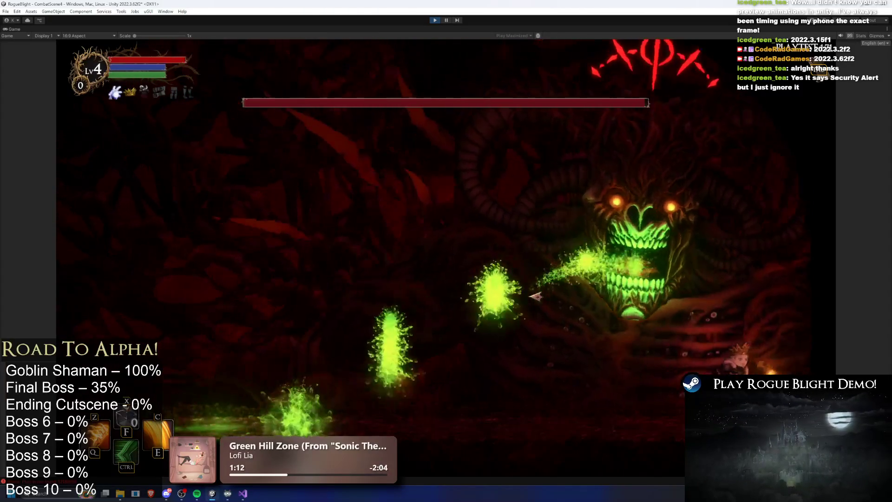
{"action": "key", "text": "a"}
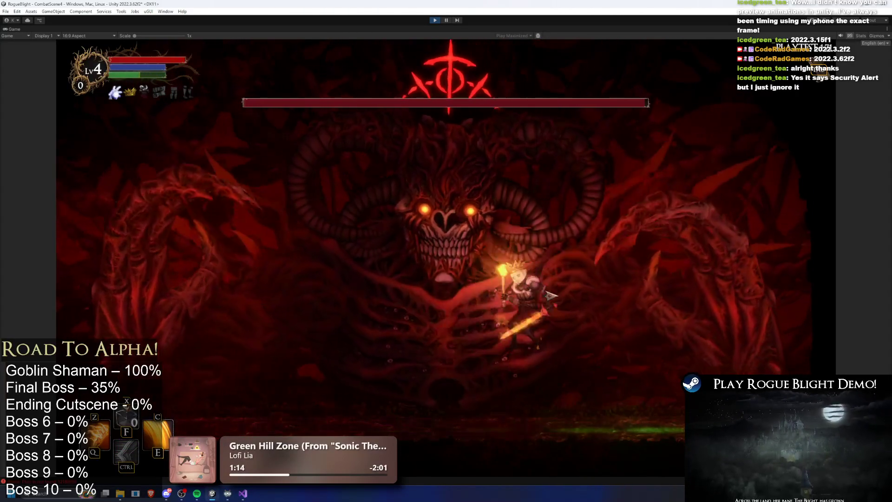
{"action": "key", "text": "d"}
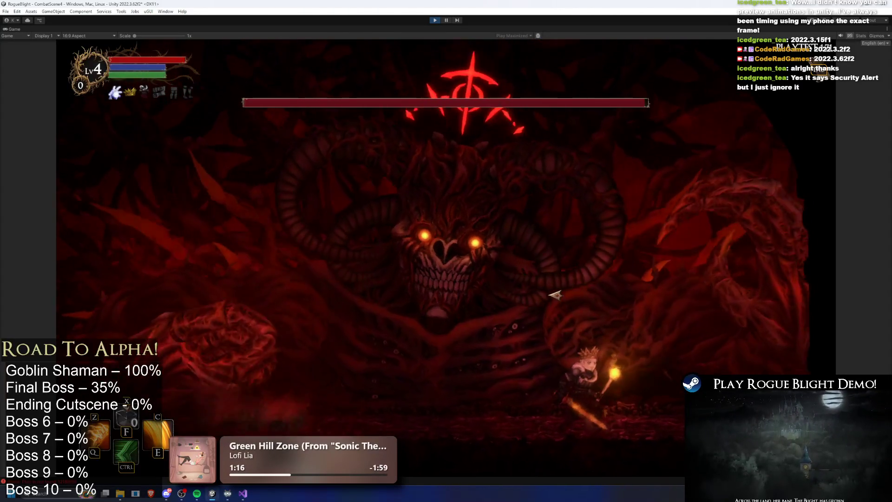
{"action": "key", "text": "a"}
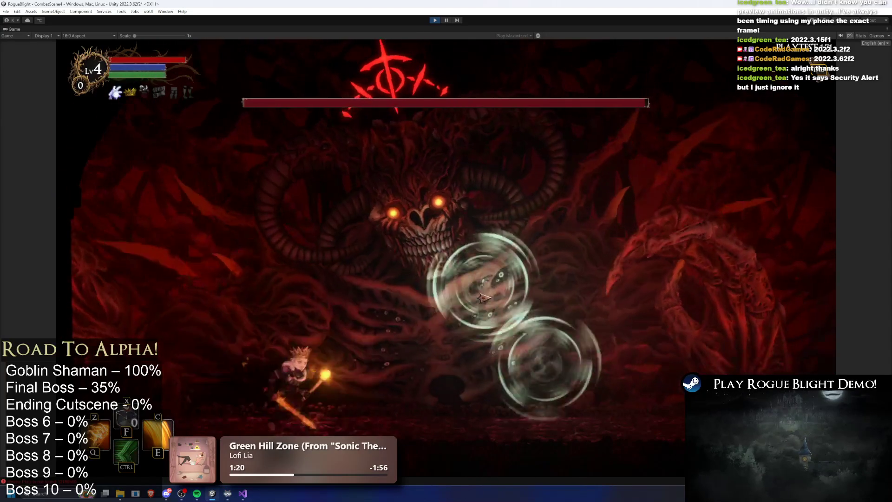
{"action": "key", "text": "d"}
{"action": "key", "text": "a"}
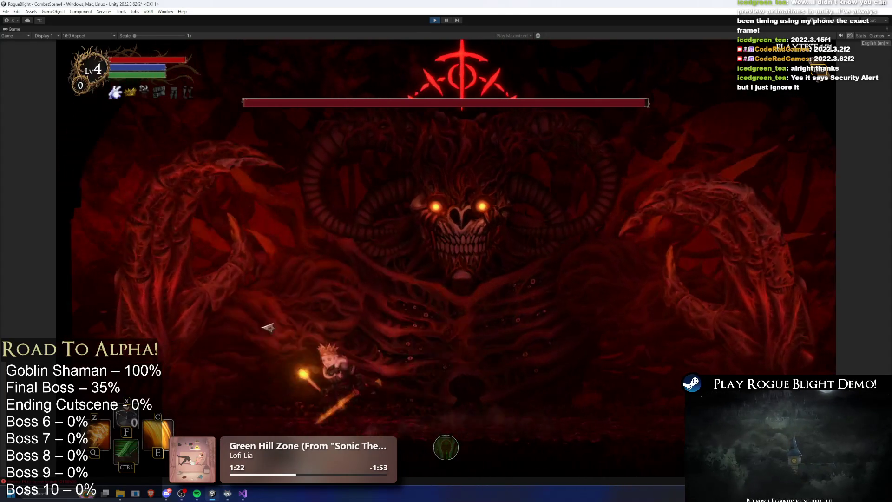
{"action": "key", "text": "d"}
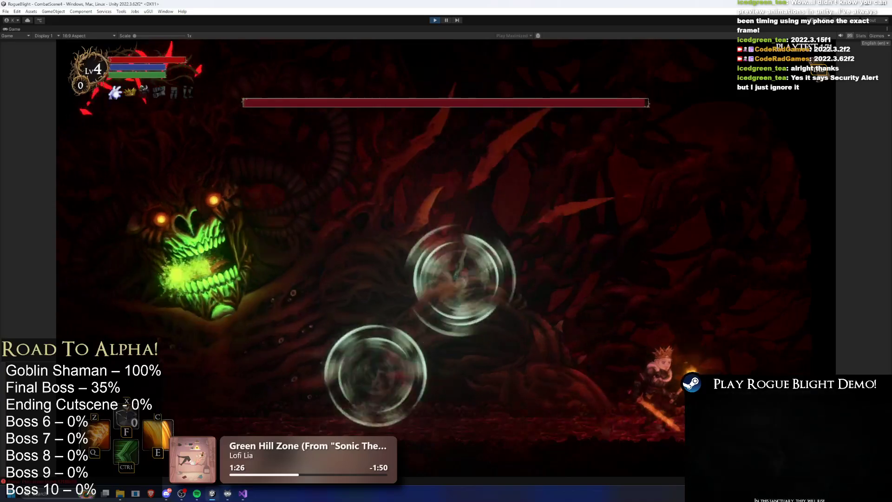
{"action": "key", "text": "ctrl+p"}
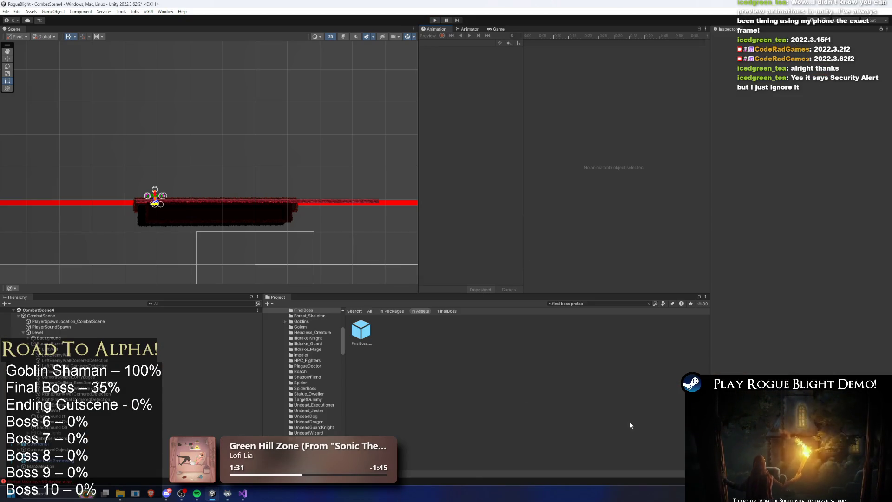
Open the FinalBoss prefab, check SR_left_hand_wind_finalboss at frame 82, then show SR_right_hand_wind_finalboss at frame 79.
{"action": "left_click", "coordinate": [367, 336]}
{"action": "double_click", "coordinate": [367, 337]}
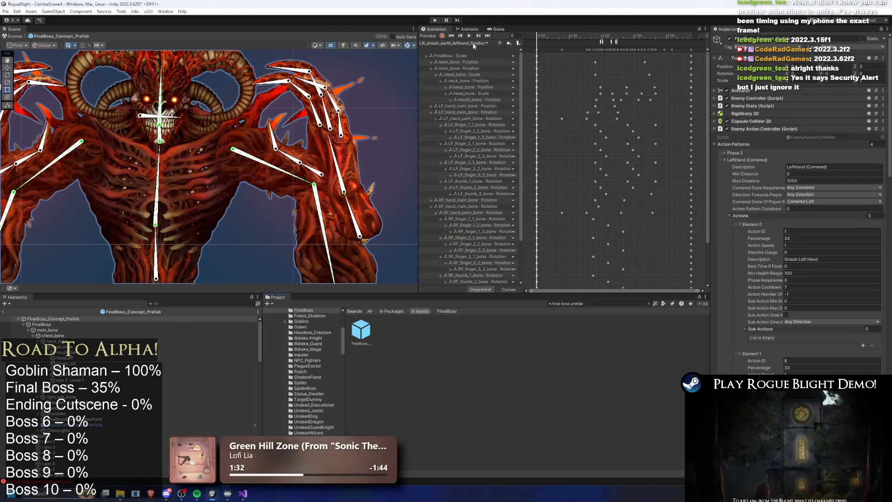
{"action": "left_click", "coordinate": [452, 43]}
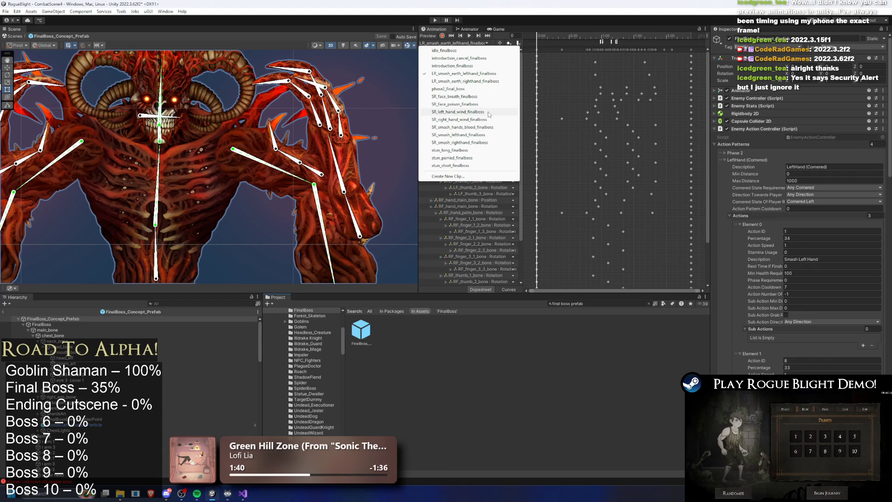
{"action": "left_click", "coordinate": [487, 112]}
{"action": "left_click", "coordinate": [631, 35]}
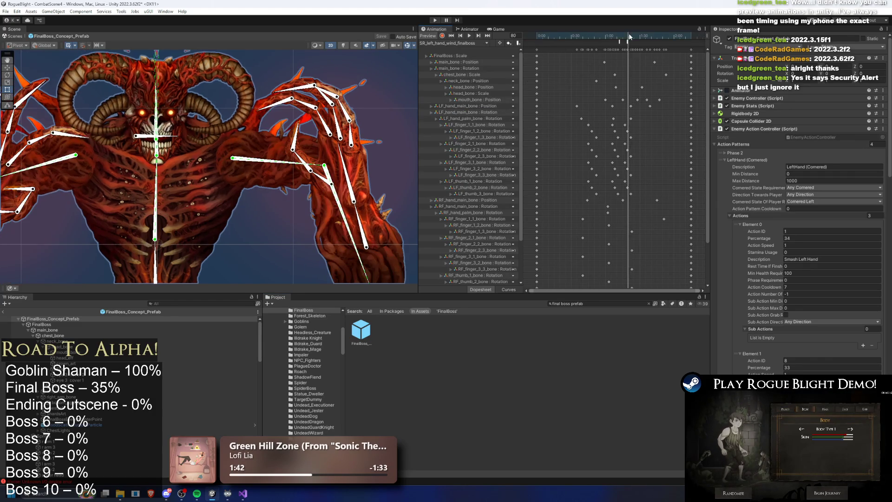
{"action": "left_click", "coordinate": [464, 43]}
{"action": "left_click", "coordinate": [488, 111]}
{"action": "left_click", "coordinate": [619, 39]}
{"action": "left_click_drag", "start_coordinate": [620, 40], "coordinate": [627, 41]}
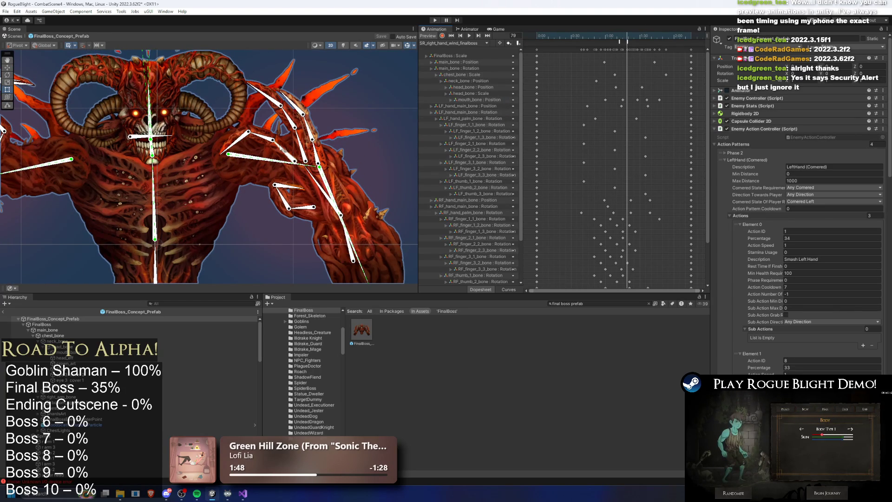
Record a new curl on RF_finger_3_1, shift the RF_finger_3_3 key slightly later, preview, and start the game.
{"action": "left_click", "coordinate": [442, 36]}
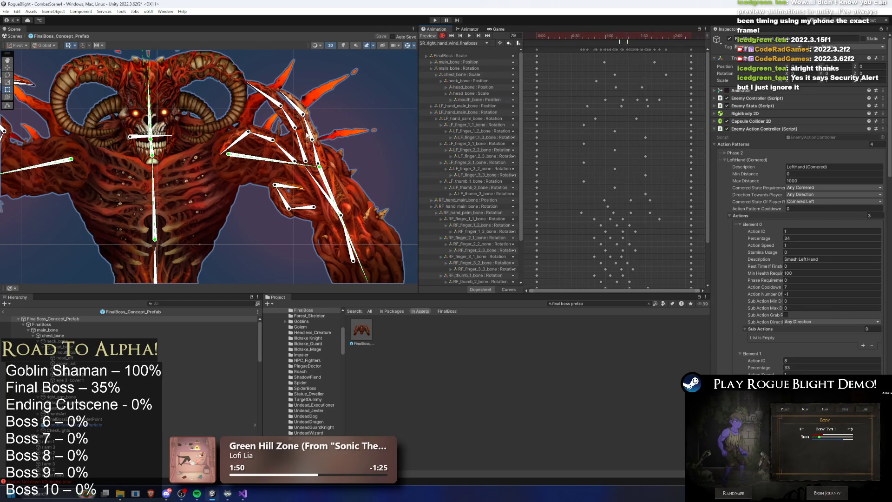
{"action": "left_click", "coordinate": [287, 152]}
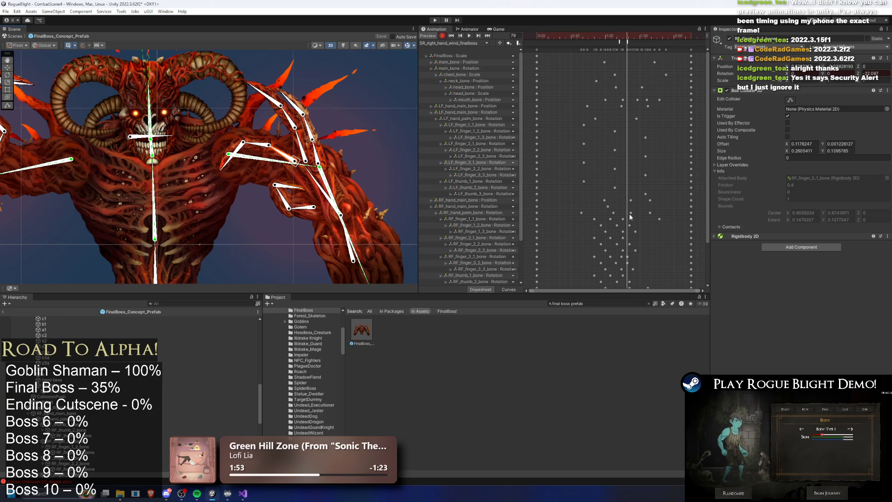
{"action": "left_click_drag", "start_coordinate": [289, 158], "coordinate": [281, 160]}
{"action": "scroll", "coordinate": [648, 251], "scroll_direction": "up", "scroll_amount": 1}
{"action": "left_click", "coordinate": [622, 257]}
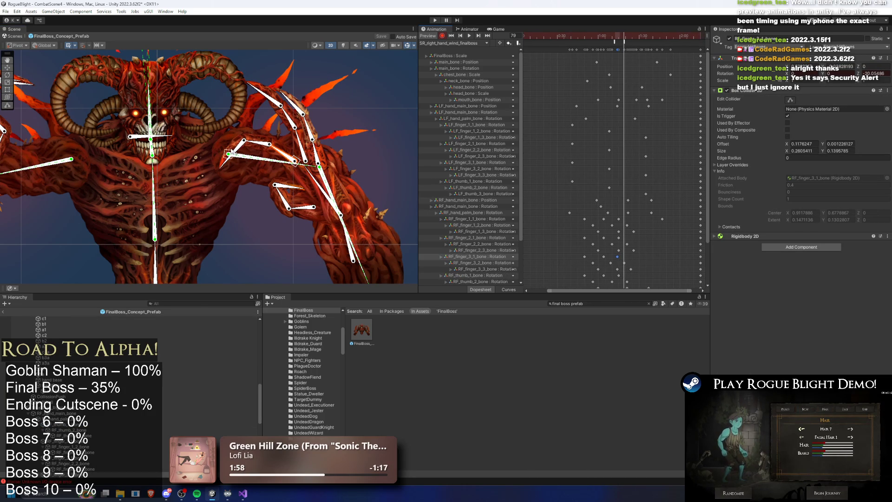
{"action": "left_click_drag", "start_coordinate": [238, 153], "coordinate": [220, 158]}
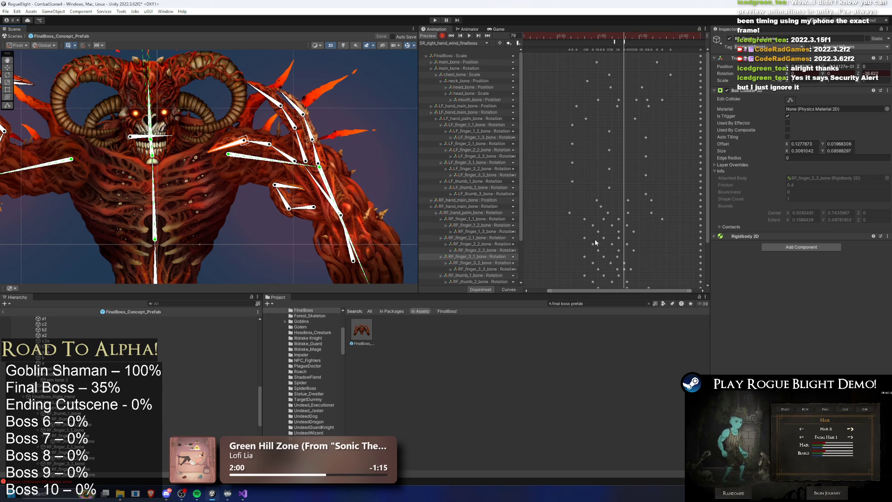
{"action": "left_click", "coordinate": [630, 269]}
{"action": "left_click_drag", "start_coordinate": [624, 271], "coordinate": [633, 271]}
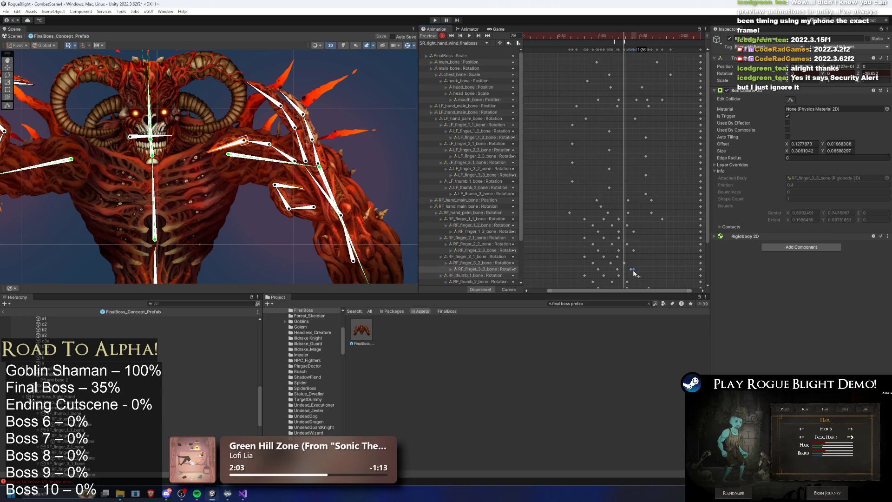
{"action": "key", "text": "space"}
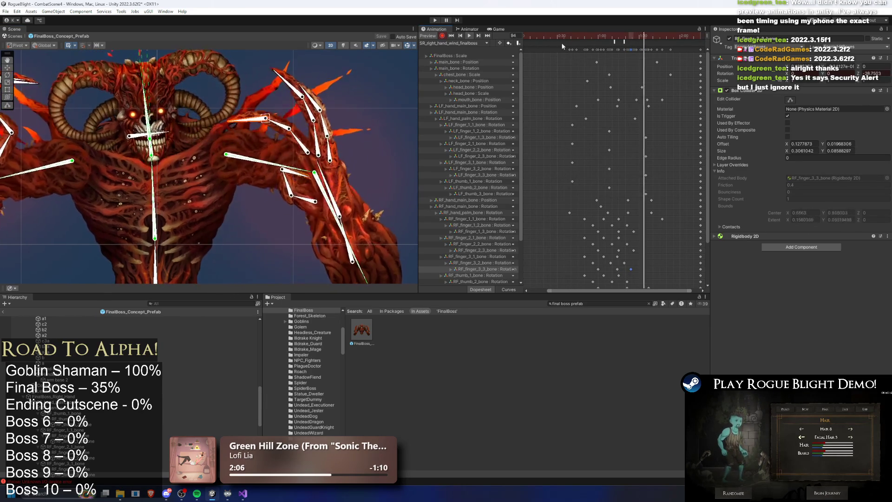
{"action": "left_click", "coordinate": [435, 20]}
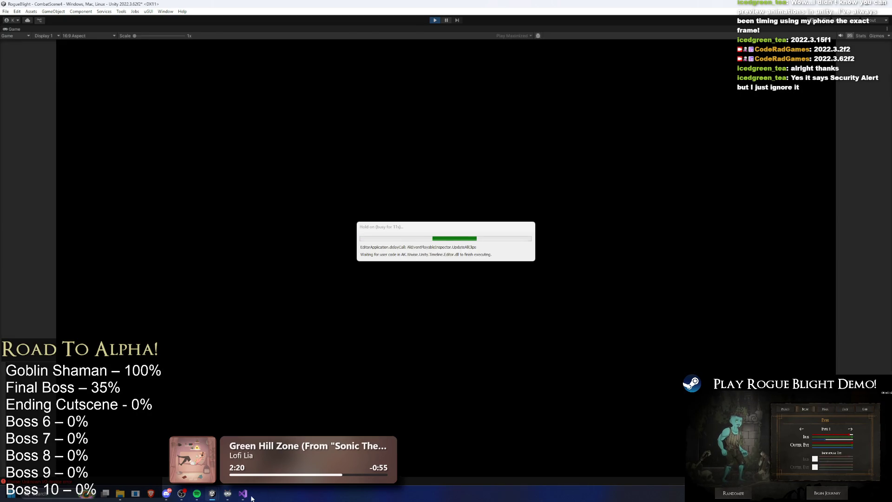
Return from Visual Studio to the running game, dash and run the hero left across the arena, then stop with Ctrl+P.
{"action": "key", "text": "alt+Tab"}
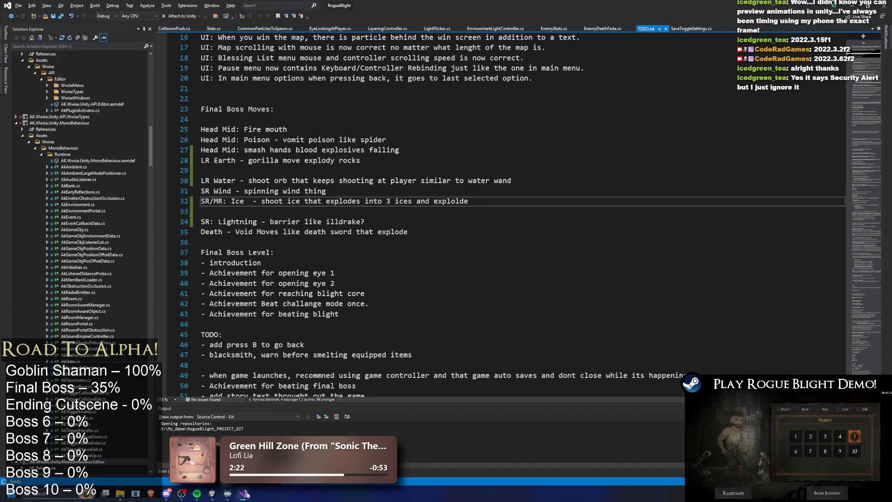
{"action": "left_click", "coordinate": [246, 494]}
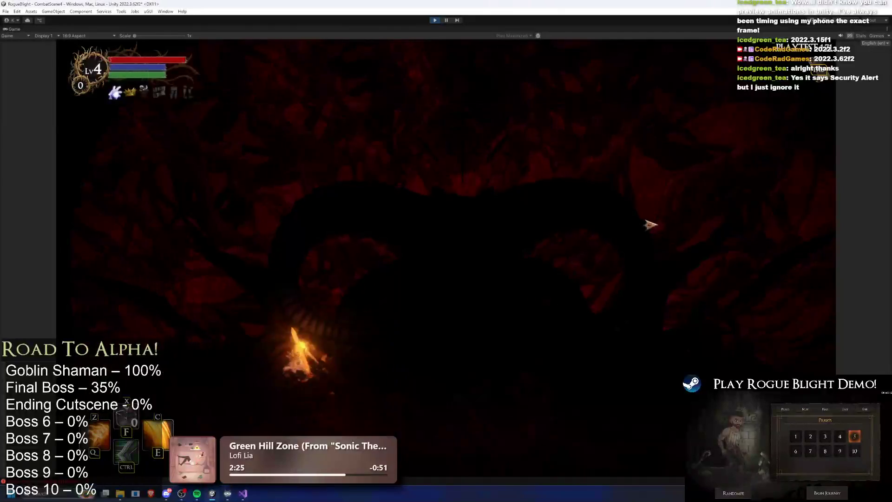
{"action": "key", "text": "space"}
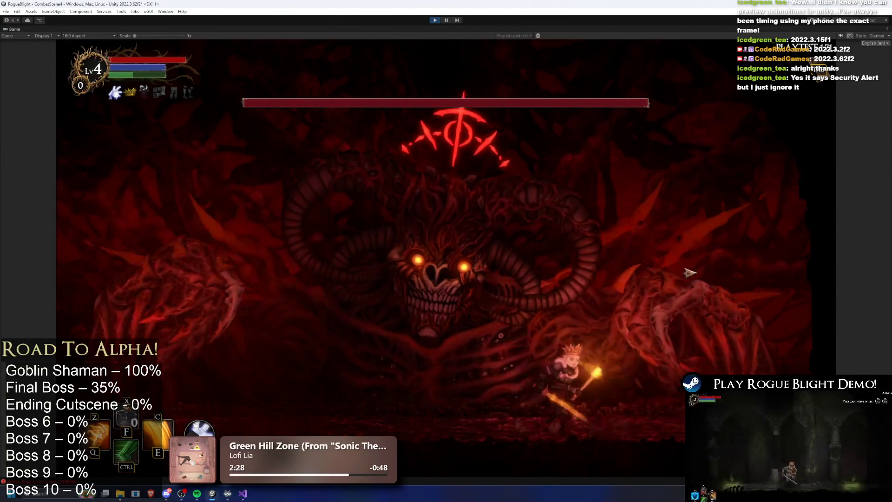
{"action": "key", "text": "a"}
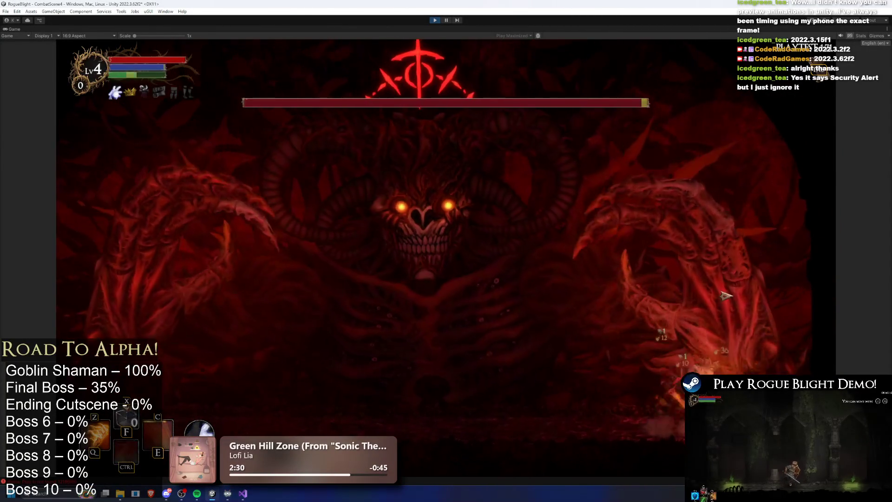
{"action": "key", "text": "a"}
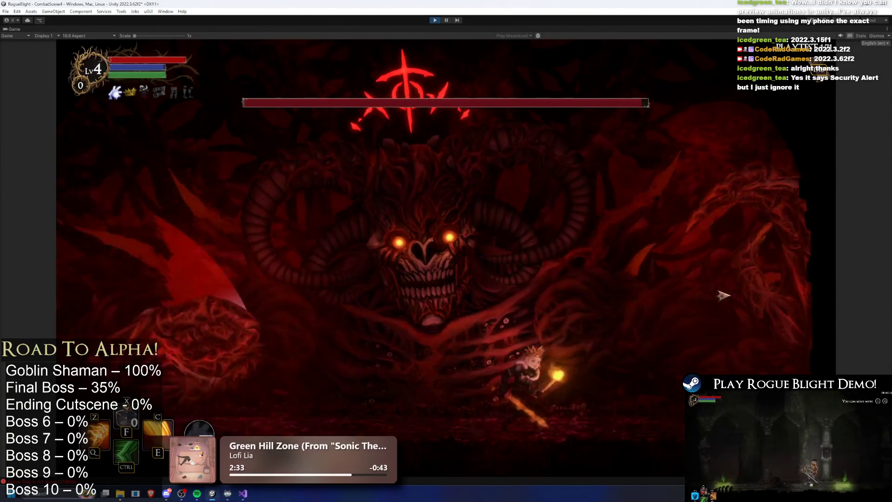
{"action": "key", "text": "a"}
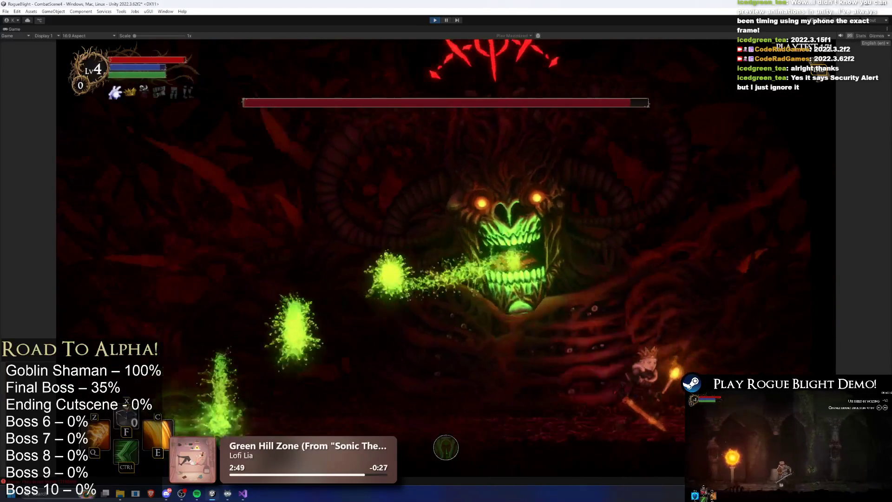
{"action": "key", "text": "ctrl+p"}
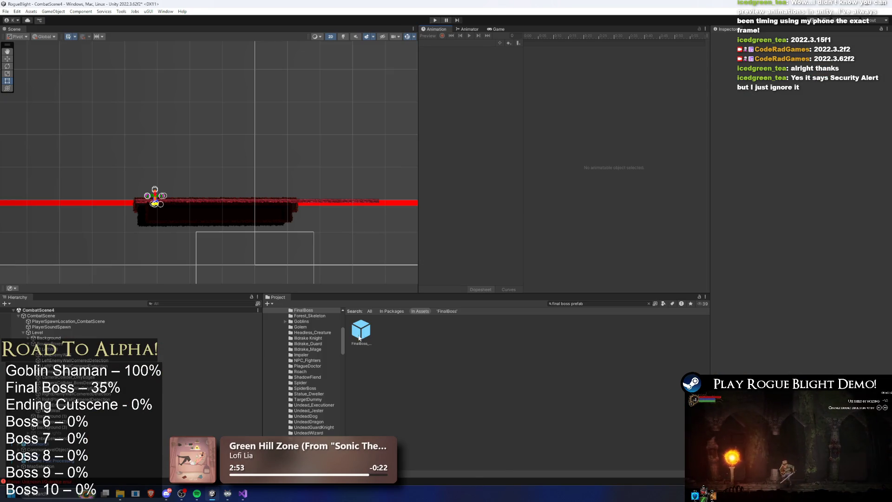
Reopen the FinalBoss prefab, view its Wind Left and Wind Right Animator states, and return to the Animation timeline.
{"action": "double_click", "coordinate": [360, 332]}
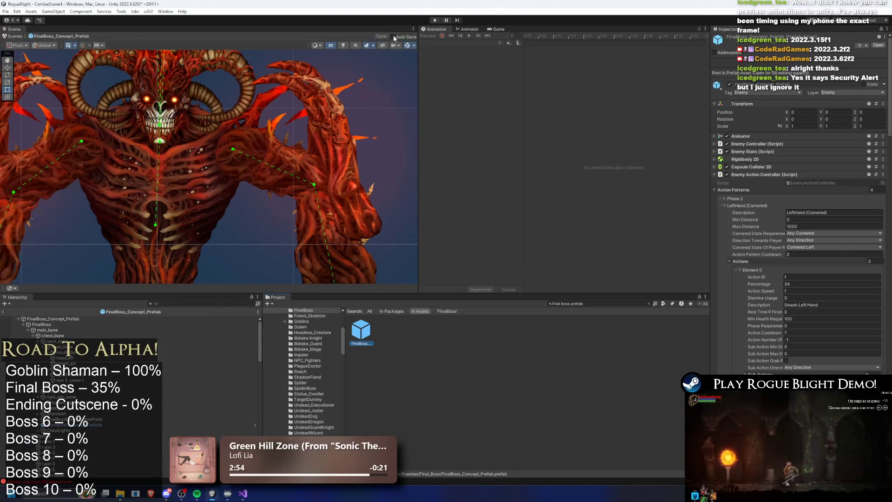
{"action": "left_click", "coordinate": [467, 29]}
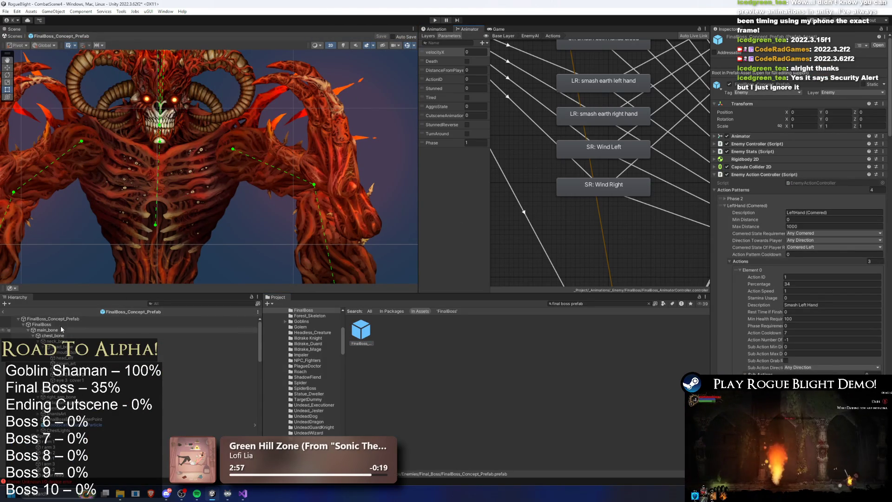
{"action": "left_click", "coordinate": [52, 319]}
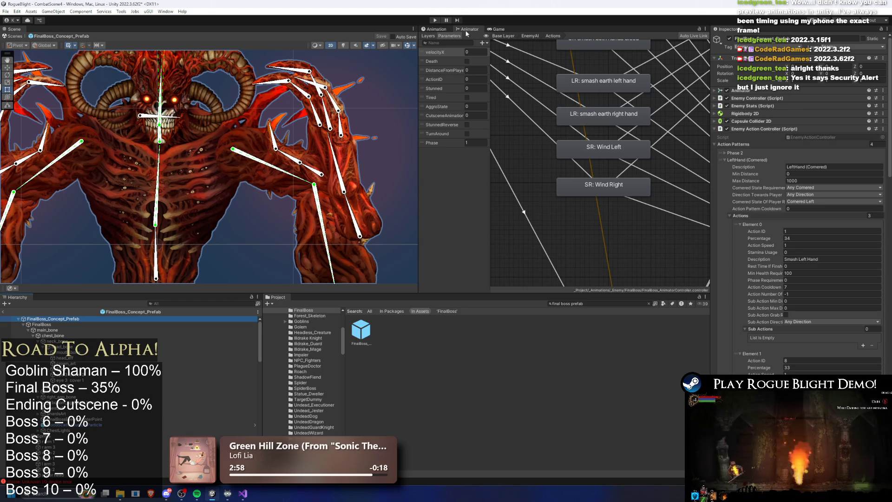
{"action": "left_click", "coordinate": [435, 29]}
{"action": "left_click", "coordinate": [462, 43]}
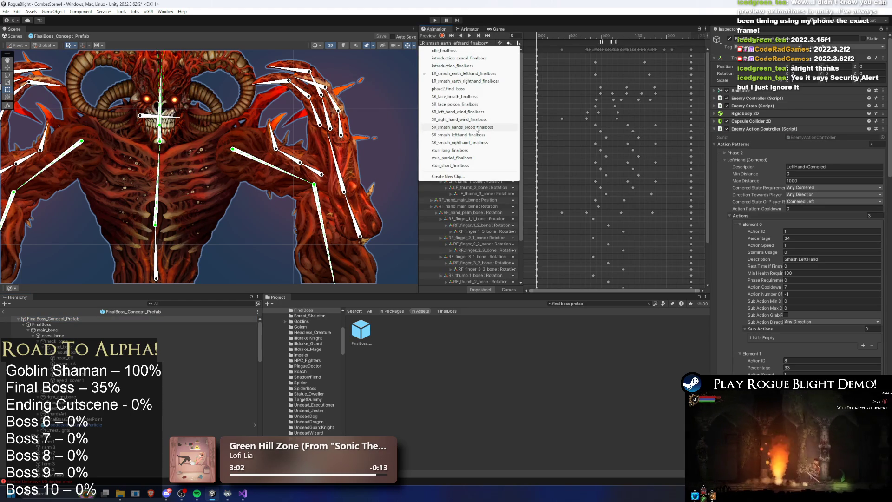
Switch to SR_right_hand_wind_finalboss and rotate a right finger bone and the right palm into a new pose.
{"action": "left_click", "coordinate": [477, 113]}
{"action": "mouse_move", "coordinate": [538, 36]}
{"action": "left_mouse_down"}
{"action": "mouse_move", "coordinate": [609, 32]}
{"action": "mouse_move", "coordinate": [627, 41]}
{"action": "left_mouse_up"}
{"action": "left_click", "coordinate": [483, 43]}
{"action": "left_click", "coordinate": [471, 120]}
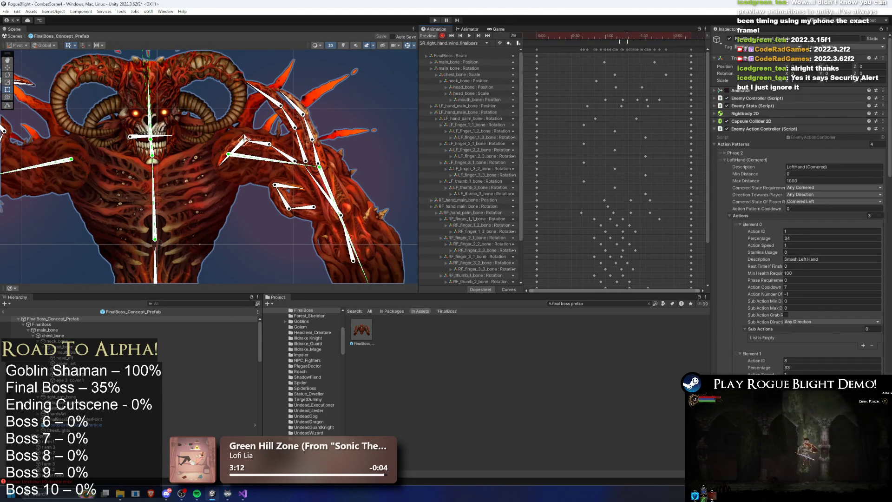
{"action": "scroll", "coordinate": [376, 182], "scroll_direction": "up", "scroll_amount": 2}
{"action": "left_click", "coordinate": [228, 135]}
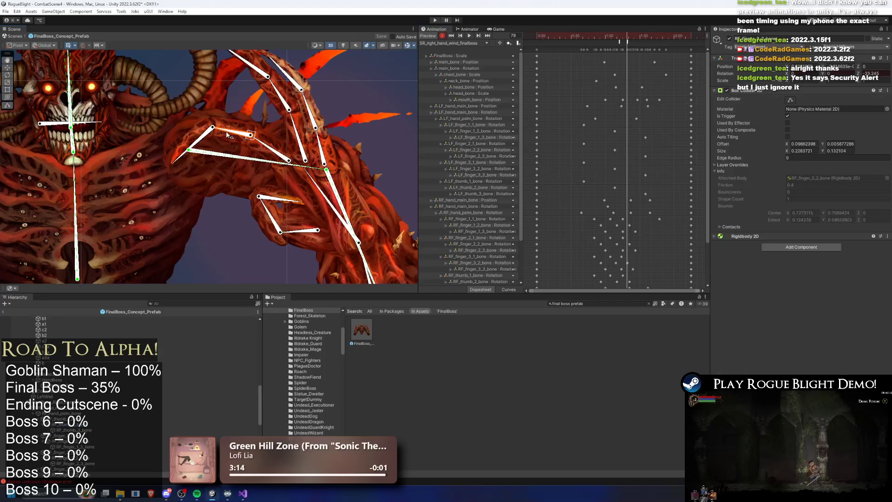
{"action": "left_click_drag", "start_coordinate": [237, 123], "coordinate": [231, 132]}
{"action": "left_click_drag", "start_coordinate": [310, 178], "coordinate": [305, 183]}
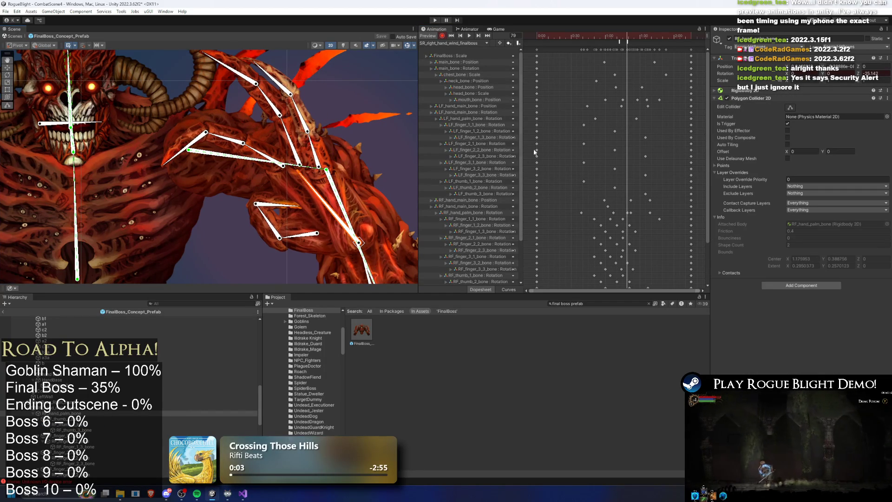
{"action": "left_click", "coordinate": [225, 137]}
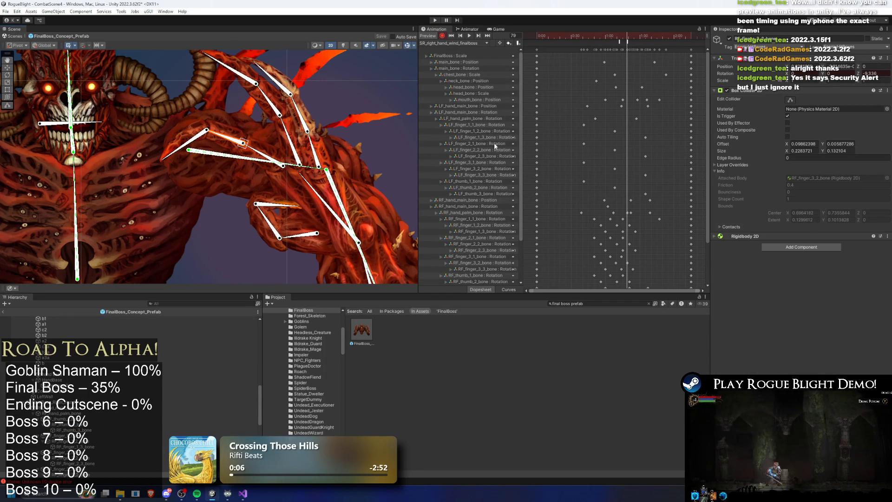
{"action": "left_click", "coordinate": [629, 214]}
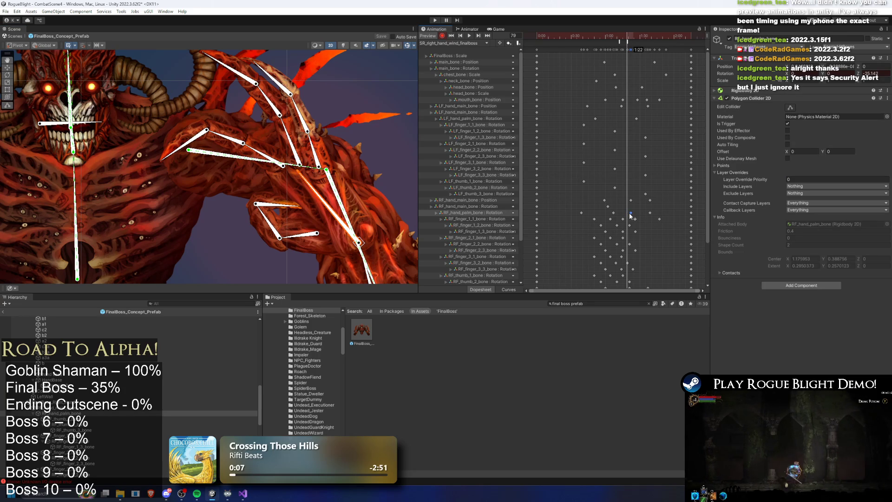
Preview the clip, move a RF_hand_palm_bone keyframe slightly earlier, and review the pose at frame 73.
{"action": "key", "text": "space"}
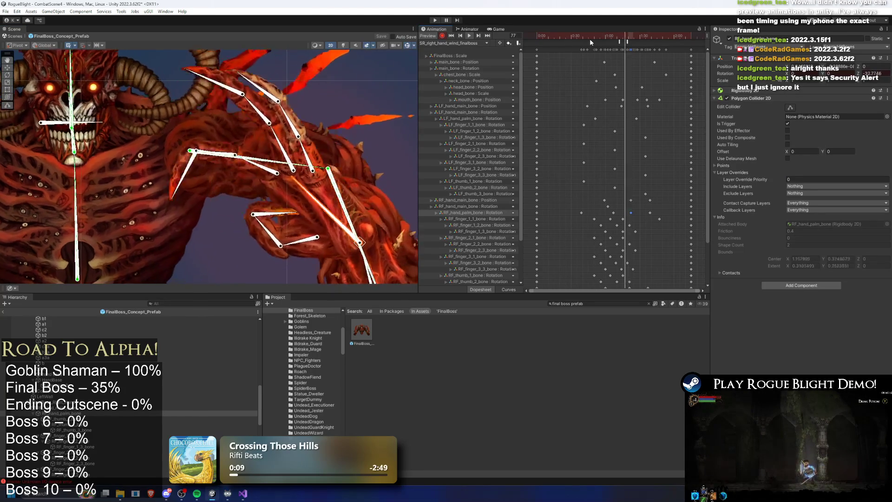
{"action": "left_click_drag", "start_coordinate": [606, 38], "coordinate": [617, 38]}
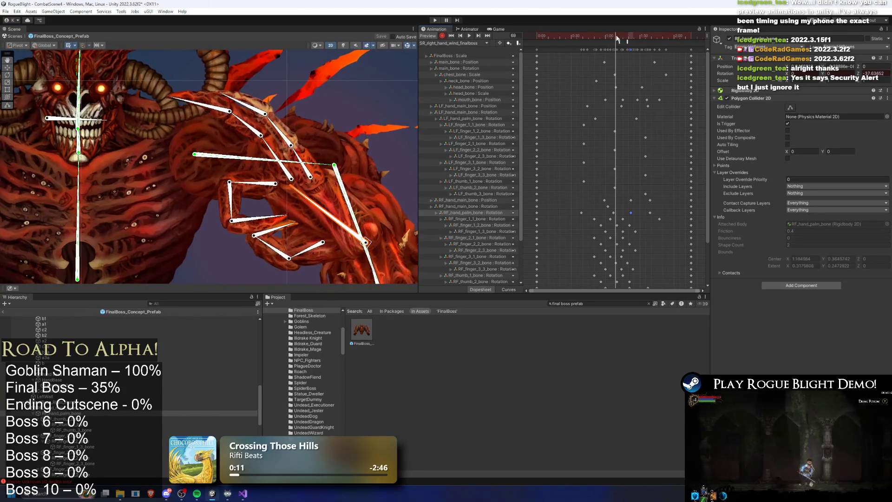
{"action": "left_click", "coordinate": [576, 40]}
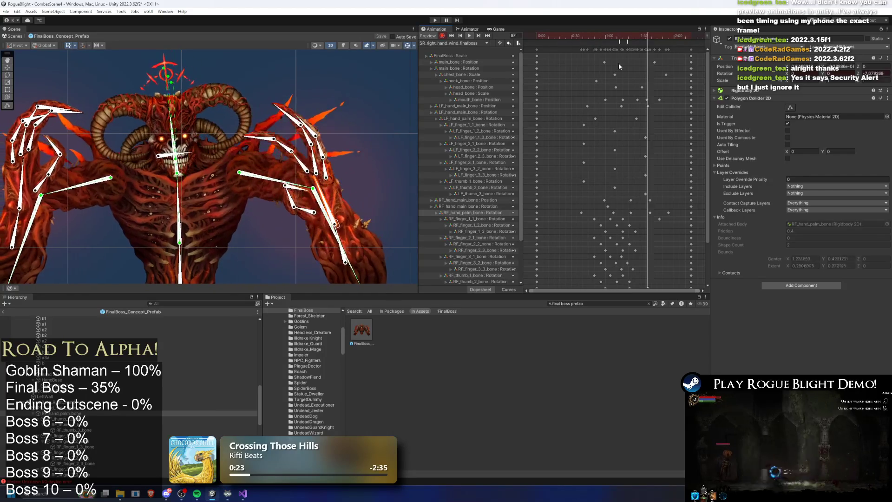
{"action": "left_click", "coordinate": [667, 213]}
{"action": "left_click_drag", "start_coordinate": [666, 213], "coordinate": [661, 212]}
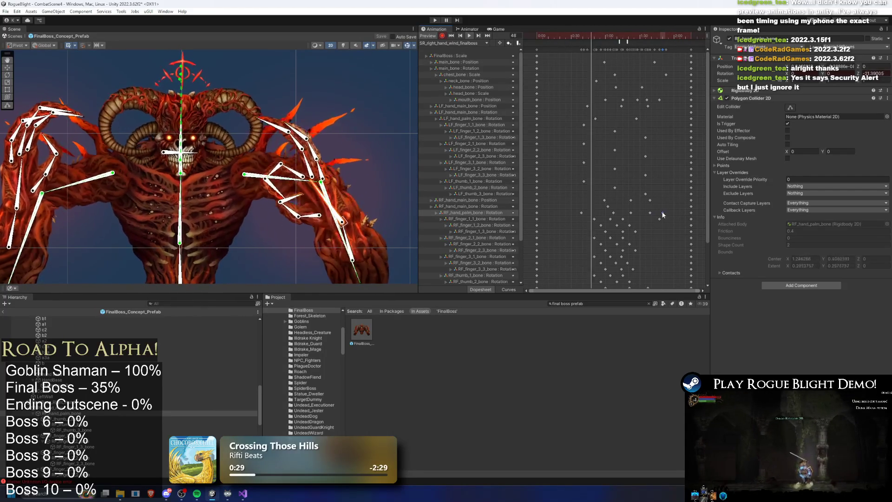
{"action": "left_click", "coordinate": [365, 104]}
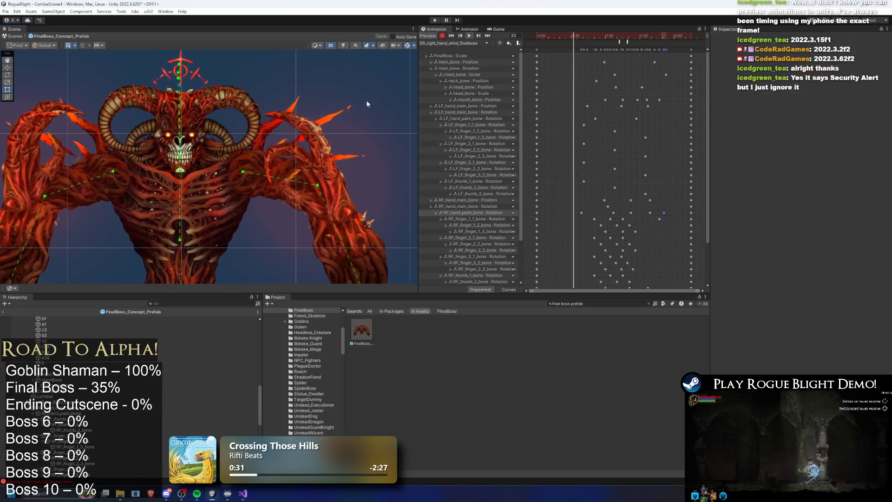
{"action": "left_click", "coordinate": [620, 35]}
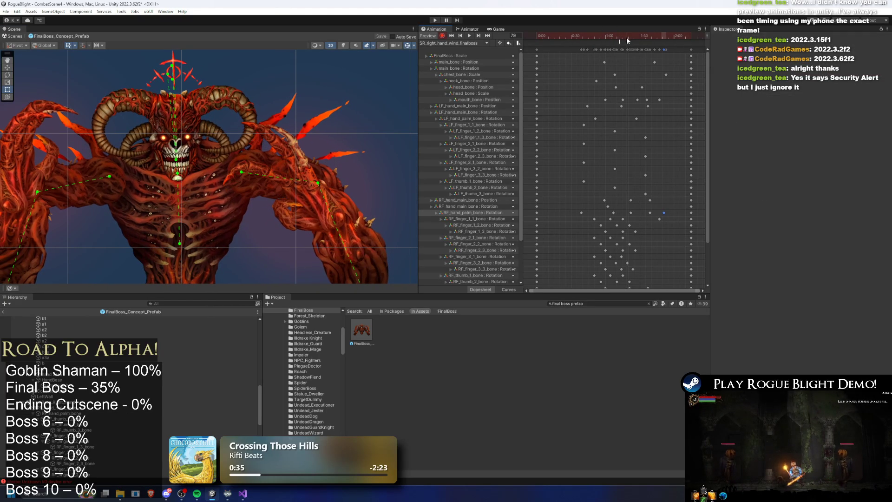
{"action": "mouse_move", "coordinate": [627, 41]}
{"action": "left_mouse_down"}
{"action": "mouse_move", "coordinate": [620, 40]}
{"action": "mouse_move", "coordinate": [628, 42]}
{"action": "left_mouse_up"}
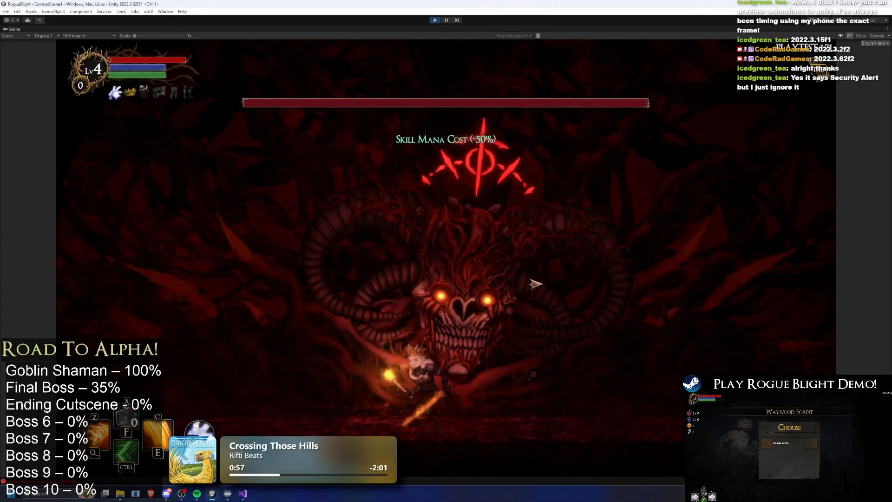
Fight the final boss while dodging the wind orbs, then stop the play-test.
{"action": "key", "text": "d"}
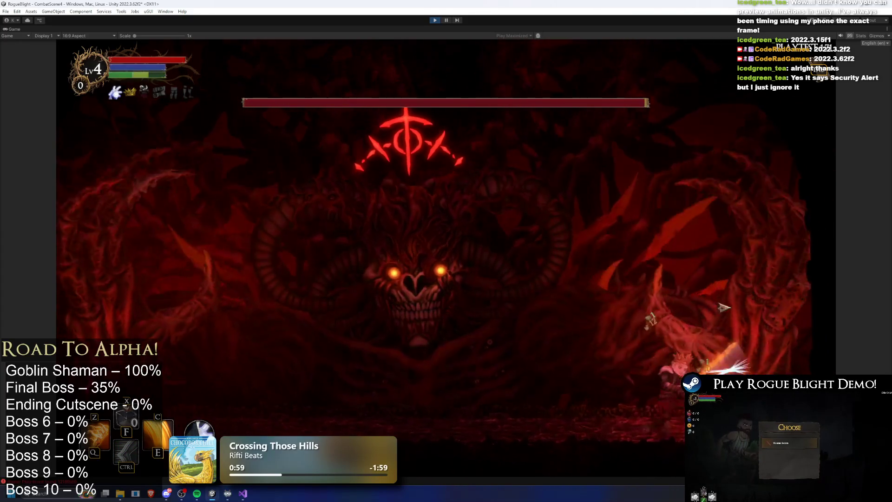
{"action": "left_click", "coordinate": [723, 305]}
{"action": "key", "text": "a"}
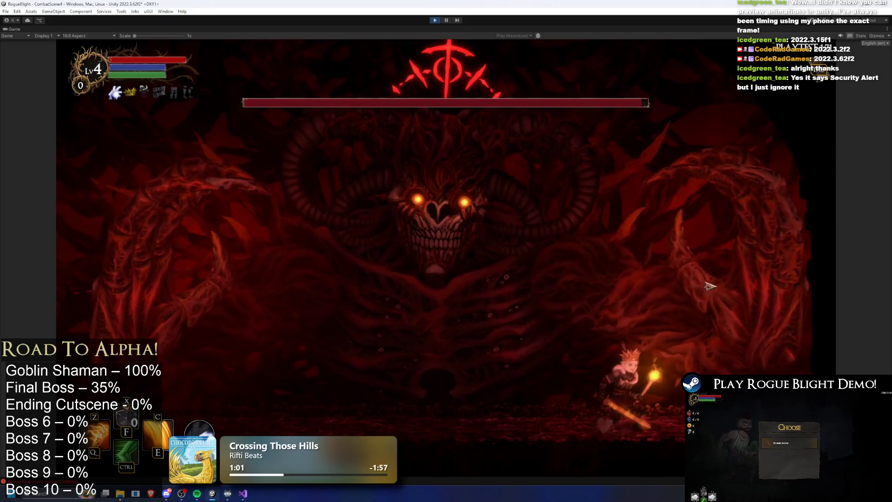
{"action": "key", "text": "a"}
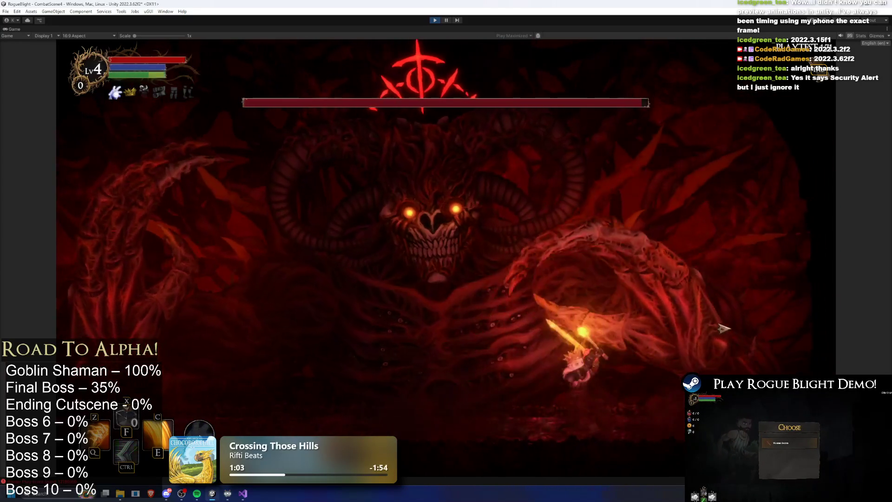
{"action": "left_click", "coordinate": [710, 304]}
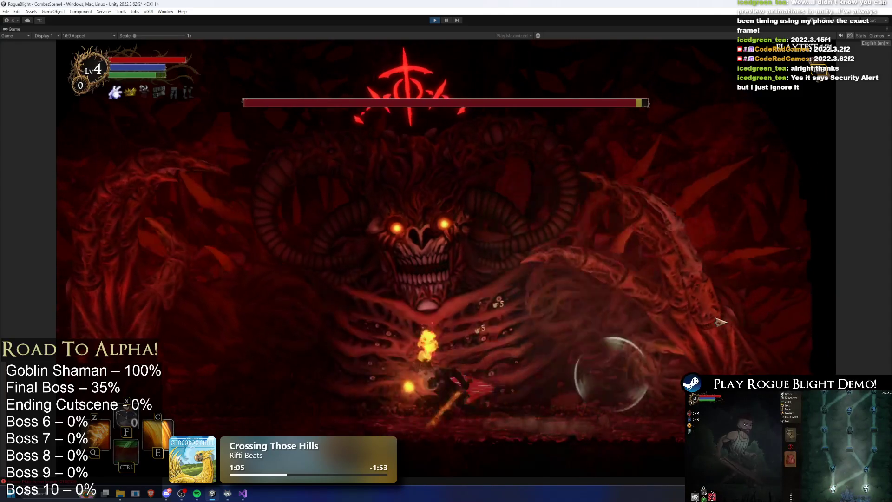
{"action": "key", "text": "a"}
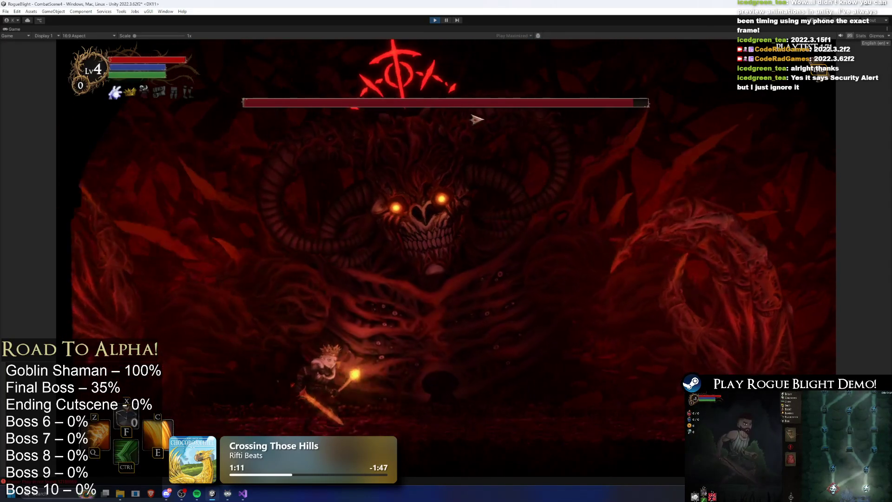
{"action": "key", "text": "d"}
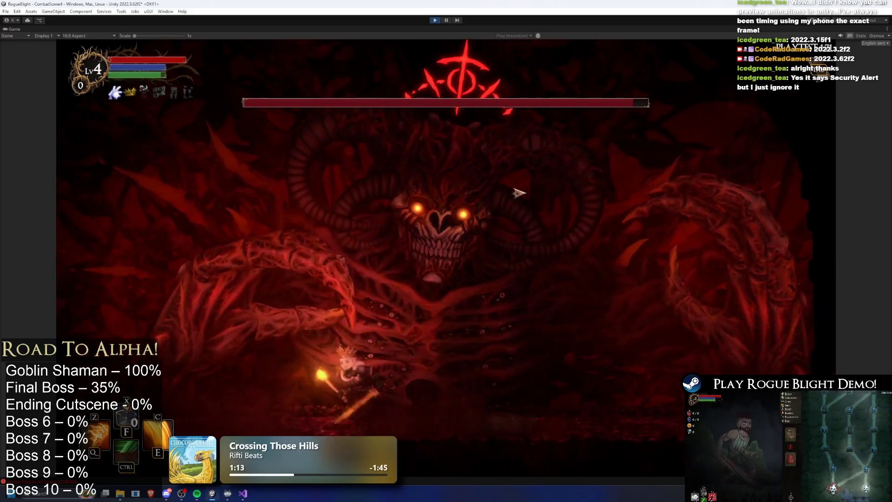
{"action": "key", "text": "a"}
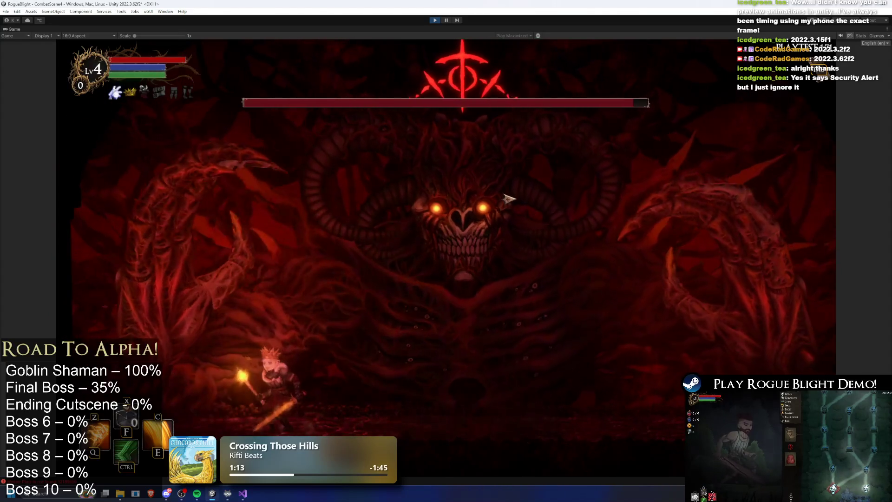
{"action": "key", "text": "a"}
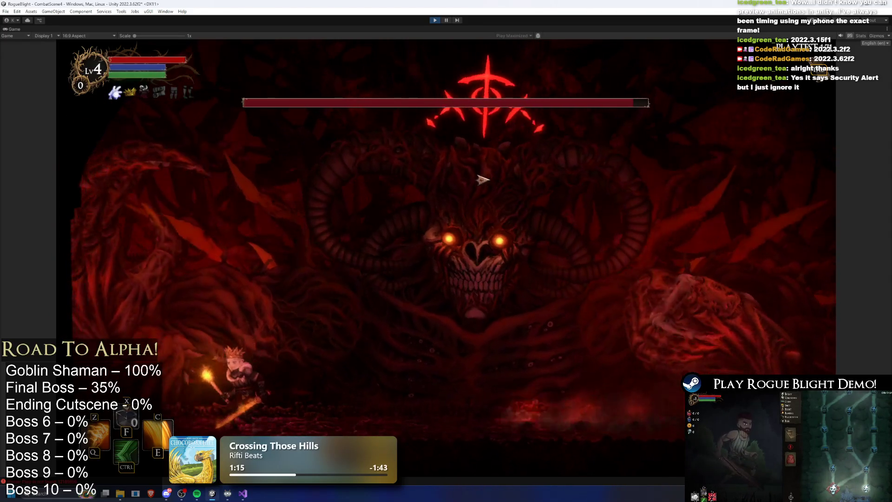
{"action": "key", "text": "d"}
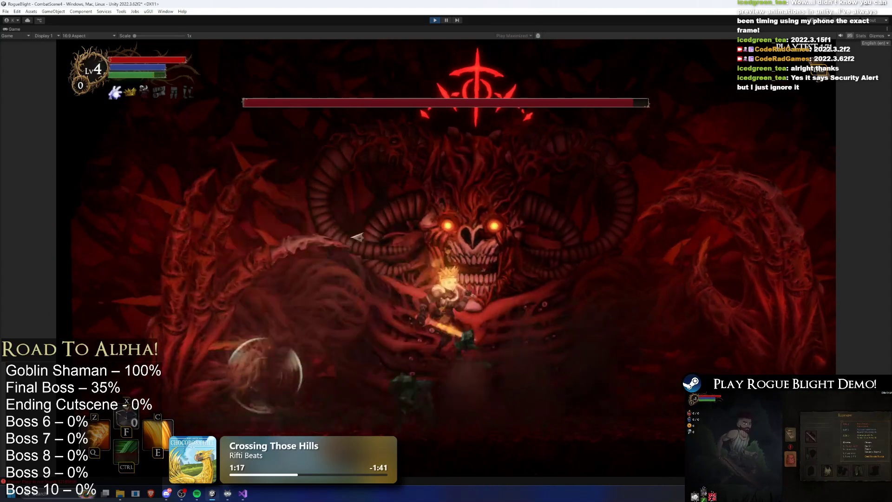
{"action": "key", "text": "a"}
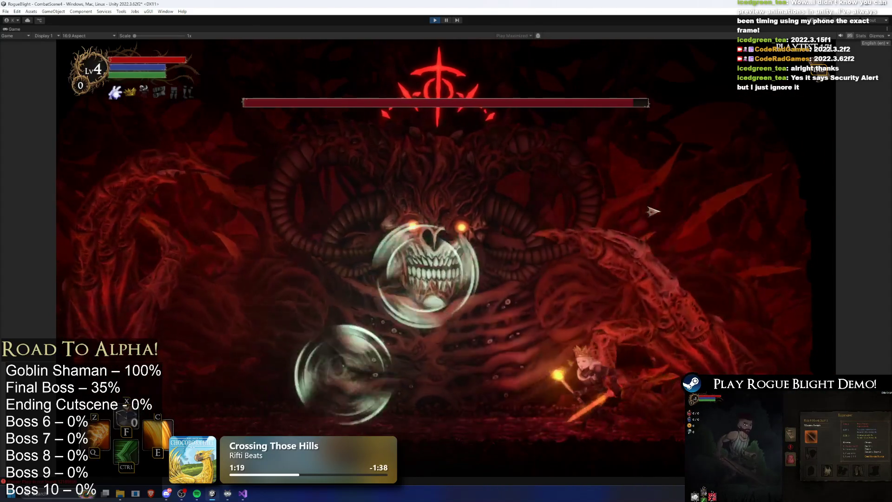
{"action": "key", "text": "a"}
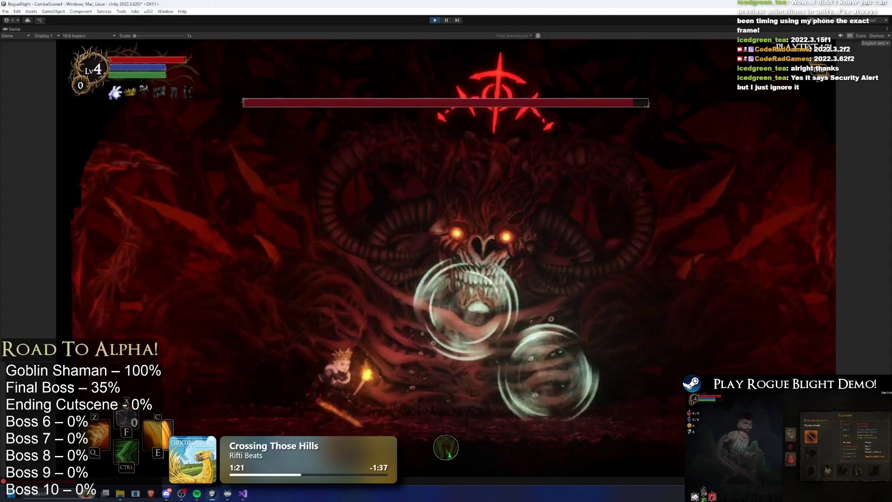
{"action": "key", "text": "ctrl+p"}
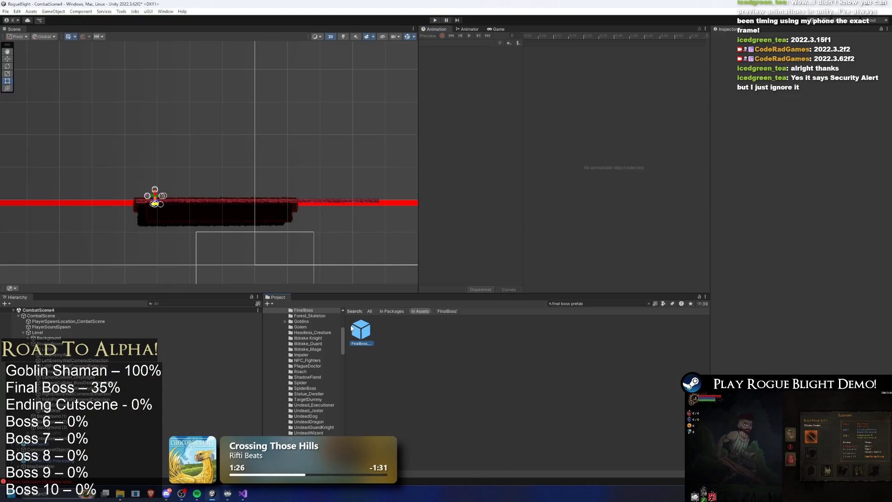
Open the FinalBoss prefab and review the wind clips, landing on SR_right_hand_wind_finalboss at frame 79.
{"action": "double_click", "coordinate": [353, 329]}
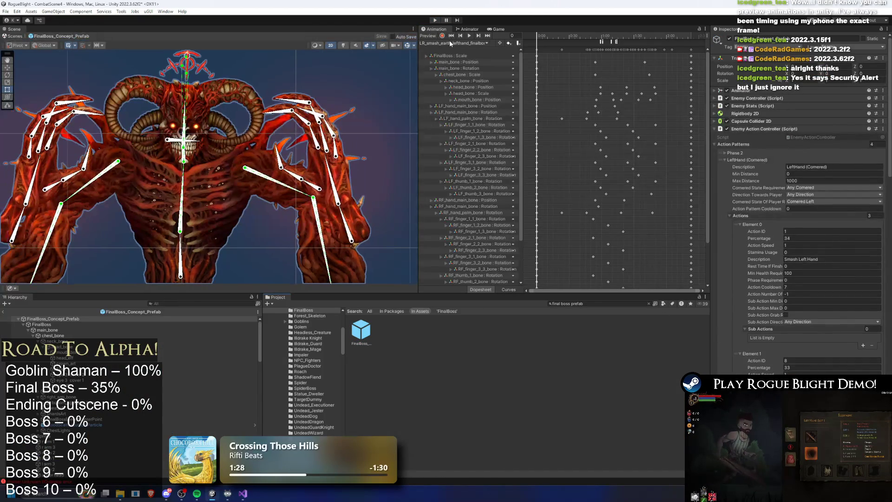
{"action": "left_click", "coordinate": [453, 43]}
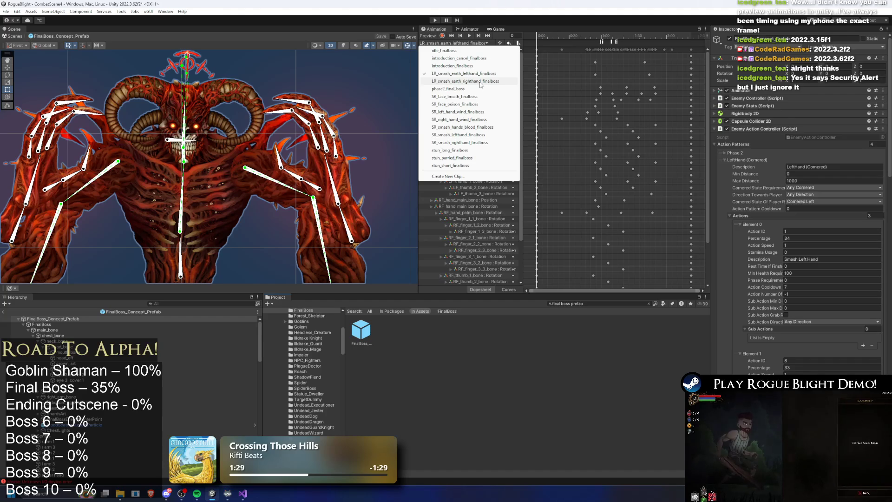
{"action": "left_click", "coordinate": [478, 81]}
{"action": "left_click_drag", "start_coordinate": [575, 35], "coordinate": [608, 36]}
{"action": "left_click", "coordinate": [467, 43]}
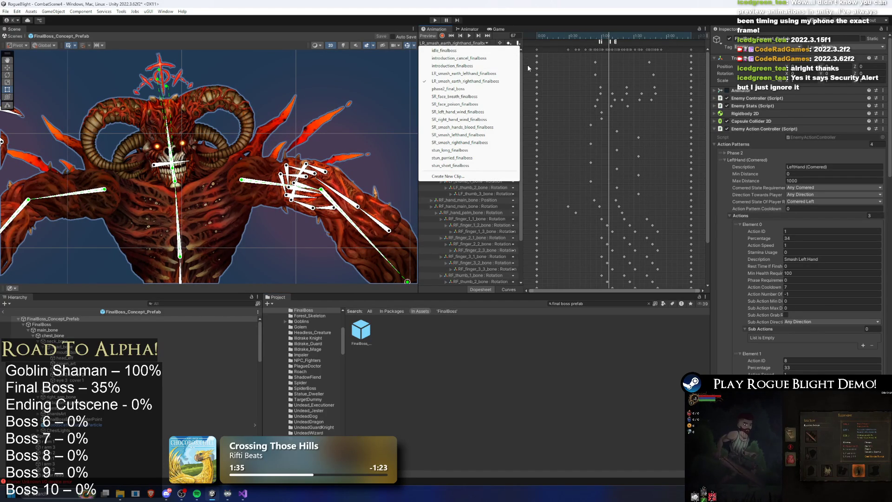
{"action": "left_click", "coordinate": [476, 112]}
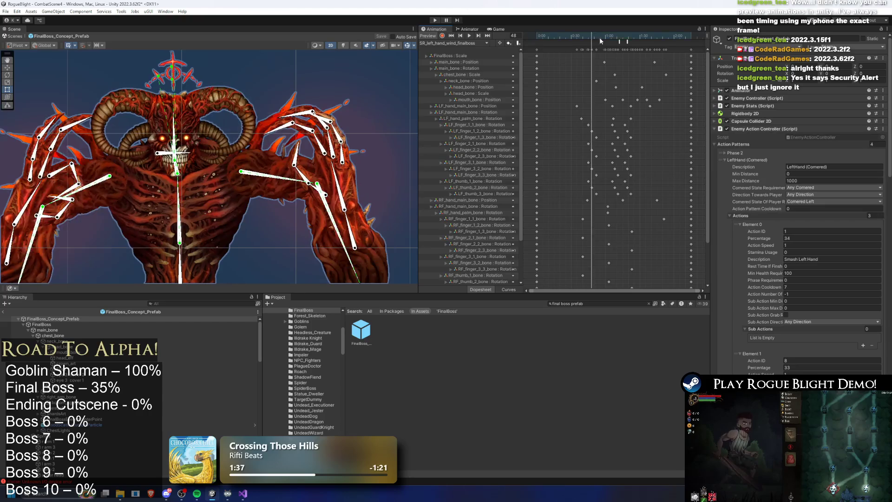
{"action": "left_click", "coordinate": [618, 37]}
{"action": "left_click", "coordinate": [482, 44]}
{"action": "left_click", "coordinate": [492, 119]}
{"action": "left_click", "coordinate": [605, 37]}
{"action": "left_click_drag", "start_coordinate": [606, 39], "coordinate": [627, 40]}
Select the RF_finger_3 finger bones, adjust the finger pose near frame 75, preview it, and launch the game.
{"action": "scroll", "coordinate": [233, 192], "scroll_direction": "up", "scroll_amount": 3}
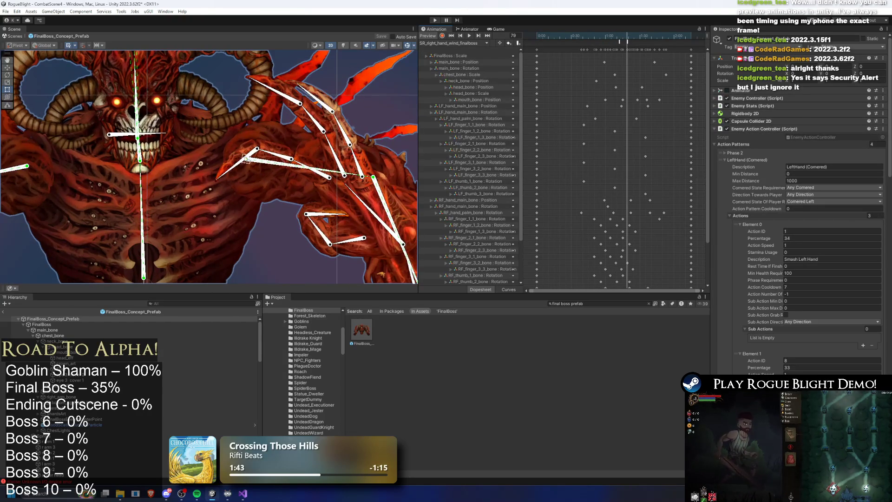
{"action": "left_click", "coordinate": [233, 163]}
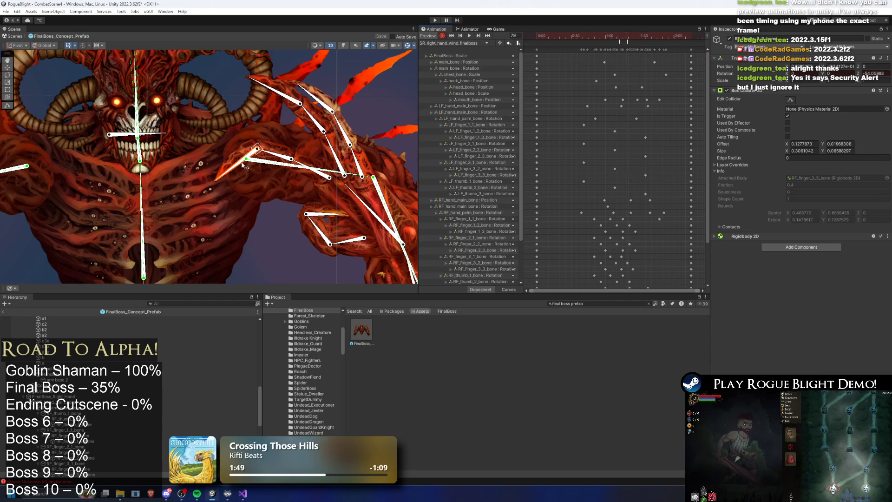
{"action": "key", "text": "period"}
{"action": "key", "text": "period"}
{"action": "key", "text": "period"}
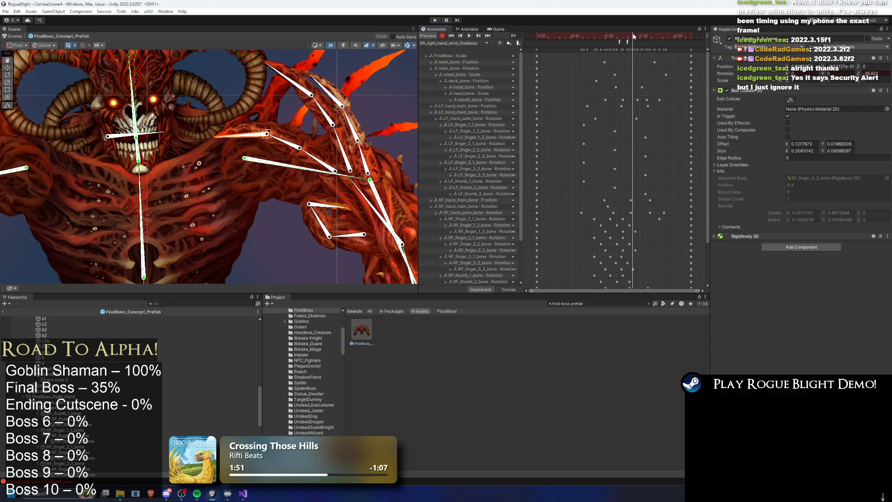
{"action": "left_click", "coordinate": [315, 158]}
{"action": "left_click", "coordinate": [291, 134]}
{"action": "left_click", "coordinate": [248, 124]}
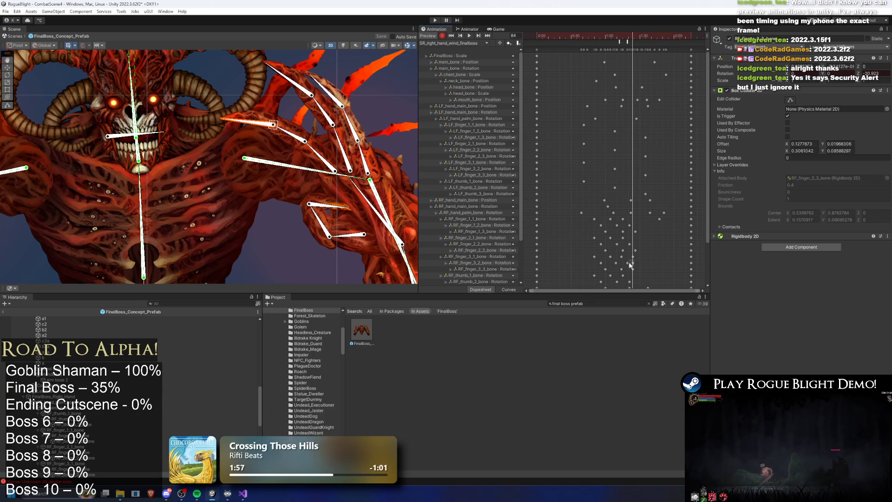
{"action": "left_click_drag", "start_coordinate": [621, 43], "coordinate": [632, 44]}
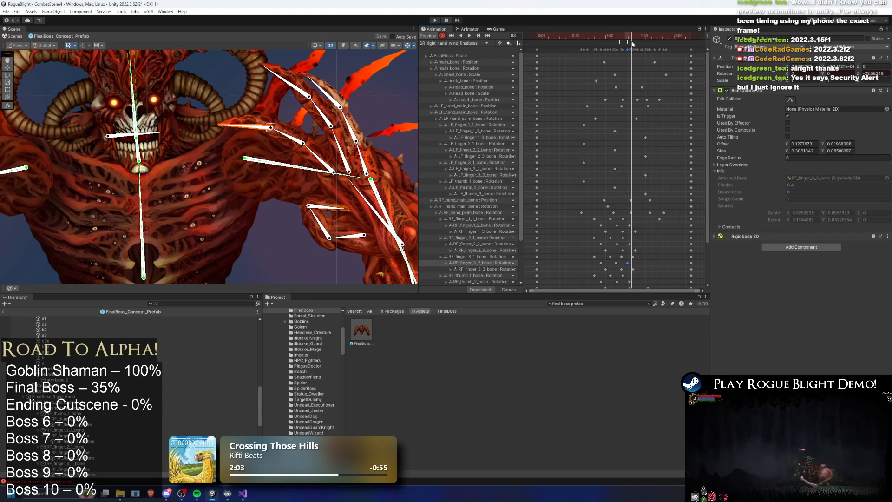
{"action": "left_click_drag", "start_coordinate": [316, 167], "coordinate": [220, 97]}
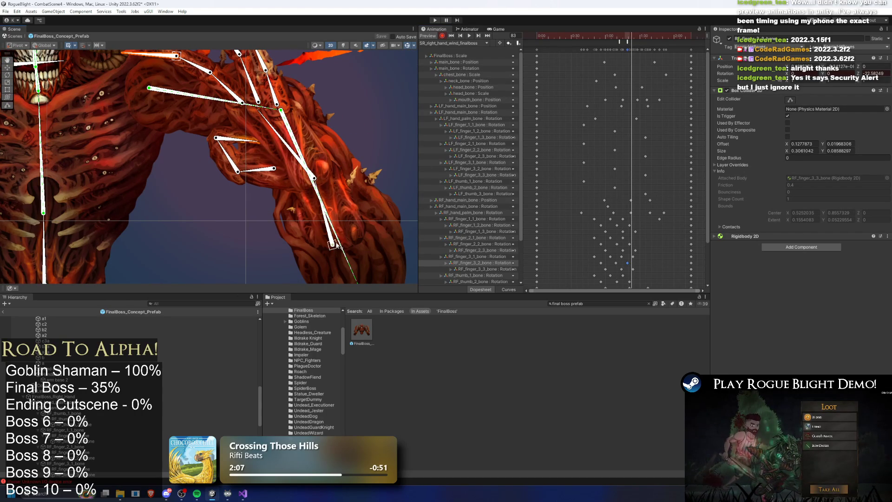
{"action": "left_click_drag", "start_coordinate": [336, 246], "coordinate": [330, 247]}
{"action": "key", "text": "ctrl+z"}
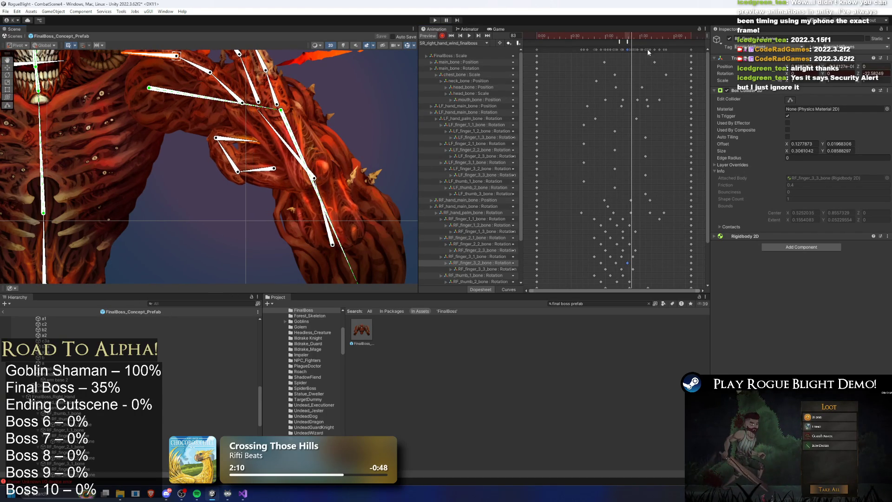
{"action": "key", "text": "space"}
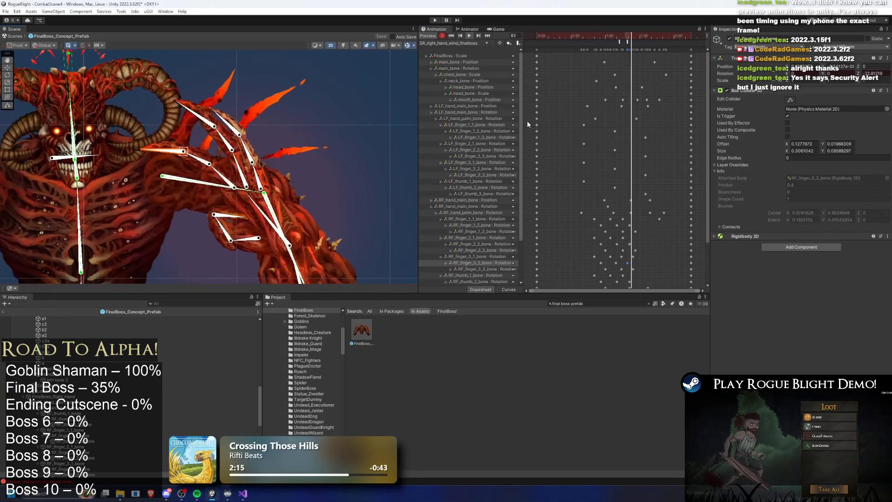
{"action": "left_click", "coordinate": [433, 21]}
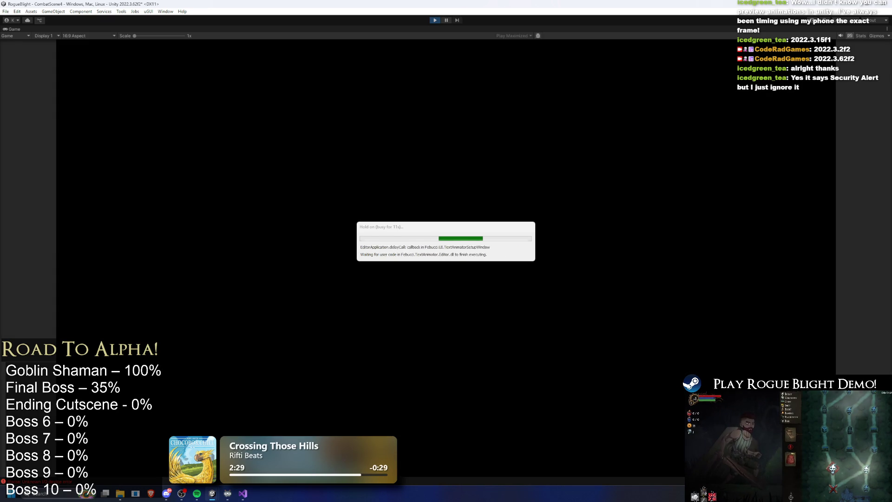
Run right to the boss, attack it, and stop the play-test.
{"action": "key", "text": "d"}
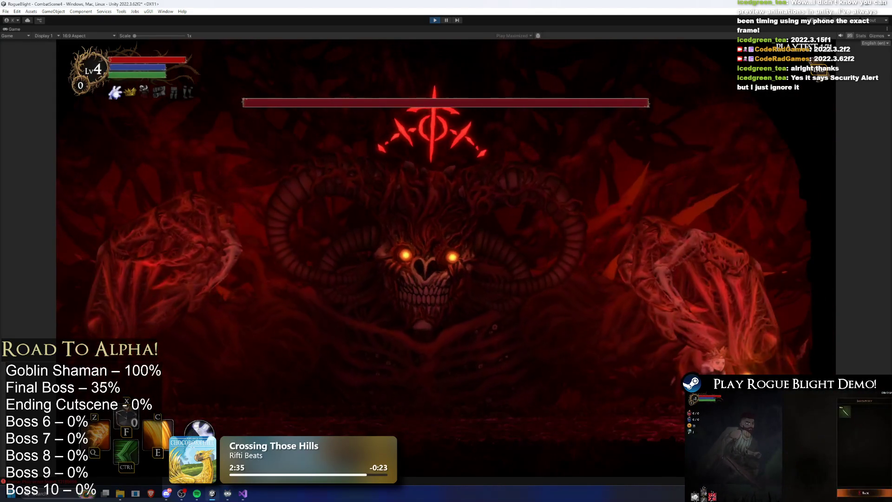
{"action": "key", "text": "a"}
{"action": "key", "text": "ctrl+p"}
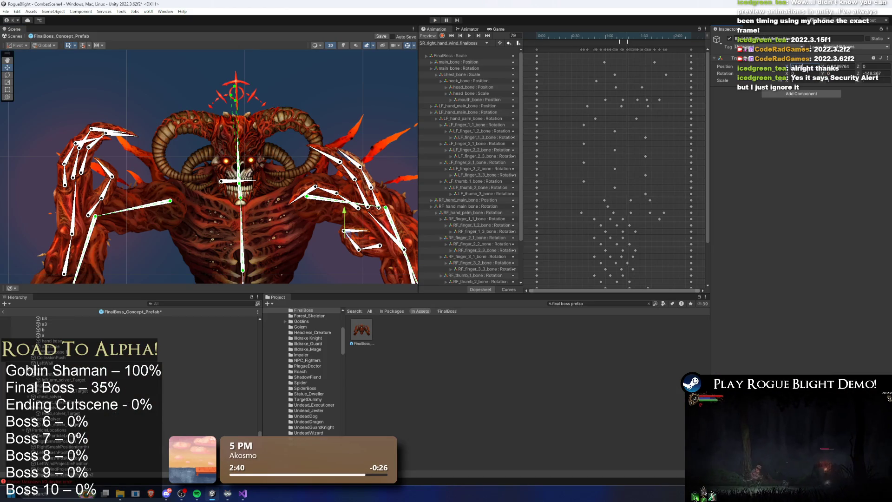
Select the wind projectile spawn point and offset its Position X by +0.3.
{"action": "left_click", "coordinate": [385, 209]}
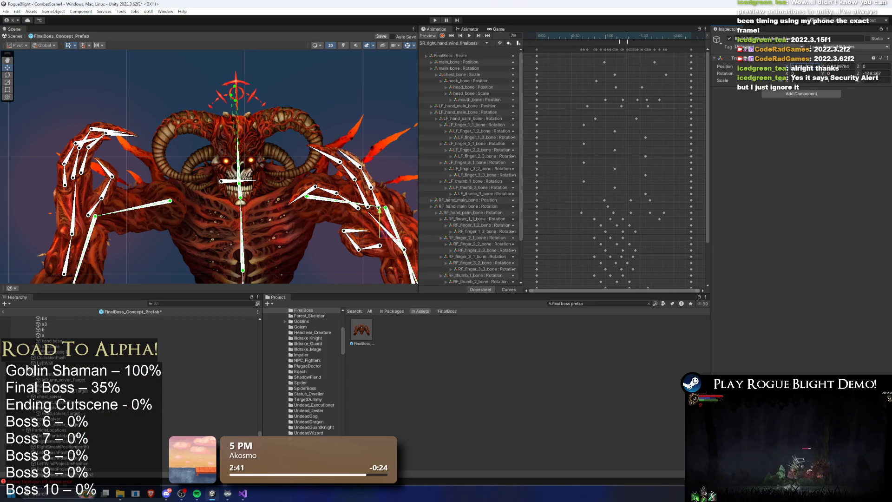
{"action": "left_click", "coordinate": [344, 231]}
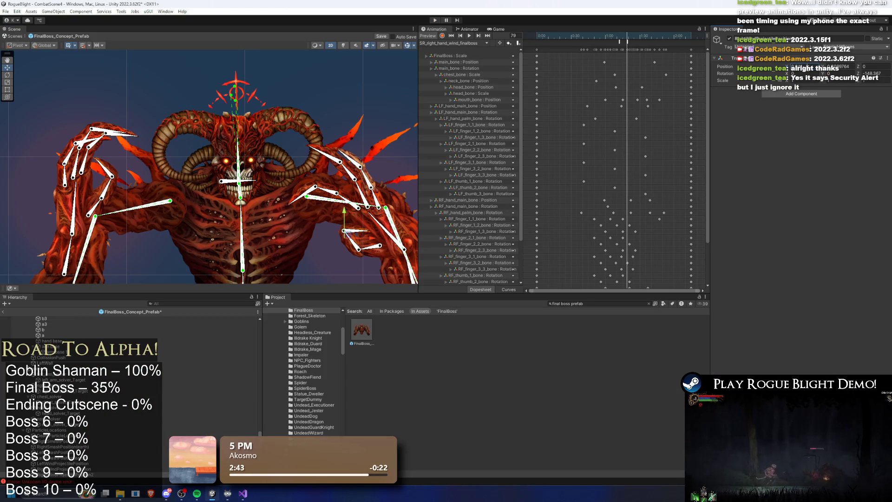
{"action": "left_click", "coordinate": [320, 233]}
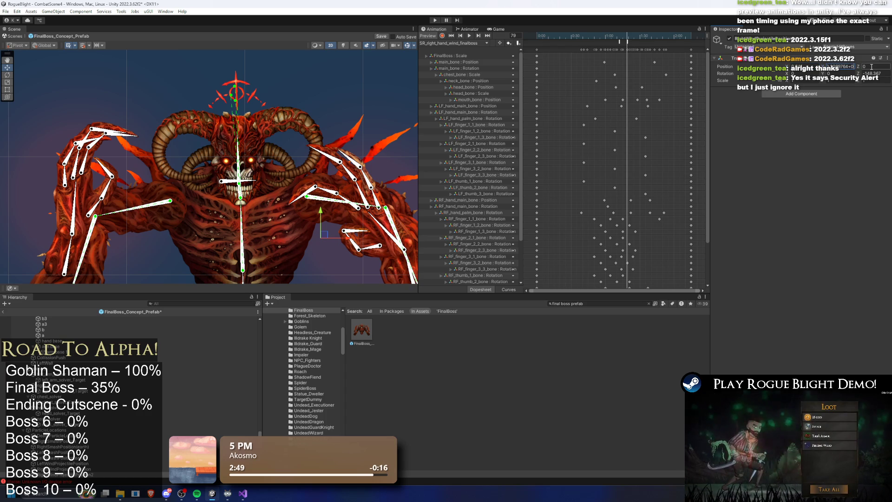
{"action": "type", "text": "+0.25"}
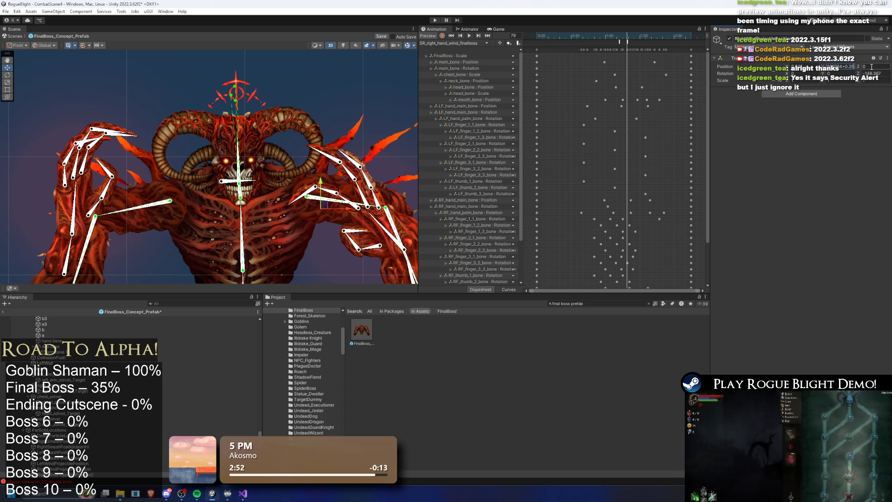
{"action": "key", "text": "BackSpace"}
{"action": "key", "text": "BackSpace"}
{"action": "type", "text": "309784"}
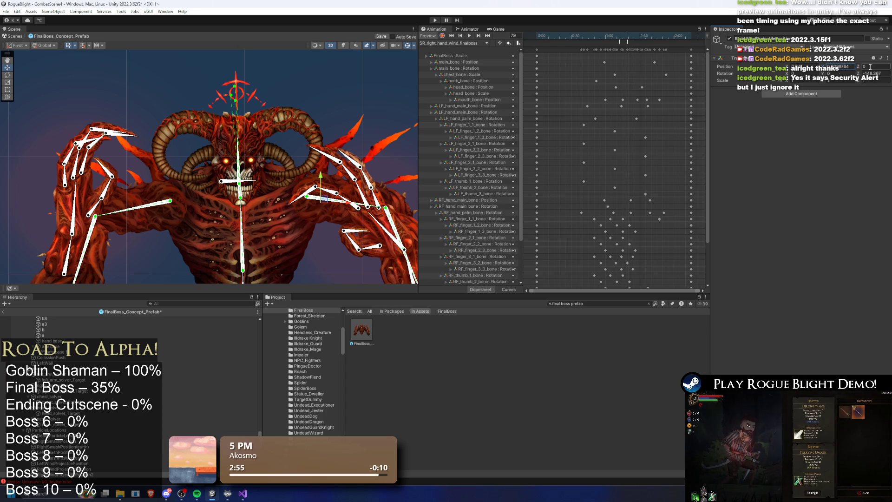
Duplicate the projectile spawn position object and give the copy a new Y position.
{"action": "left_click", "coordinate": [86, 464]}
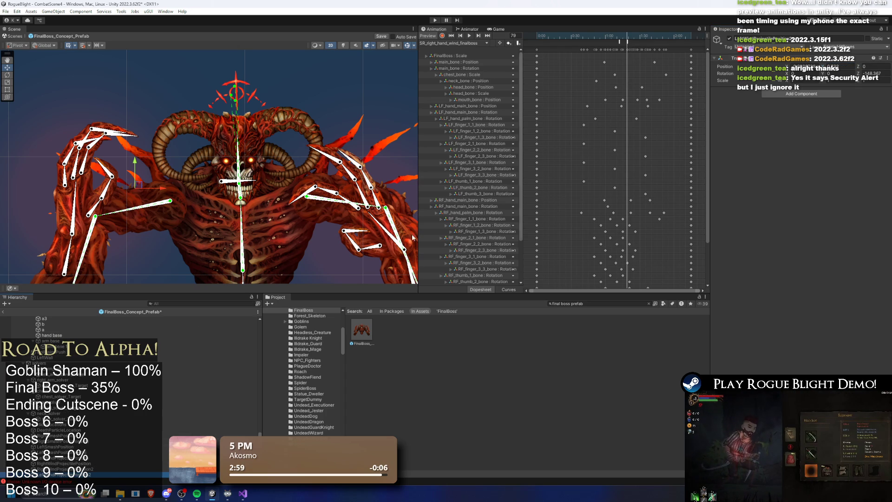
{"action": "left_click", "coordinate": [80, 459]}
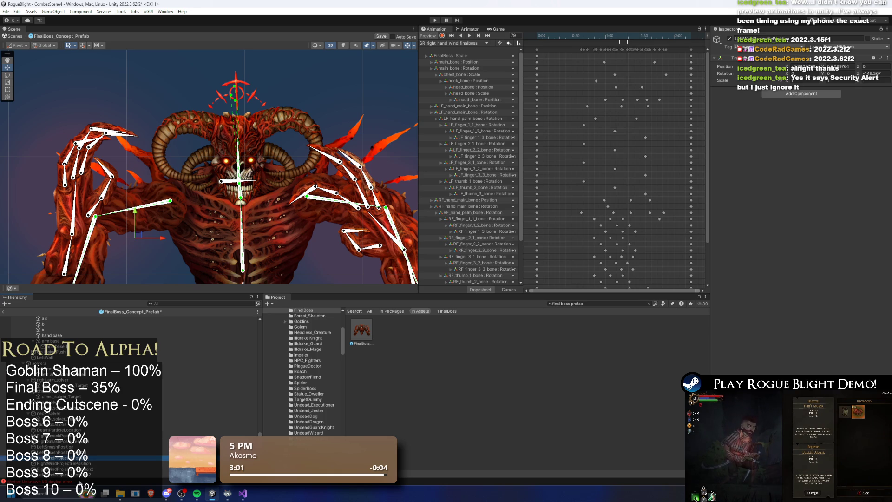
{"action": "key", "text": "ctrl+d"}
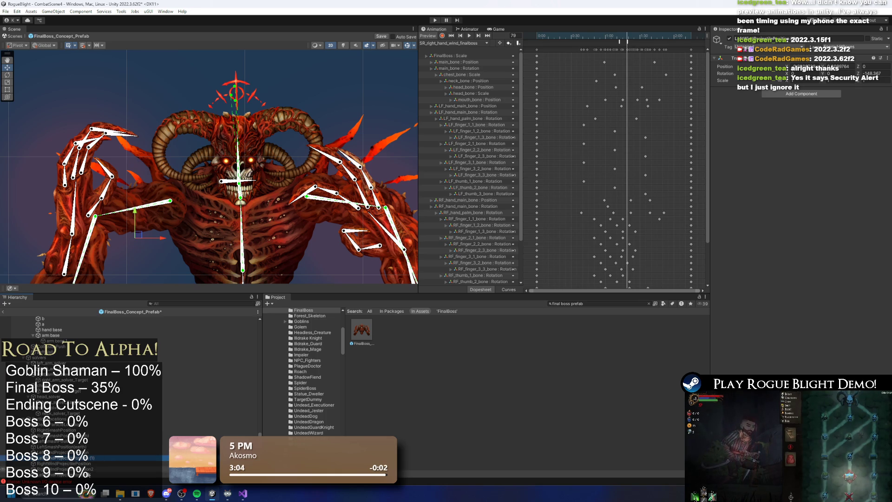
{"action": "scroll", "coordinate": [84, 478], "scroll_direction": "up", "scroll_amount": 1}
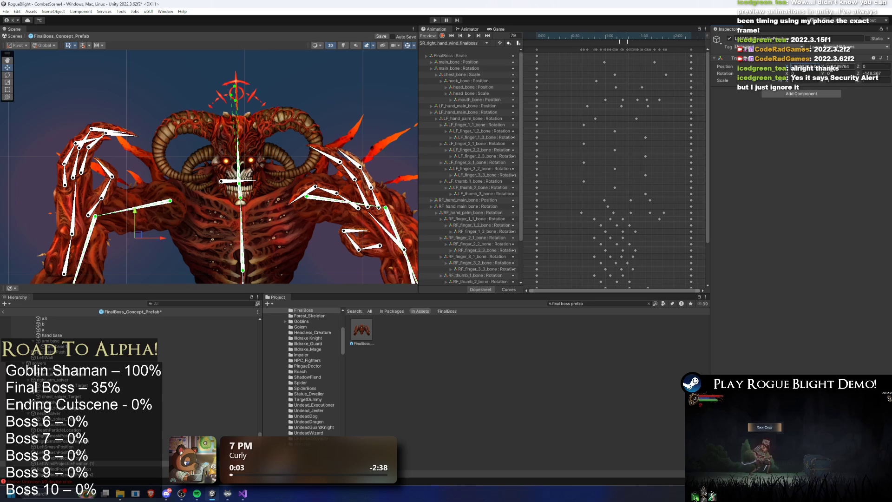
{"action": "mouse_move", "coordinate": [793, 67]}
{"action": "left_mouse_down"}
{"action": "mouse_move", "coordinate": [785, 67]}
{"action": "mouse_move", "coordinate": [793, 66]}
{"action": "left_mouse_up"}
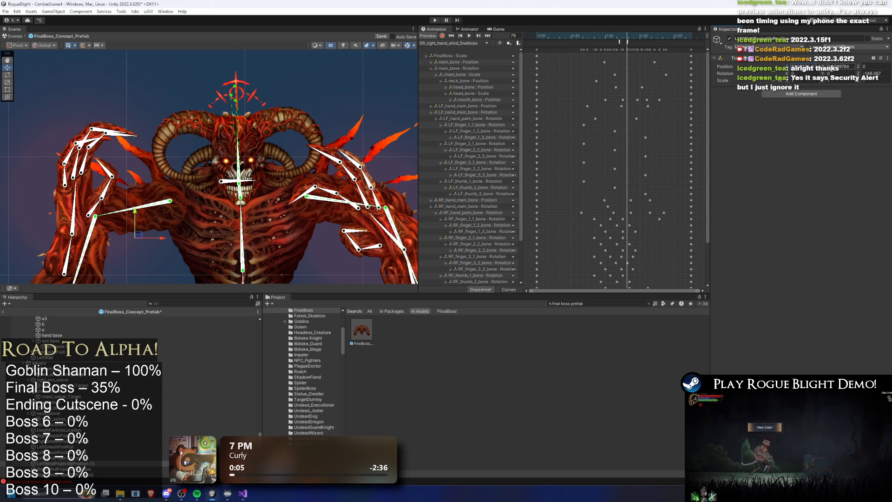
{"action": "key", "text": "ctrl+z"}
{"action": "left_click", "coordinate": [854, 68]}
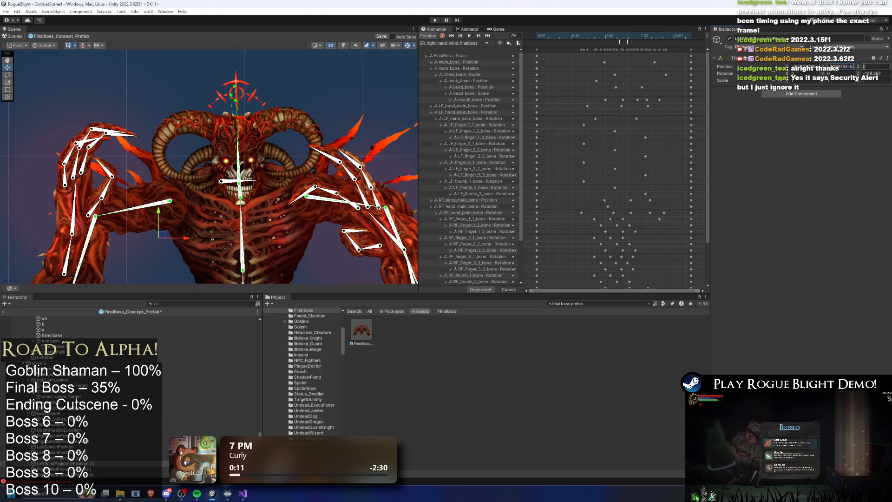
{"action": "key", "text": "Return"}
{"action": "left_click", "coordinate": [452, 43]}
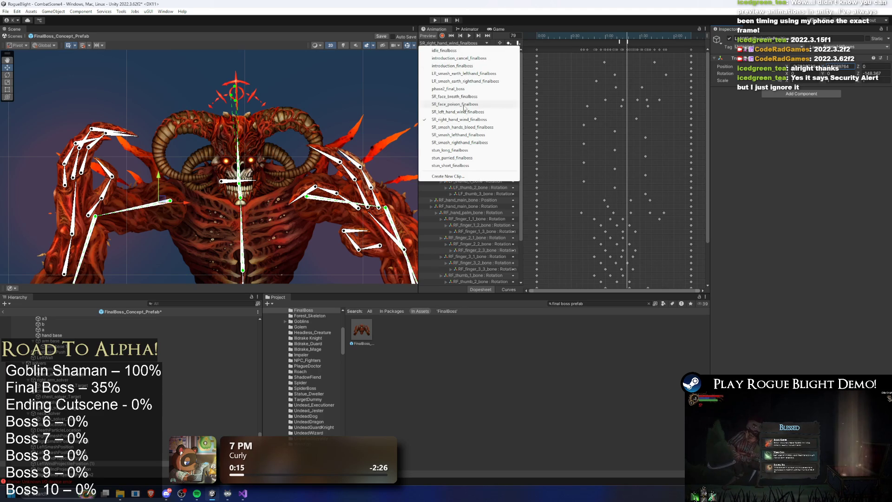
Load SR_left_hand_wind_finalboss at frame 79 and duplicate the left wind projectile spawn point.
{"action": "left_click", "coordinate": [464, 112]}
{"action": "left_click_drag", "start_coordinate": [600, 35], "coordinate": [626, 33]}
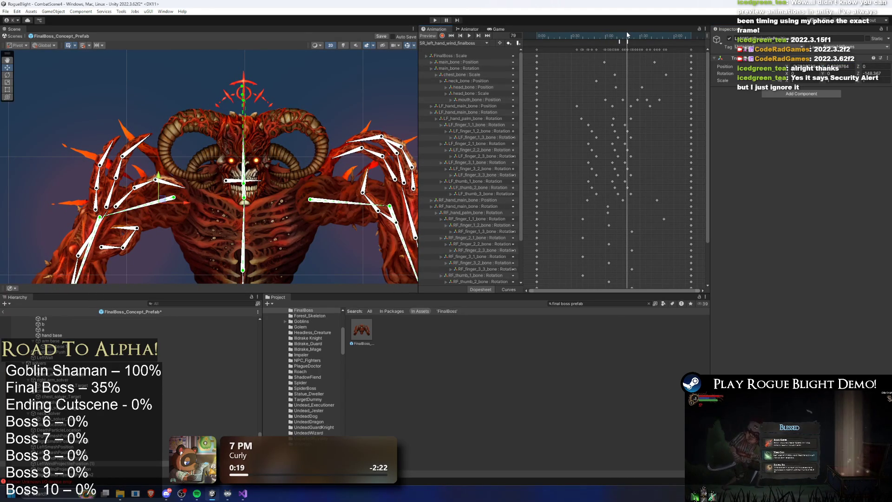
{"action": "right_click", "coordinate": [107, 466]}
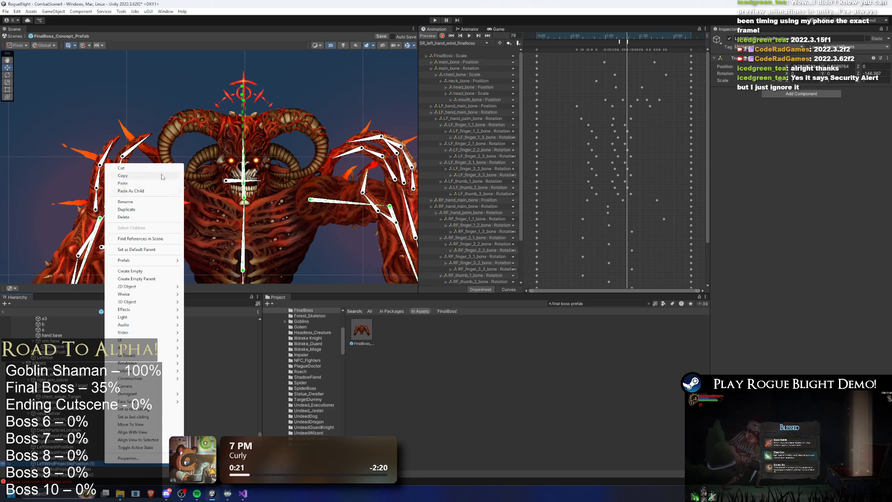
{"action": "left_click", "coordinate": [140, 202]}
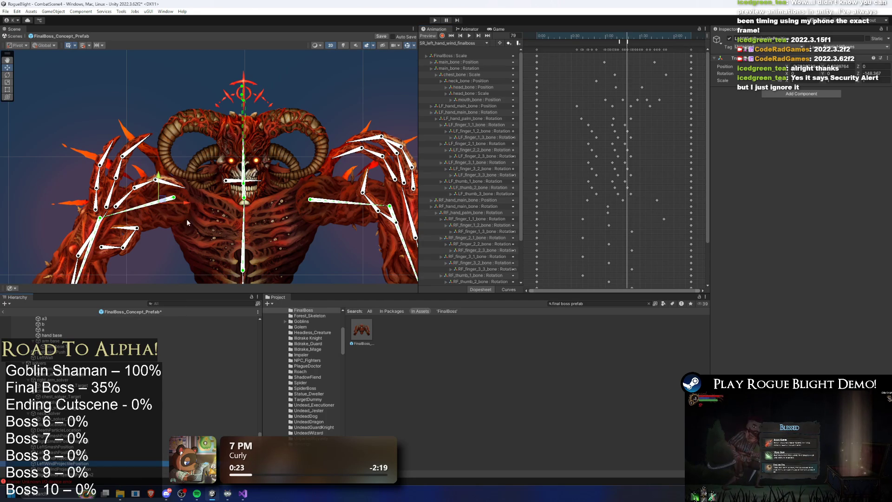
{"action": "right_click", "coordinate": [162, 465]}
{"action": "left_click", "coordinate": [102, 209]}
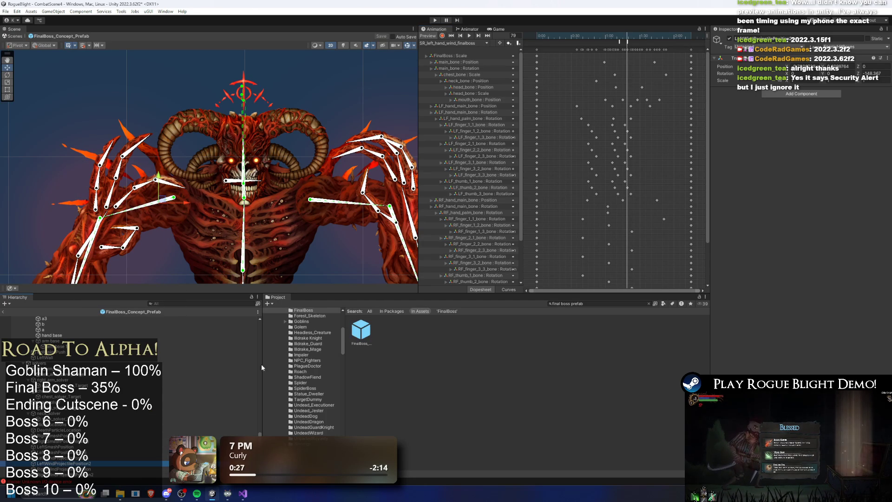
On the FinalBoss_Concept_Prefab root, grow the Projectile Information list from 20 to 22 entries.
{"action": "left_click", "coordinate": [62, 319]}
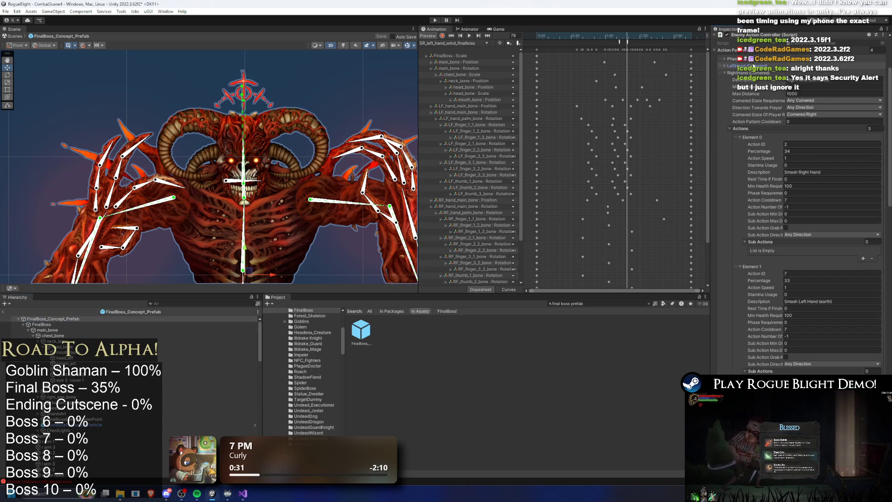
{"action": "left_click", "coordinate": [724, 65]}
{"action": "scroll", "coordinate": [806, 298], "scroll_direction": "up", "scroll_amount": 2}
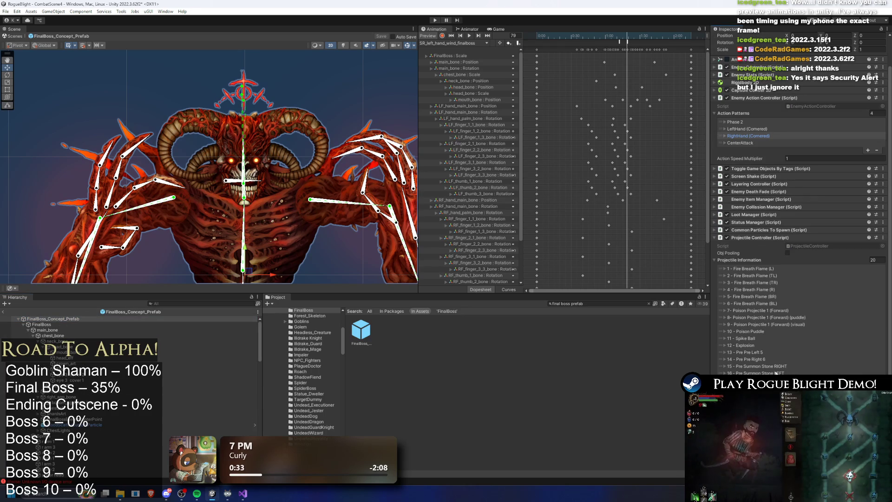
{"action": "left_click", "coordinate": [868, 408]}
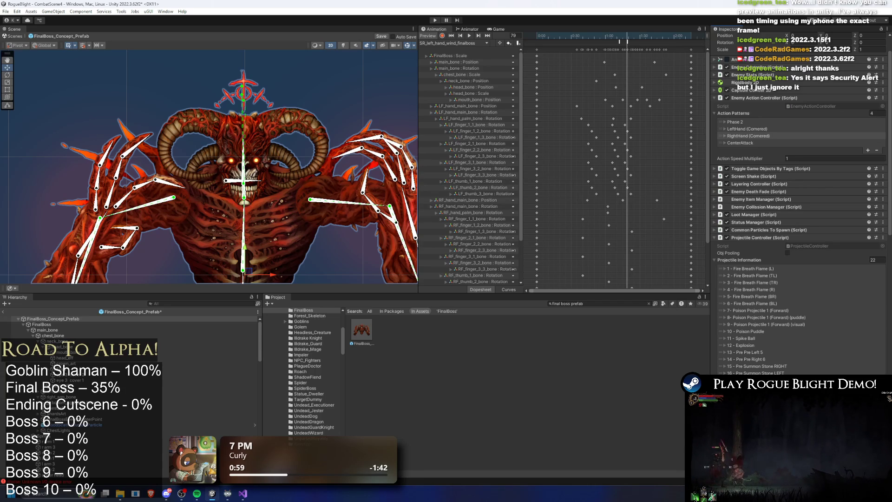
{"action": "left_click", "coordinate": [464, 43]}
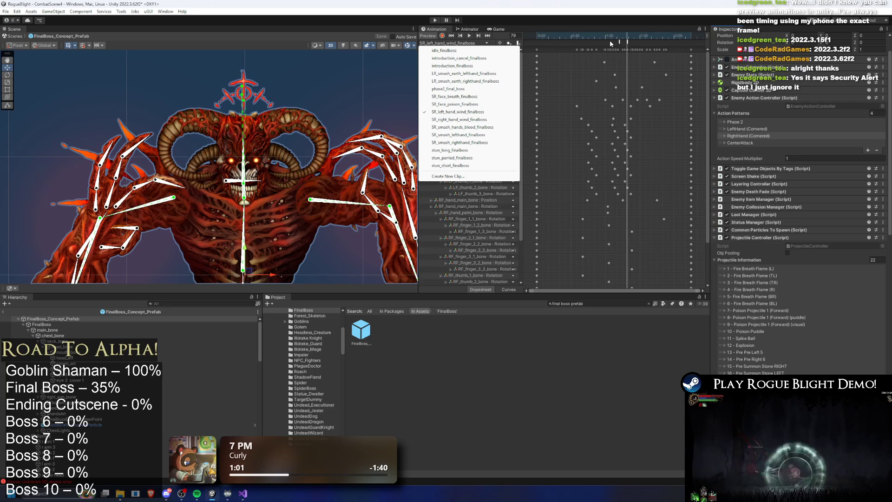
Check the SpawnProjectile event, save the prefab, and load the SR_right_hand_wind_finalboss clip.
{"action": "left_click", "coordinate": [627, 44]}
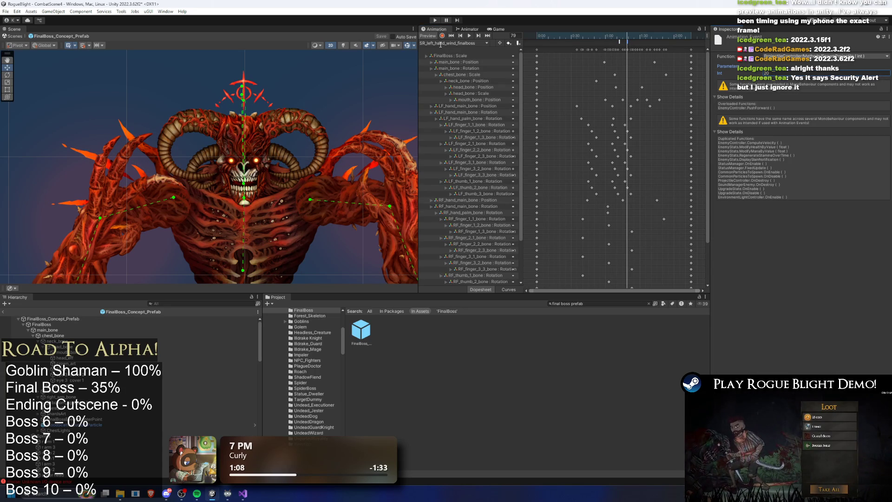
{"action": "key", "text": "ctrl+s"}
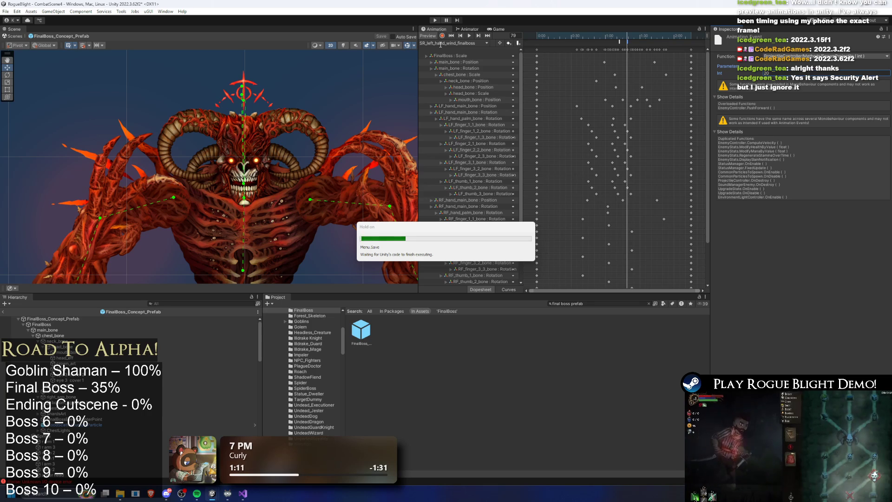
{"action": "left_click", "coordinate": [440, 43]}
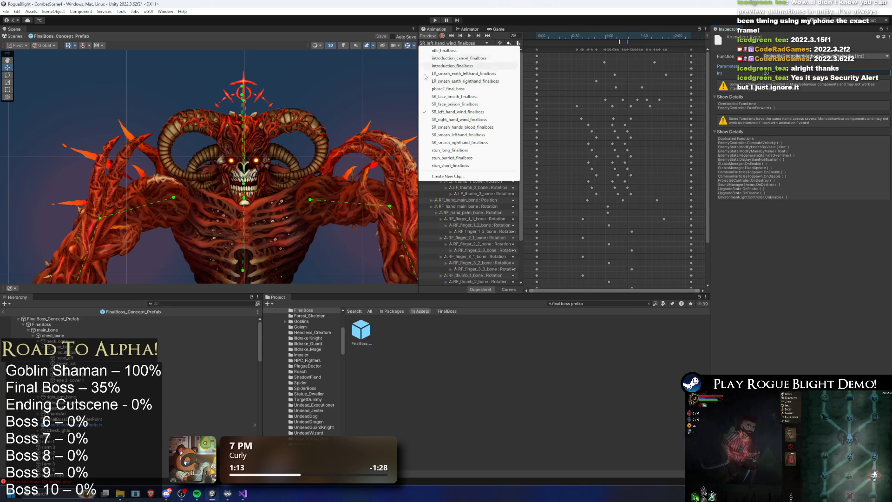
{"action": "left_click", "coordinate": [459, 120]}
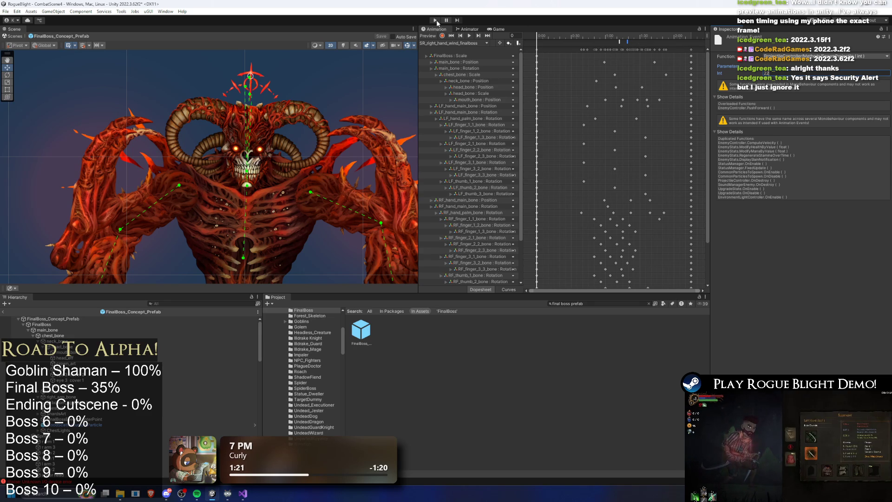
Save, start playing past the prefab-mode warning, fight the boss, then stop the play-test.
{"action": "key", "text": "ctrl+s"}
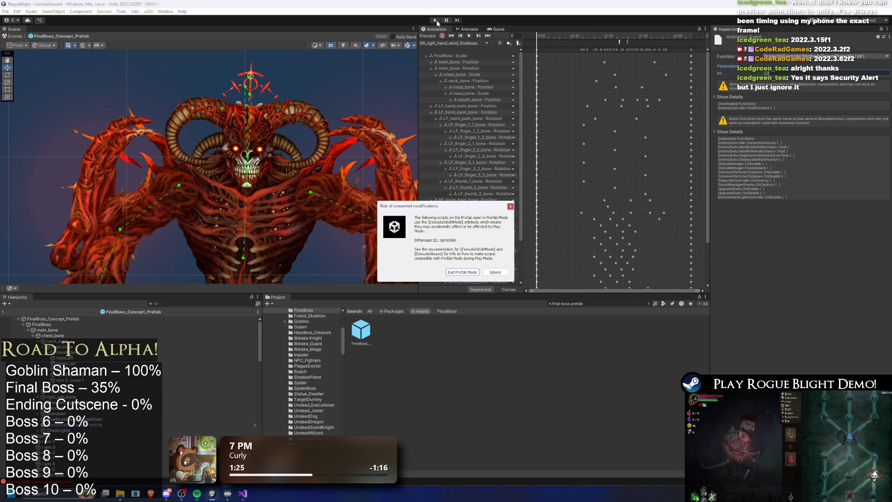
{"action": "key", "text": "Return"}
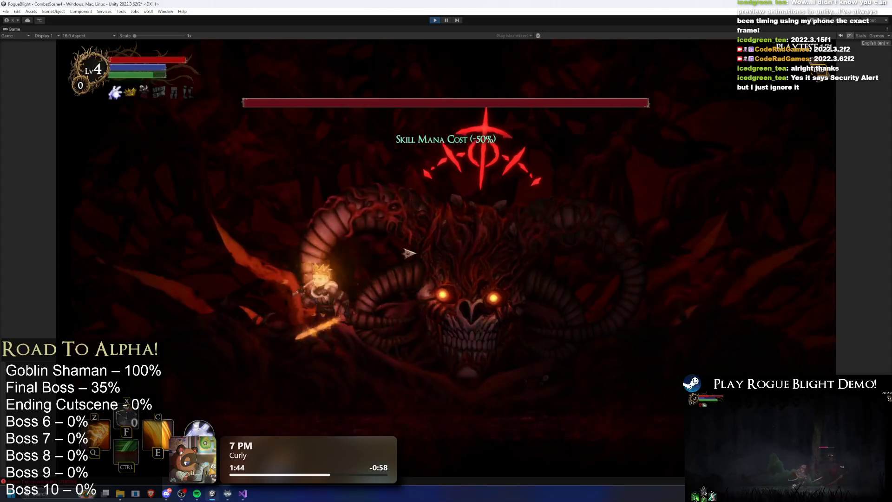
{"action": "key", "text": "e"}
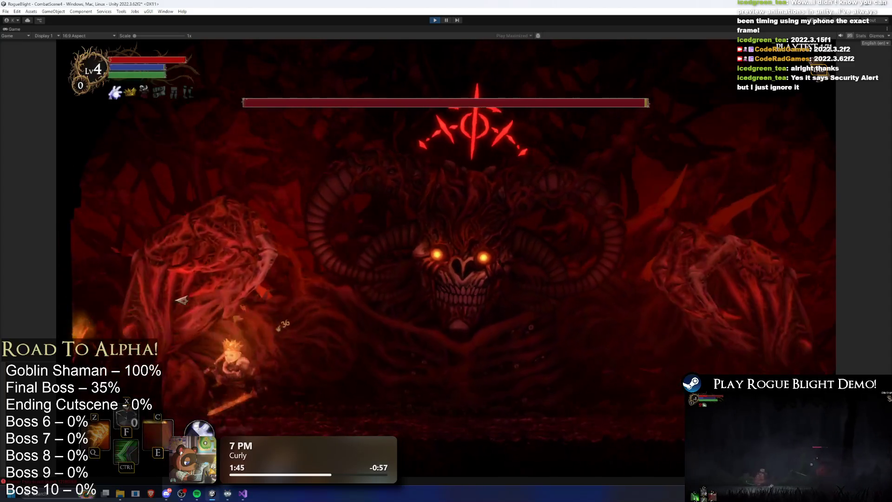
{"action": "key", "text": "d"}
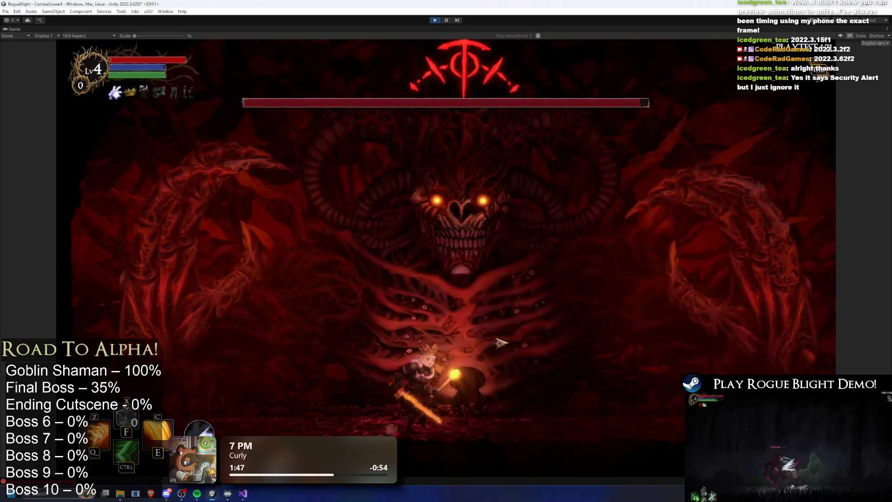
{"action": "key", "text": "d"}
{"action": "key", "text": "a"}
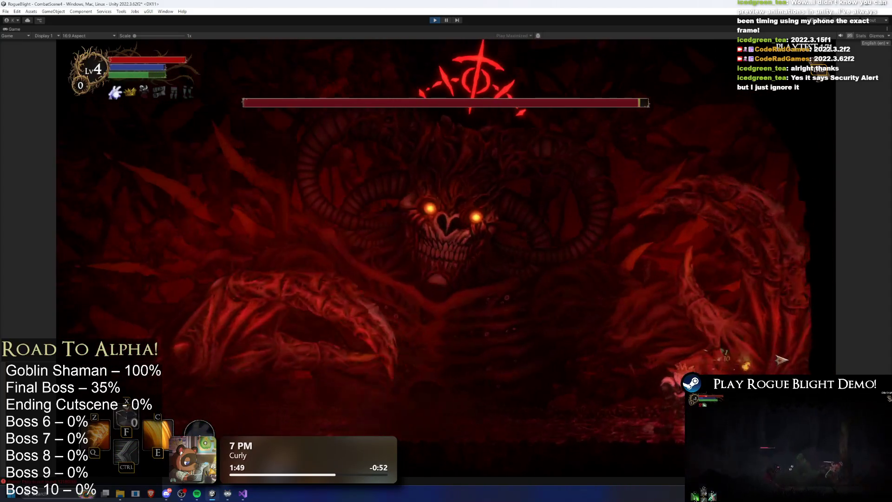
{"action": "key", "text": "a"}
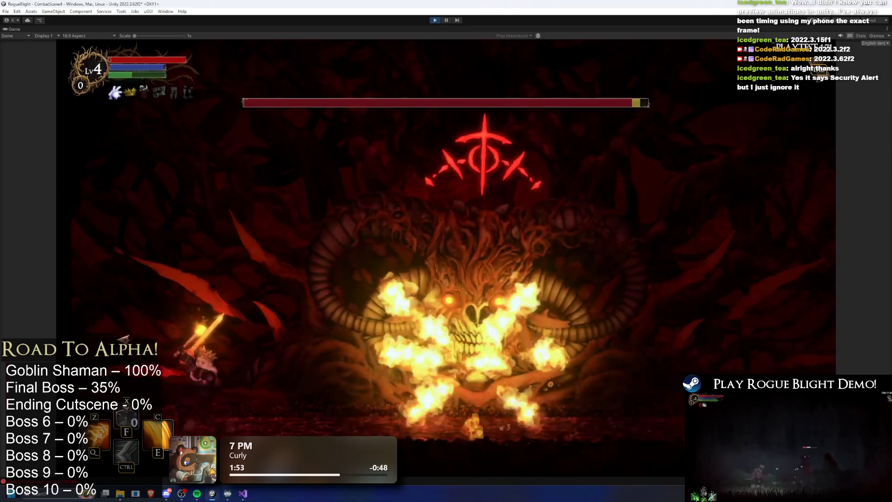
{"action": "key", "text": "d"}
{"action": "key", "text": "d"}
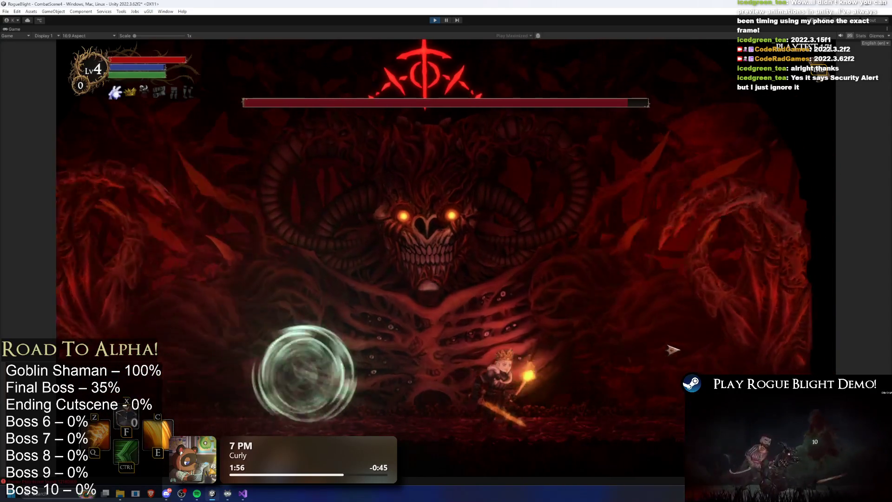
{"action": "key", "text": "a"}
{"action": "key", "text": "d"}
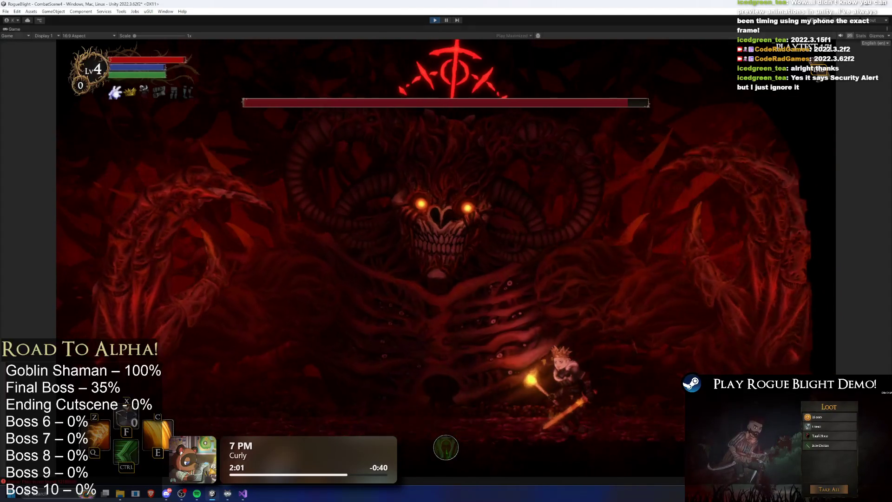
{"action": "key", "text": "ctrl+p"}
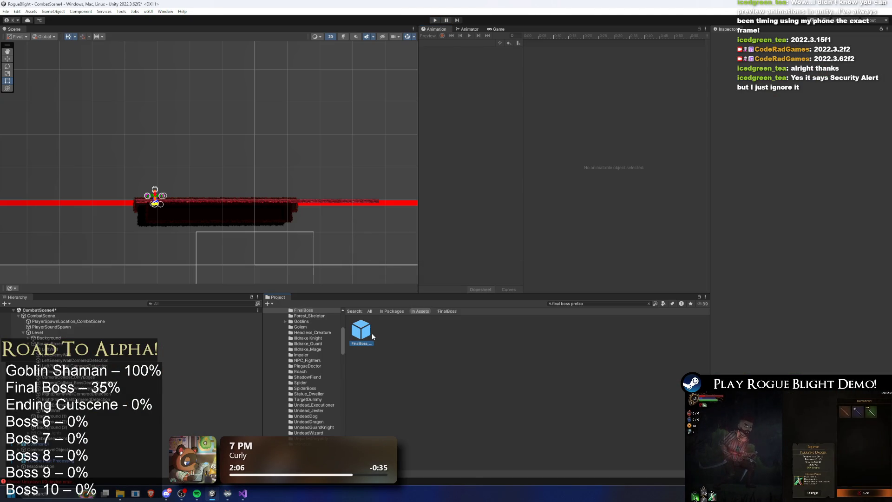
{"action": "double_click", "coordinate": [367, 332]}
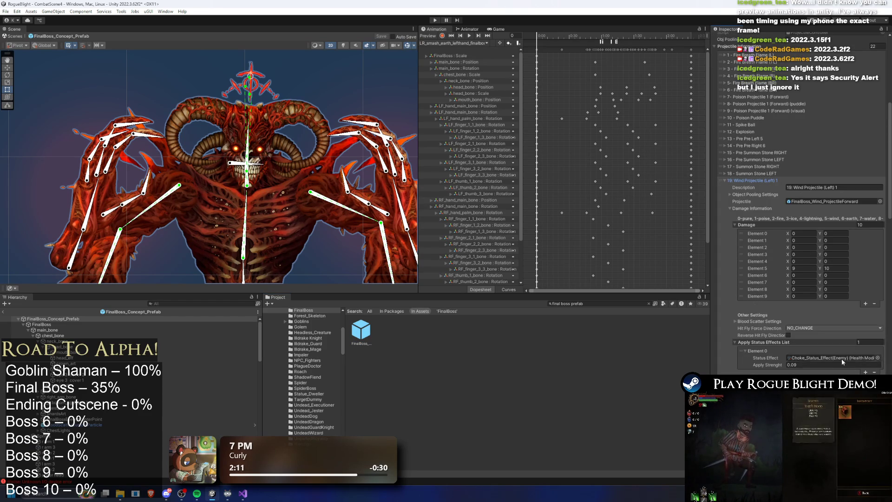
Assign RightWindProjectilePosition as Wind Projectile (Right) 1's Spawn Position.
{"action": "scroll", "coordinate": [856, 318], "scroll_direction": "down", "scroll_amount": 5}
{"action": "left_click", "coordinate": [847, 319]}
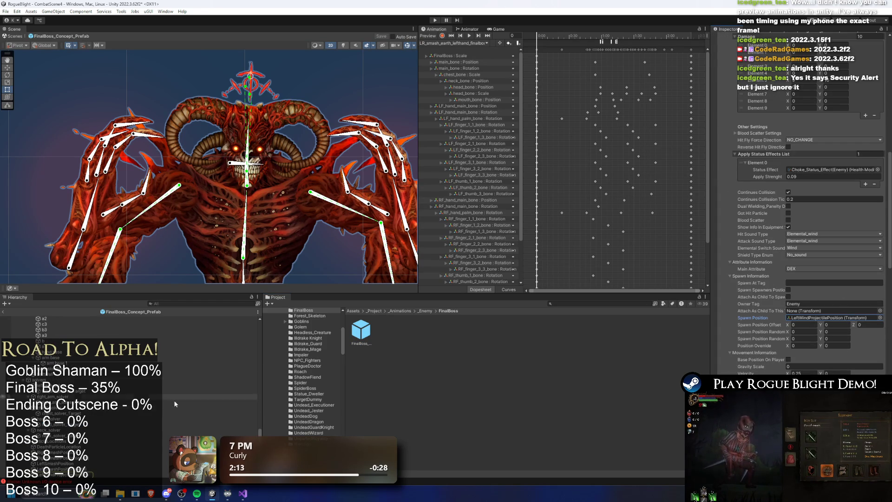
{"action": "scroll", "coordinate": [846, 307], "scroll_direction": "up", "scroll_amount": 4}
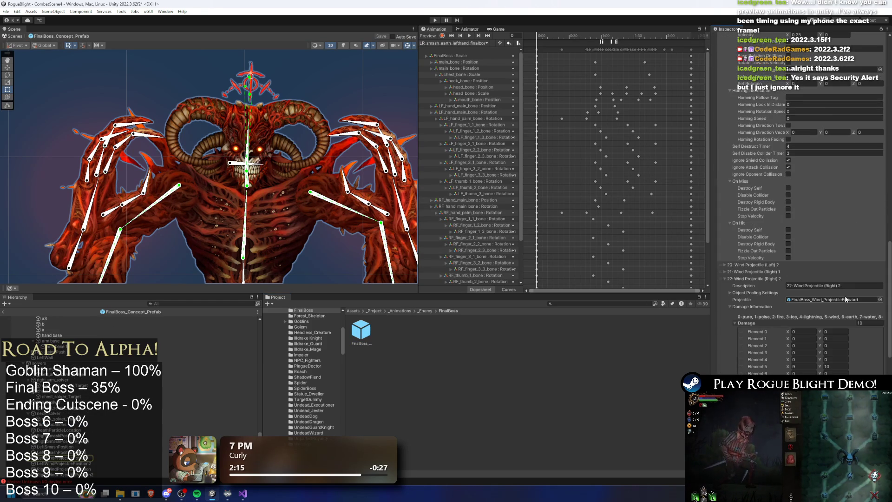
{"action": "scroll", "coordinate": [825, 270], "scroll_direction": "down", "scroll_amount": 5}
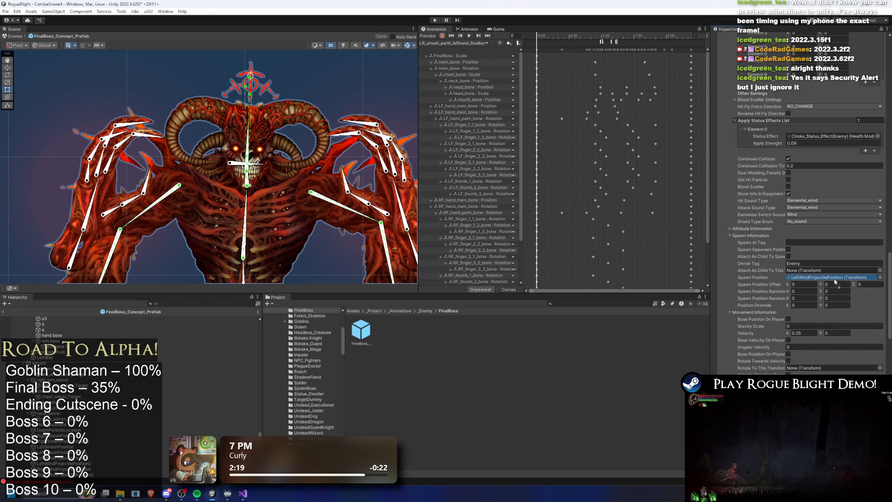
{"action": "scroll", "coordinate": [803, 324], "scroll_direction": "up", "scroll_amount": 5}
{"action": "scroll", "coordinate": [810, 330], "scroll_direction": "down", "scroll_amount": 5}
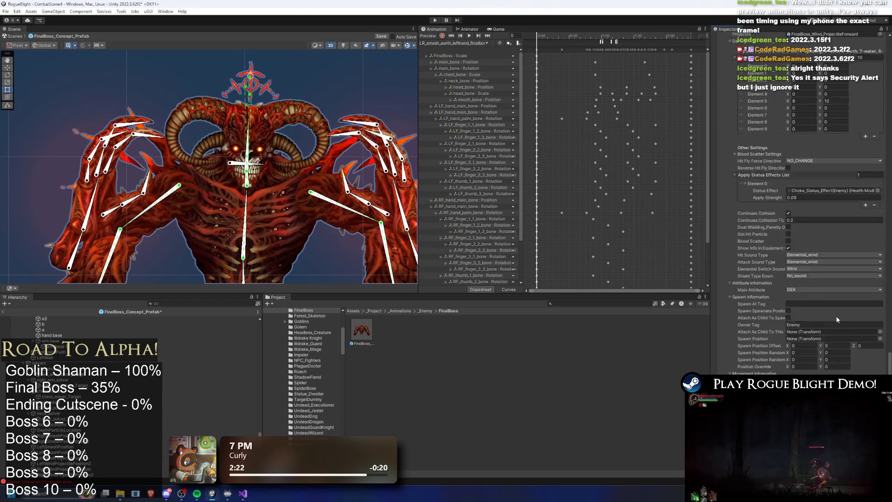
{"action": "scroll", "coordinate": [841, 313], "scroll_direction": "down", "scroll_amount": 1}
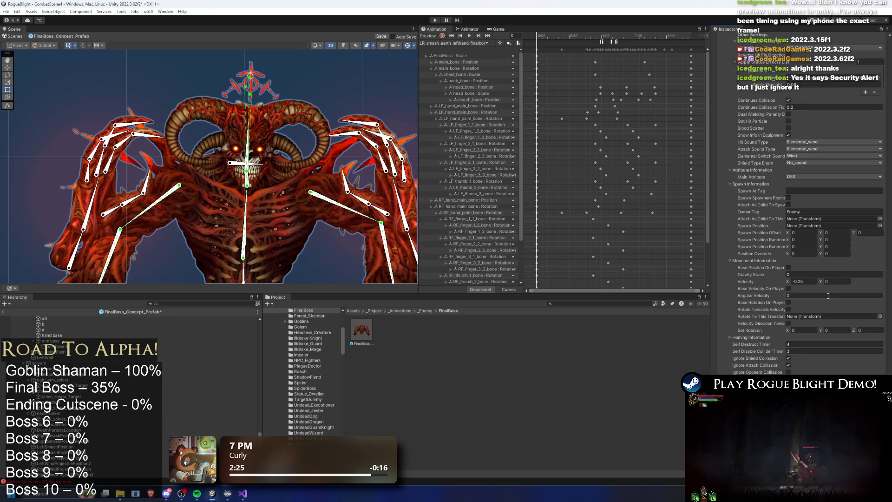
{"action": "scroll", "coordinate": [829, 297], "scroll_direction": "up", "scroll_amount": 2}
{"action": "scroll", "coordinate": [813, 285], "scroll_direction": "down", "scroll_amount": 3}
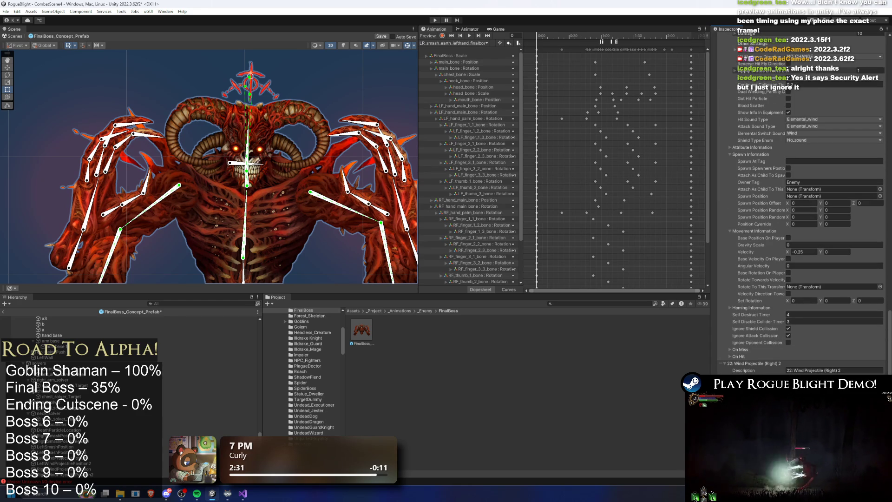
{"action": "left_click_drag", "start_coordinate": [89, 473], "coordinate": [727, 326]}
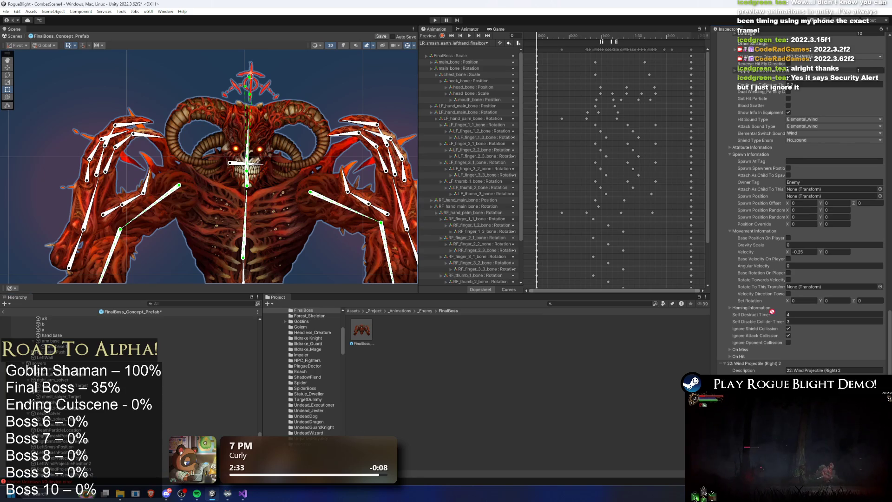
{"action": "mouse_move", "coordinate": [116, 467]}
{"action": "left_mouse_down"}
{"action": "mouse_move", "coordinate": [813, 190]}
{"action": "mouse_move", "coordinate": [817, 196]}
{"action": "left_mouse_up"}
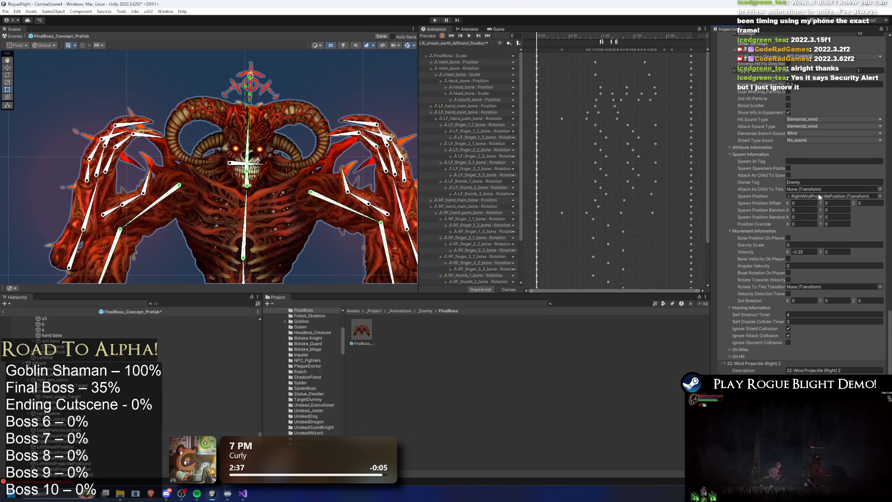
Set Wind Projectile (Right) 2's Spawn Position to RightWindProjectilePosition2 and start Play mode.
{"action": "scroll", "coordinate": [823, 184], "scroll_direction": "up", "scroll_amount": 5}
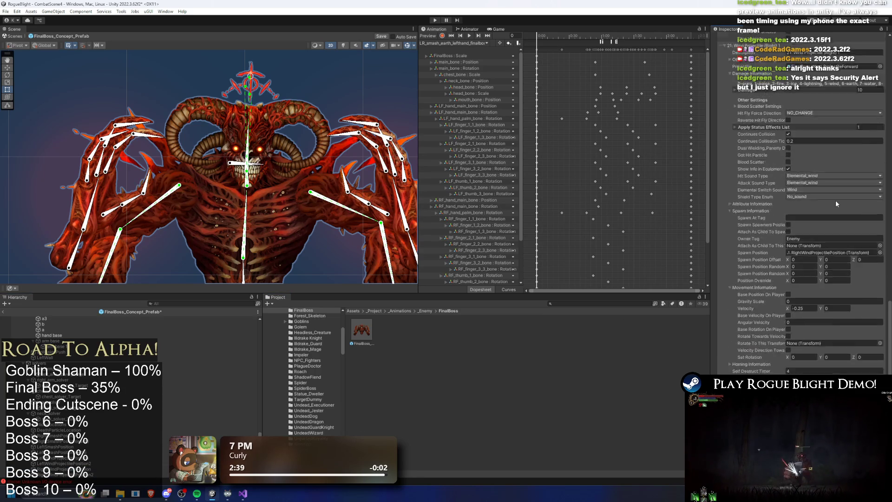
{"action": "left_click", "coordinate": [836, 203]}
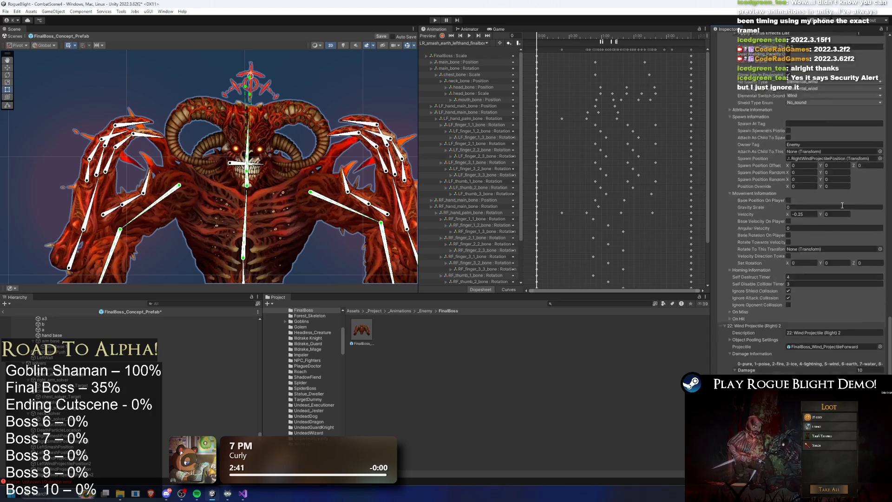
{"action": "scroll", "coordinate": [854, 212], "scroll_direction": "down", "scroll_amount": 4}
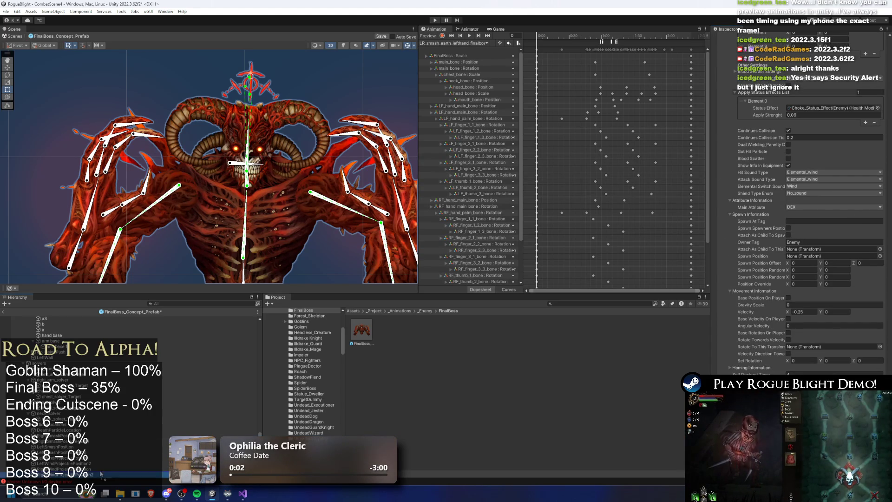
{"action": "left_click", "coordinate": [802, 257]}
{"action": "key", "text": "ctrl+v"}
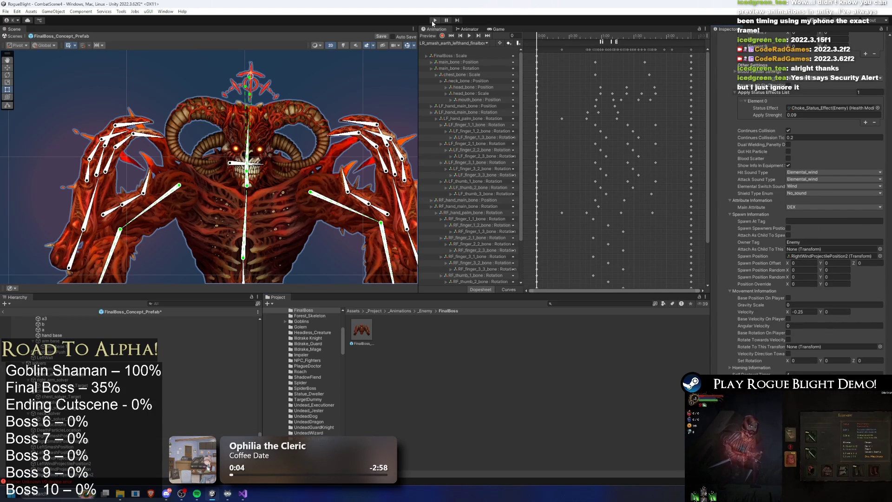
{"action": "left_click", "coordinate": [435, 21]}
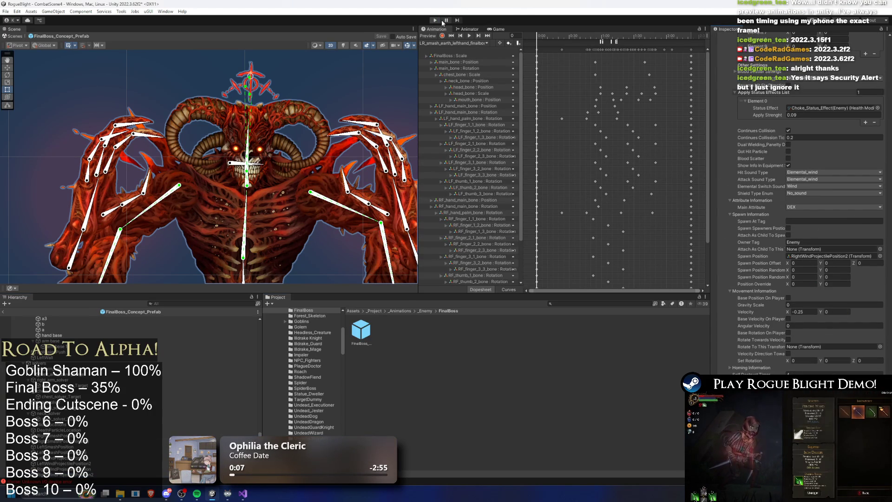
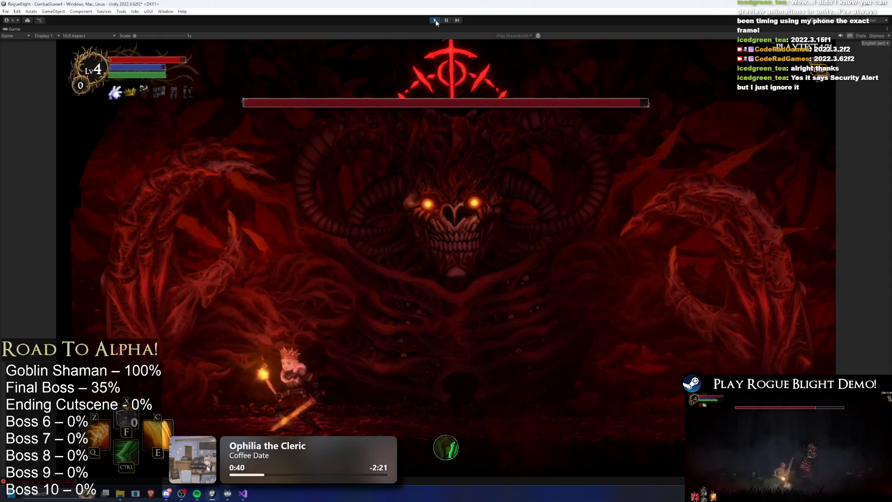
Exit Play mode with Ctrl+P to end the boss-fight playtest.
{"action": "key", "text": "ctrl+p"}
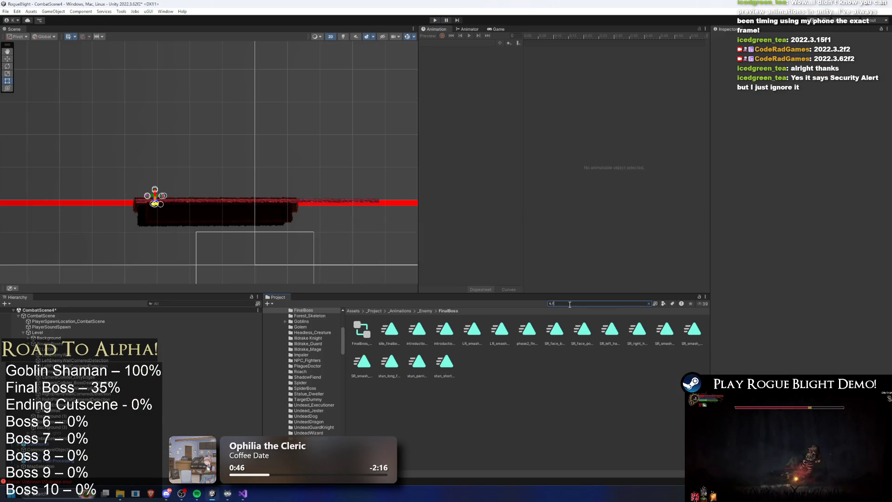
Search the Project for the final boss and open the FinalBoss prefab in Prefab Mode.
{"action": "type", "text": "inal boss prefa"}
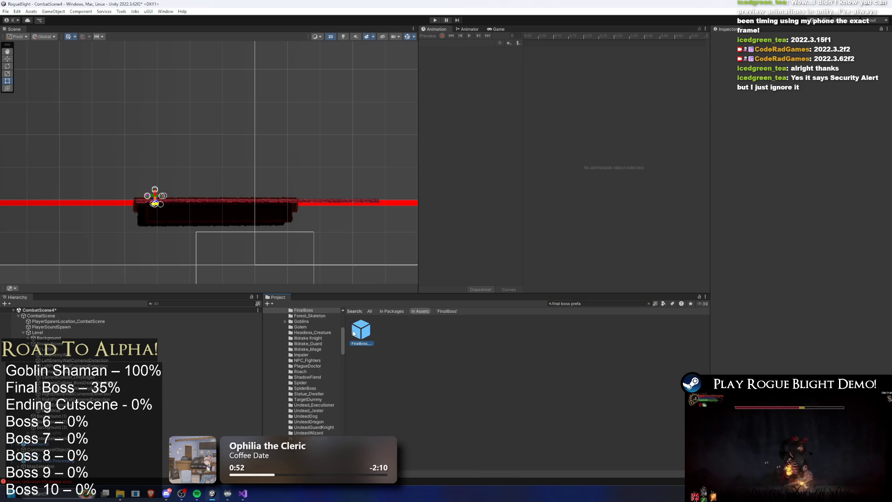
{"action": "double_click", "coordinate": [354, 333]}
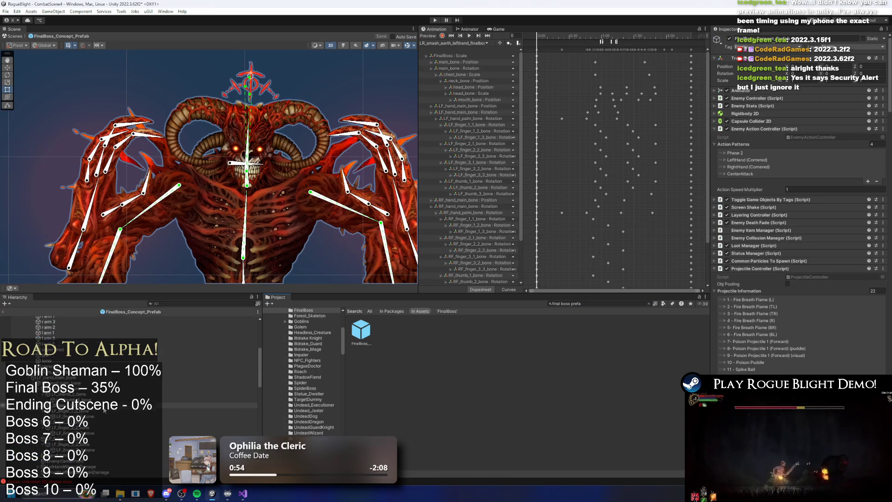
Review SmashLeftHandWeaponDamage and LeftWindProjectilePosition2, then enter Play mode accepting the Prefab Mode warning.
{"action": "left_click", "coordinate": [77, 430]}
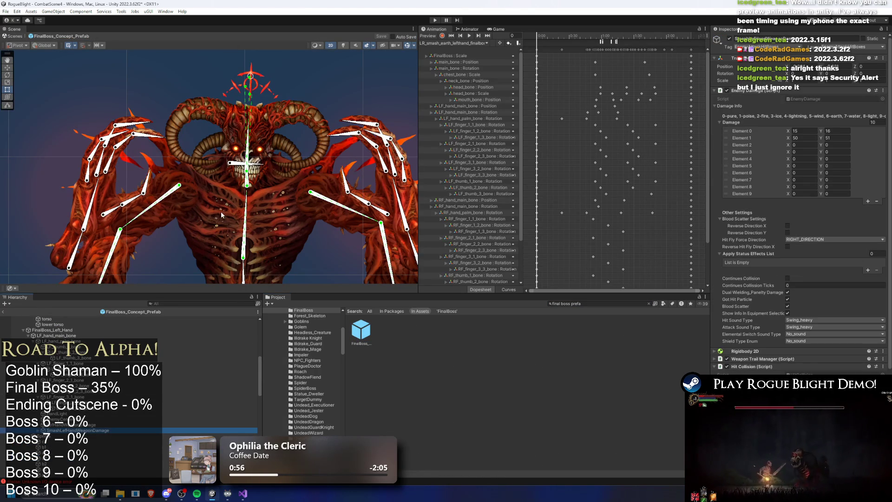
{"action": "key", "text": "f"}
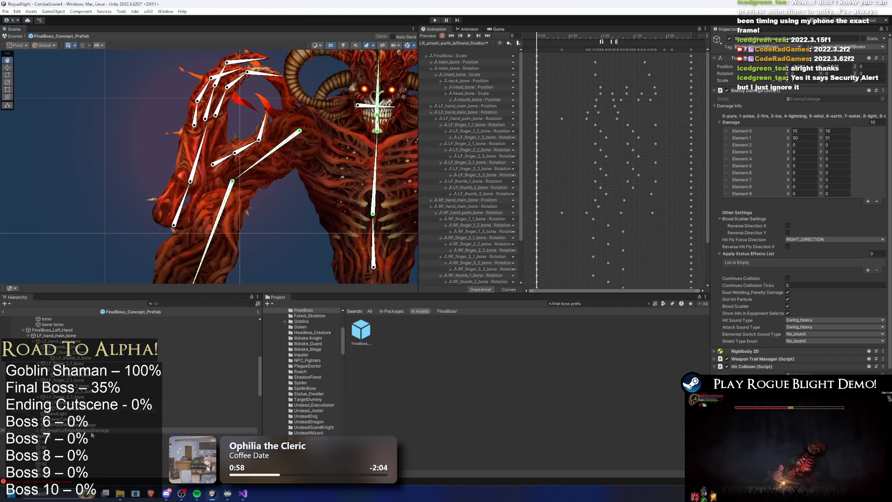
{"action": "scroll", "coordinate": [86, 437], "scroll_direction": "down", "scroll_amount": 5}
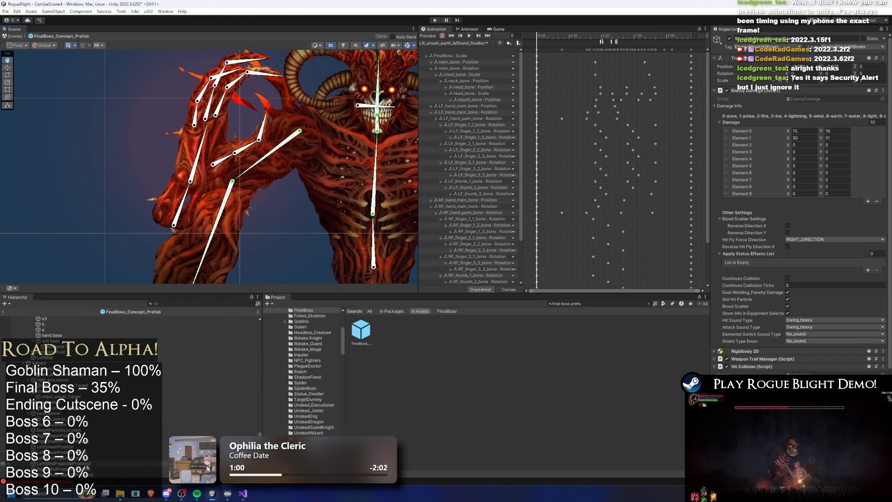
{"action": "left_click", "coordinate": [87, 463]}
{"action": "key", "text": "w"}
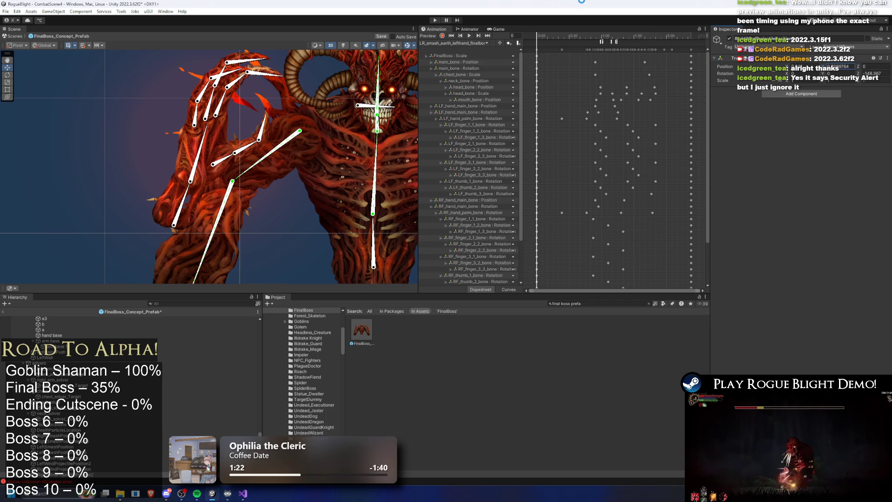
{"action": "left_click", "coordinate": [435, 21]}
{"action": "key", "text": "Return"}
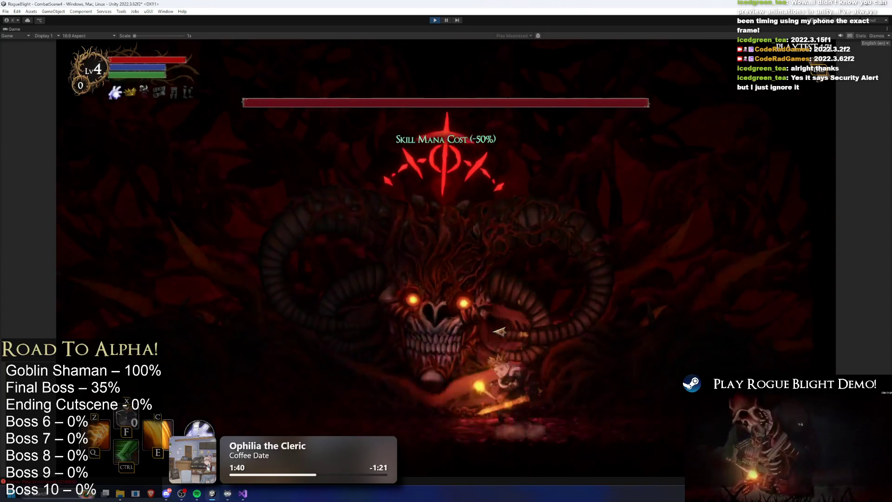
Dash left, cast the Z and C fire skills, then dash at the boss with a fiery slash.
{"action": "key", "text": "ctrl"}
{"action": "key", "text": "a"}
{"action": "key", "text": "z"}
{"action": "key", "text": "c"}
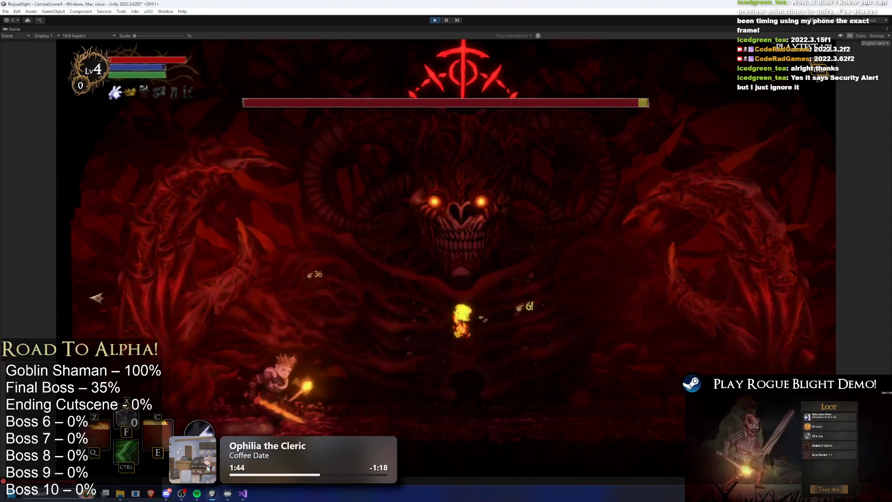
{"action": "key", "text": "d"}
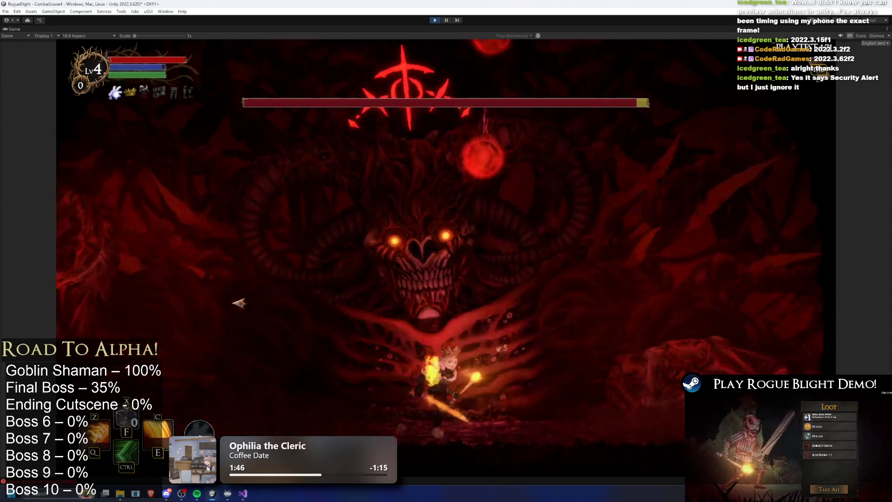
{"action": "key", "text": "d"}
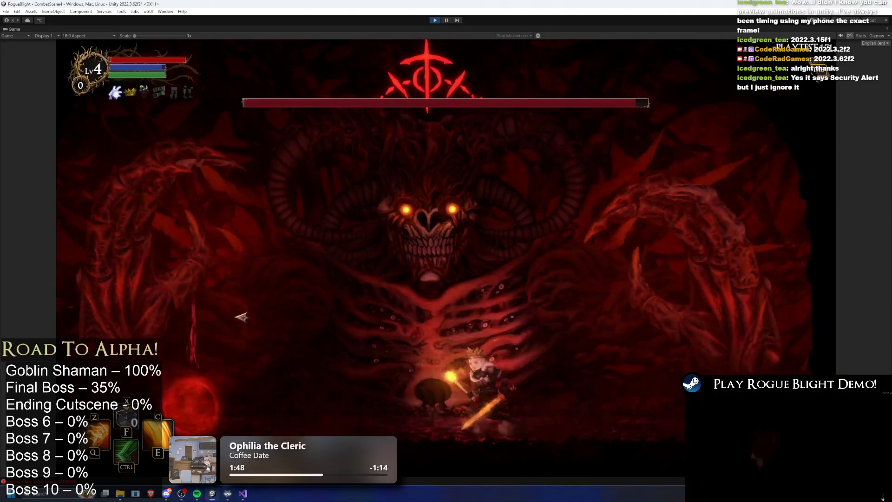
{"action": "key", "text": "d"}
{"action": "key", "text": "ctrl"}
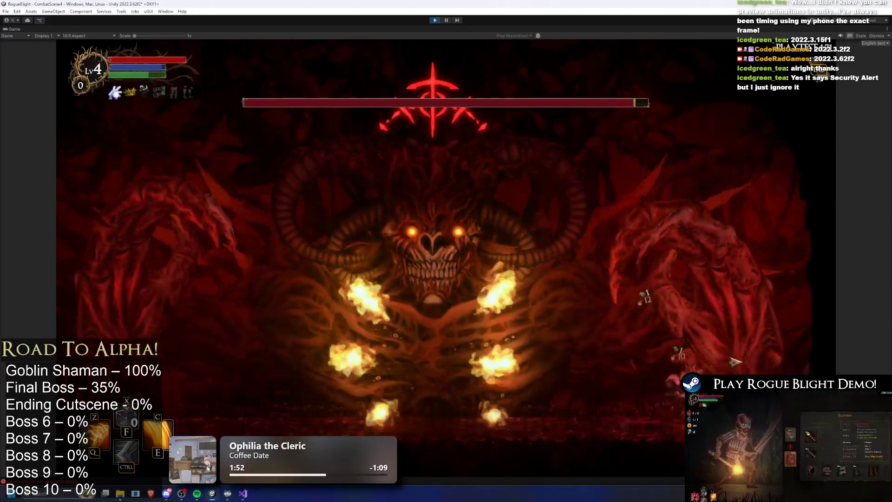
Retreat left casting C and Z skills, then dash back right and slash the boss.
{"action": "key", "text": "a"}
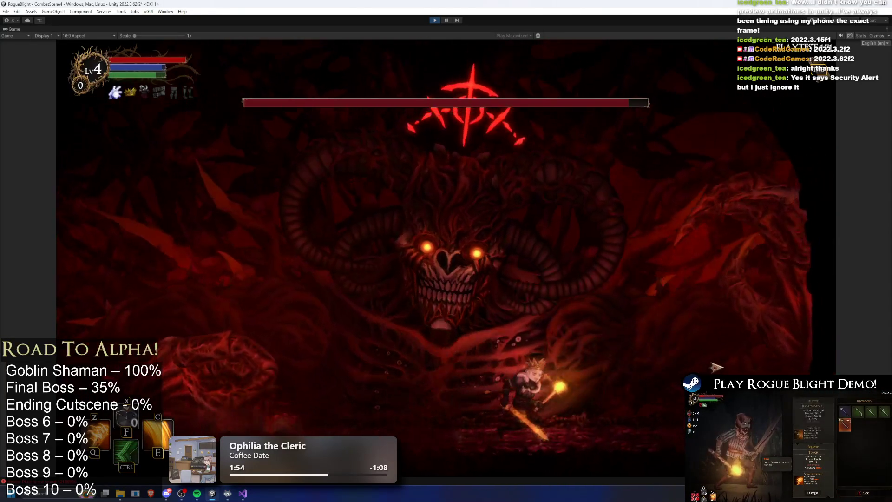
{"action": "key", "text": "a"}
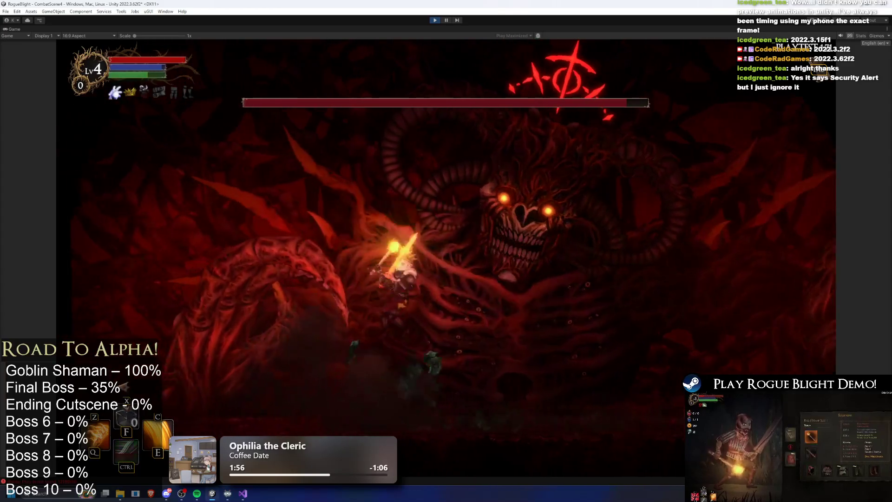
{"action": "key", "text": "c"}
{"action": "key", "text": "z"}
{"action": "key", "text": "d"}
{"action": "key", "text": "ctrl"}
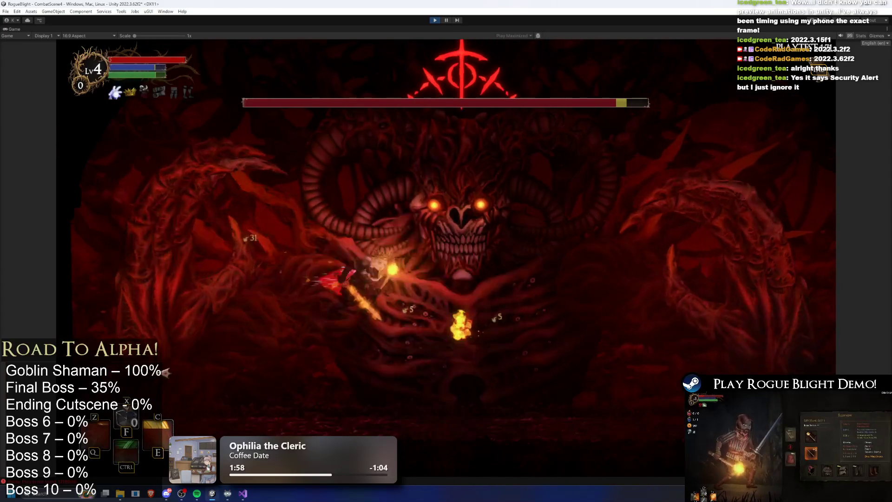
{"action": "key", "text": "d"}
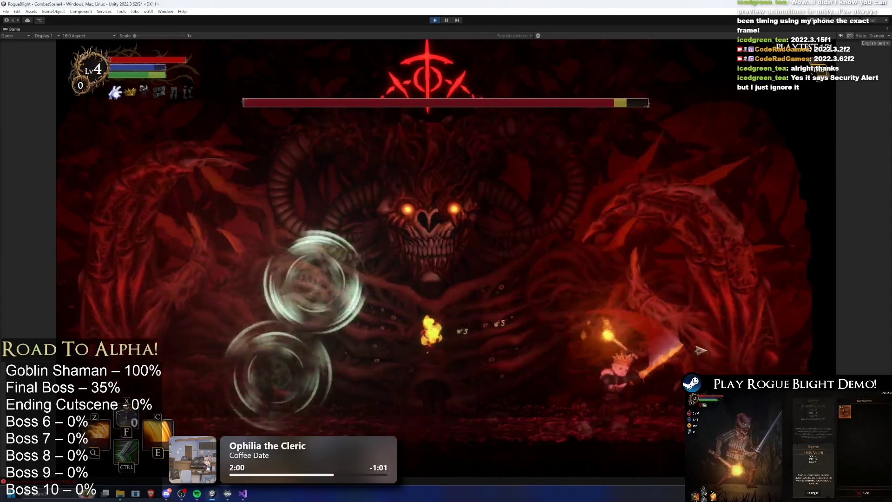
Weave around the boss dodging green projectiles, hitting it with repeated C skills and a sword slash.
{"action": "key", "text": "a"}
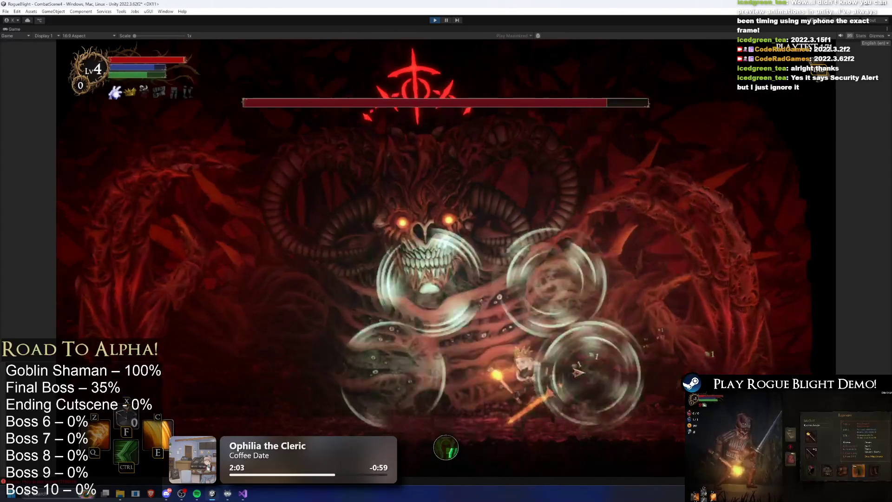
{"action": "key", "text": "d"}
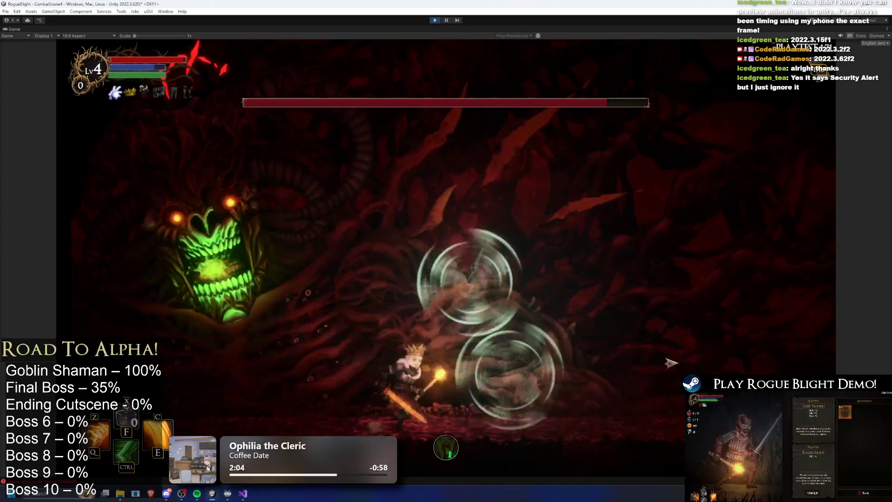
{"action": "key", "text": "a"}
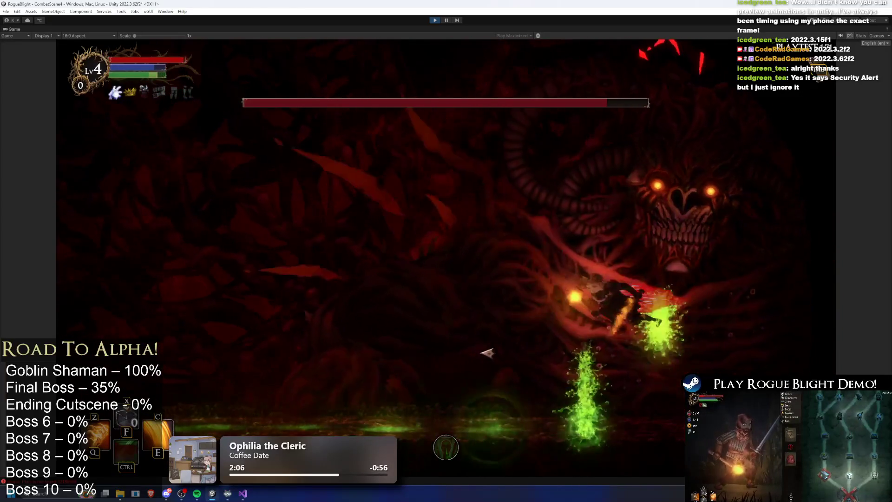
{"action": "key", "text": "c"}
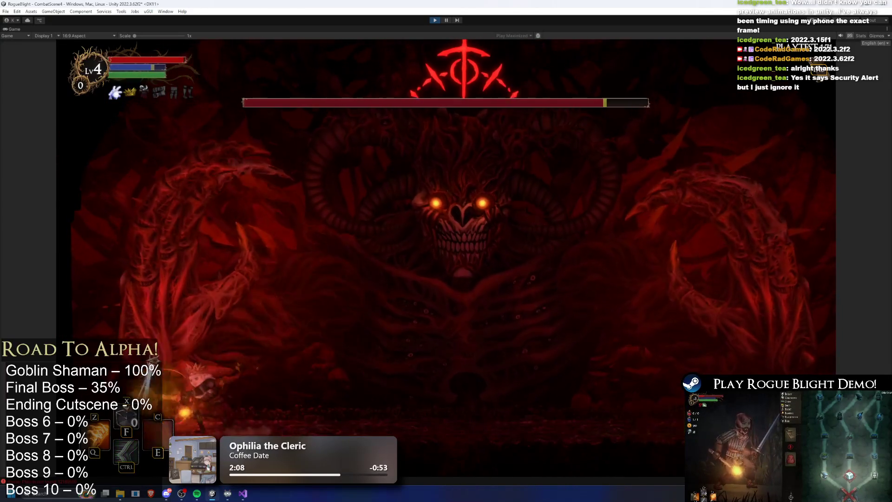
{"action": "key", "text": "d"}
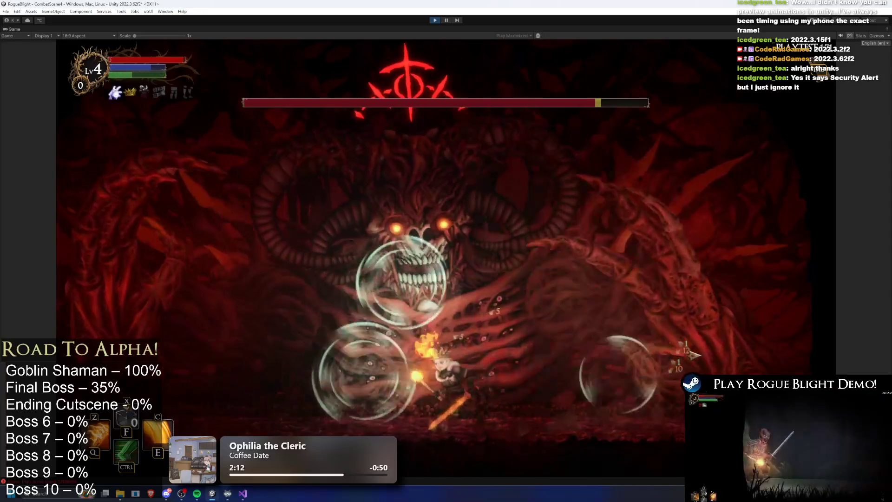
{"action": "key", "text": "a"}
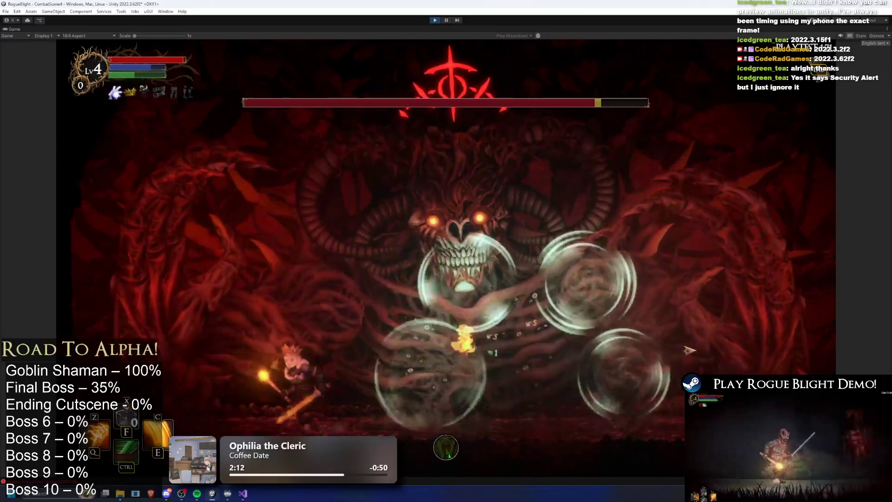
{"action": "key", "text": "d"}
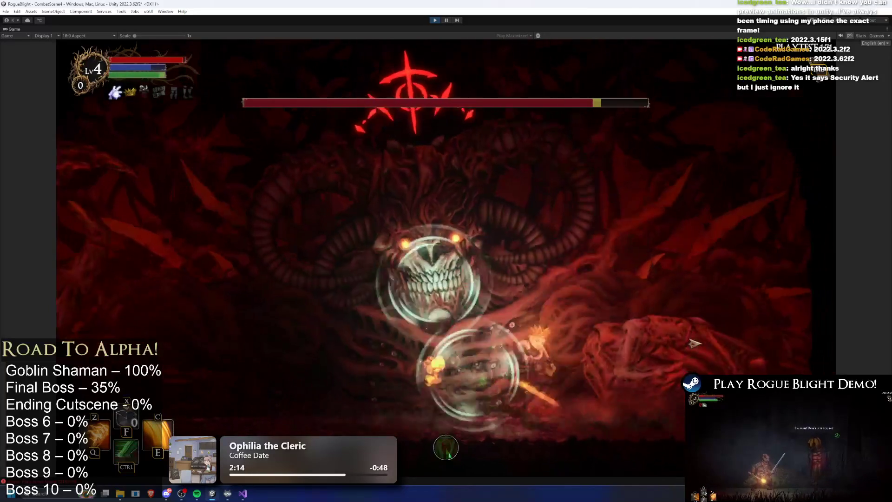
{"action": "key", "text": "c"}
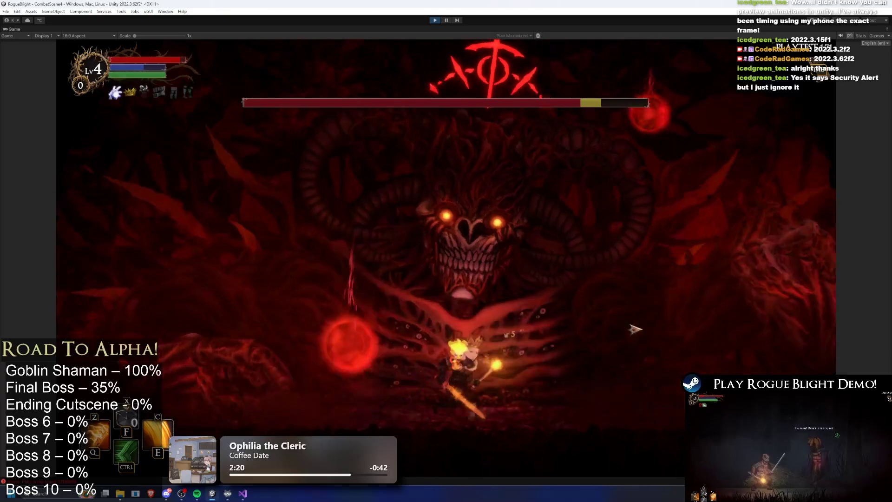
{"action": "key", "text": "c"}
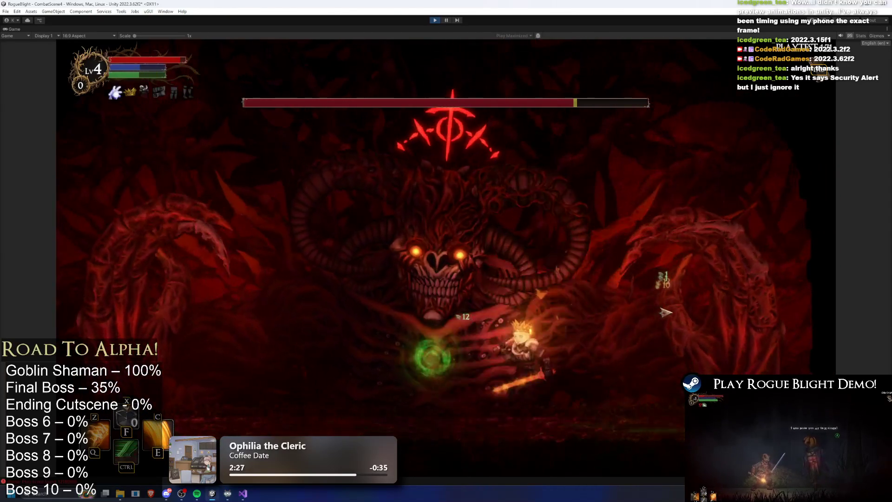
{"action": "key", "text": "c"}
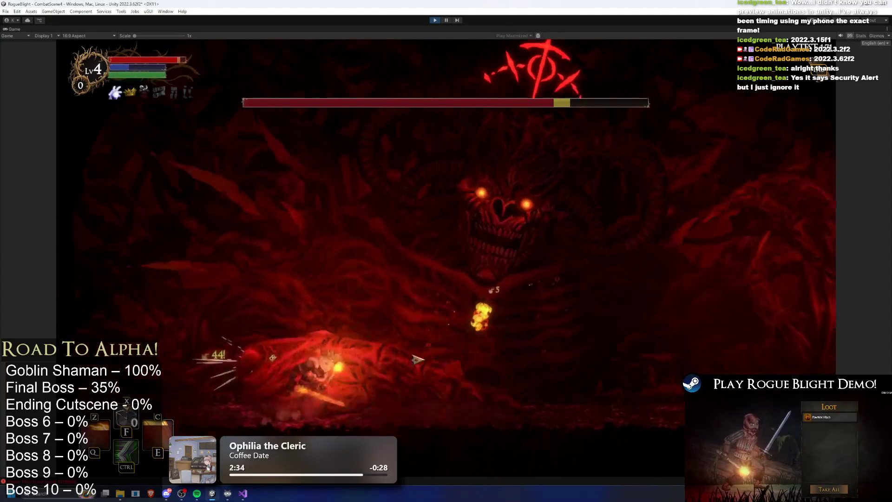
{"action": "left_click", "coordinate": [211, 357]}
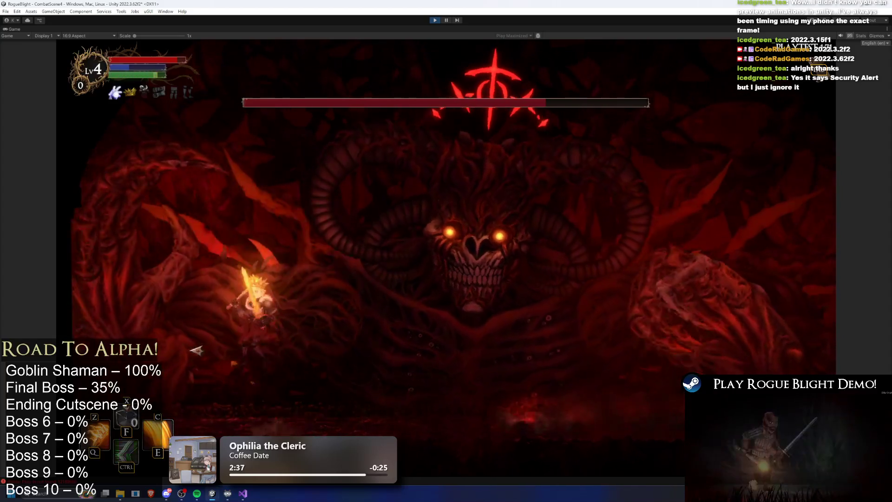
Slash the boss repeatedly while repositioning left and right around it.
{"action": "left_click", "coordinate": [205, 344]}
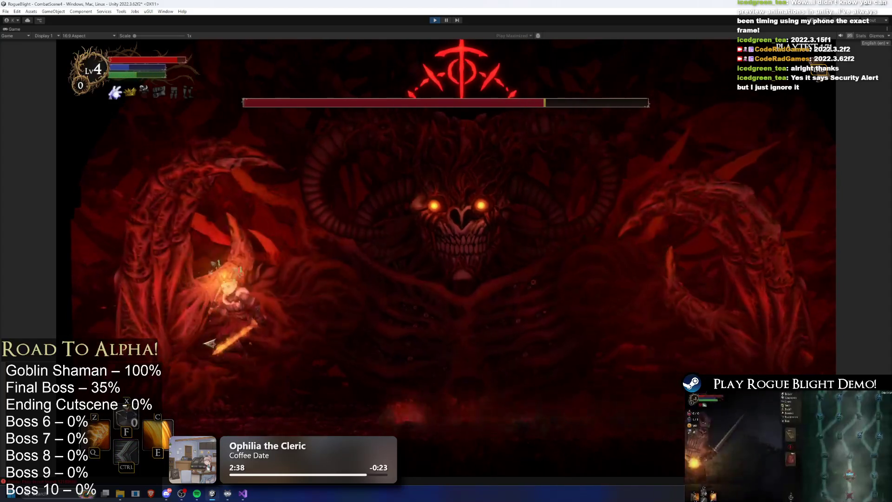
{"action": "left_click", "coordinate": [792, 298]}
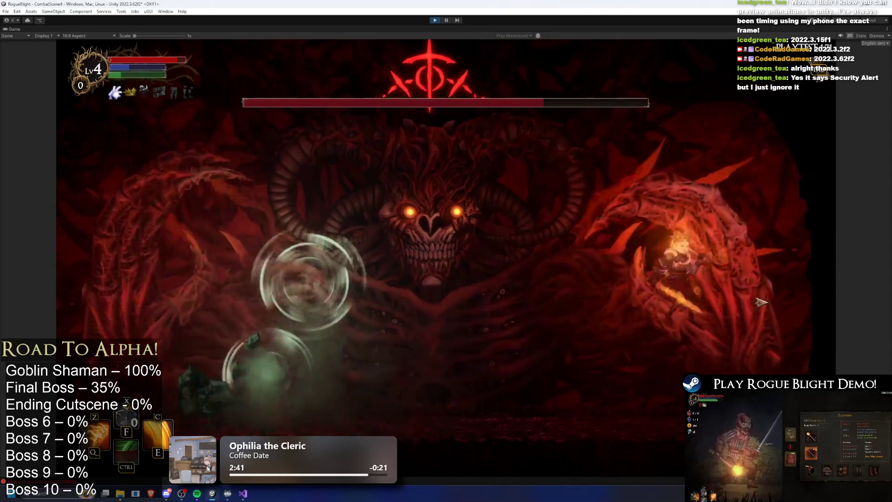
{"action": "key", "text": "a"}
{"action": "key", "text": "d"}
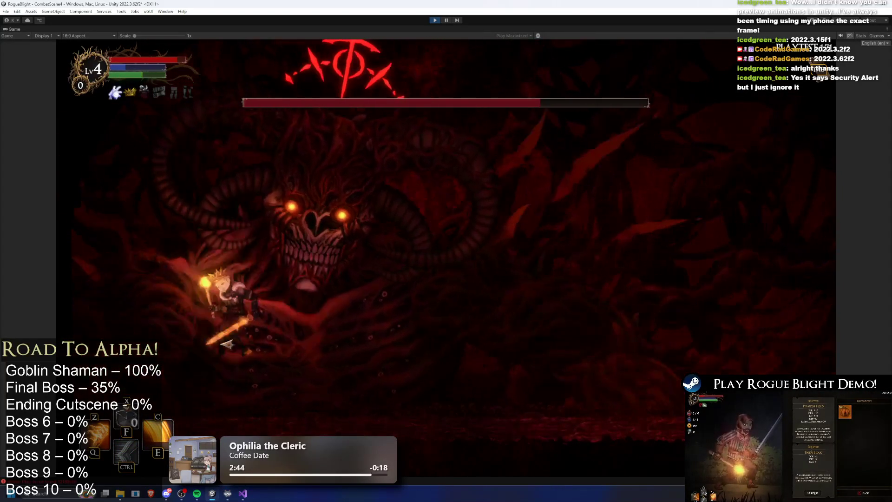
{"action": "key", "text": "d"}
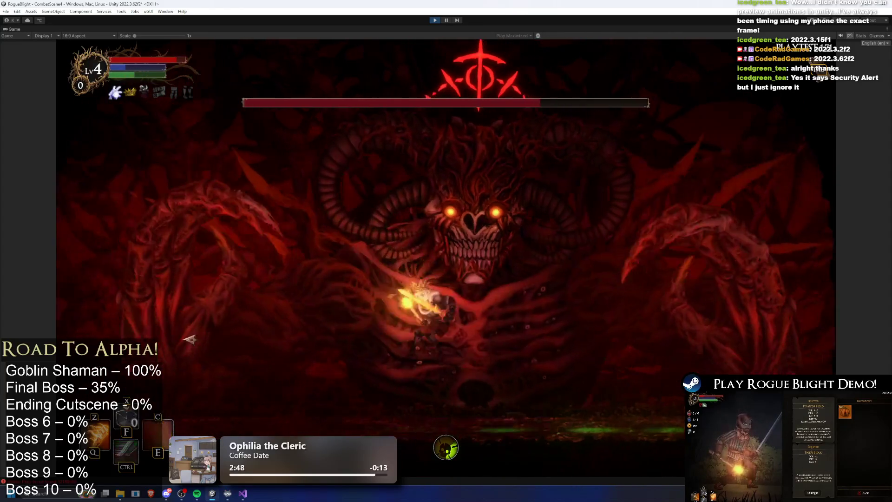
{"action": "left_click", "coordinate": [209, 343]}
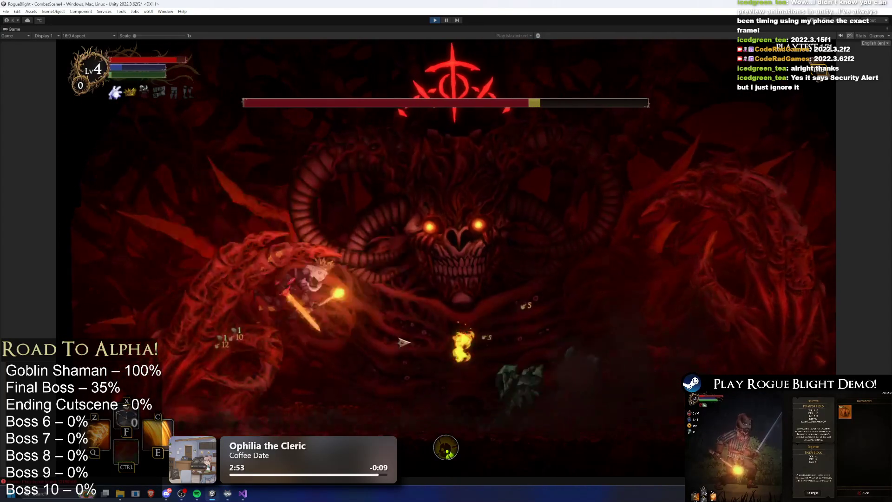
{"action": "left_click", "coordinate": [554, 334]}
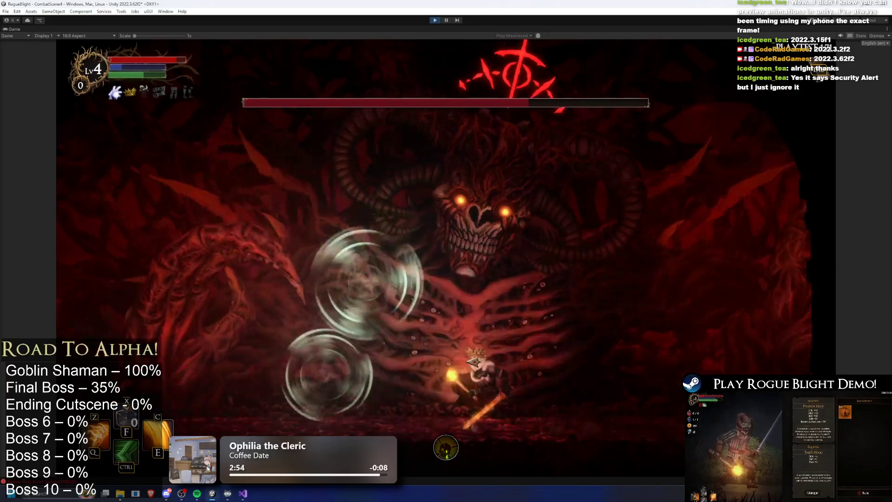
Sidestep the green breath, then strike the boss twice and unleash the fiery C sweep.
{"action": "key", "text": "a"}
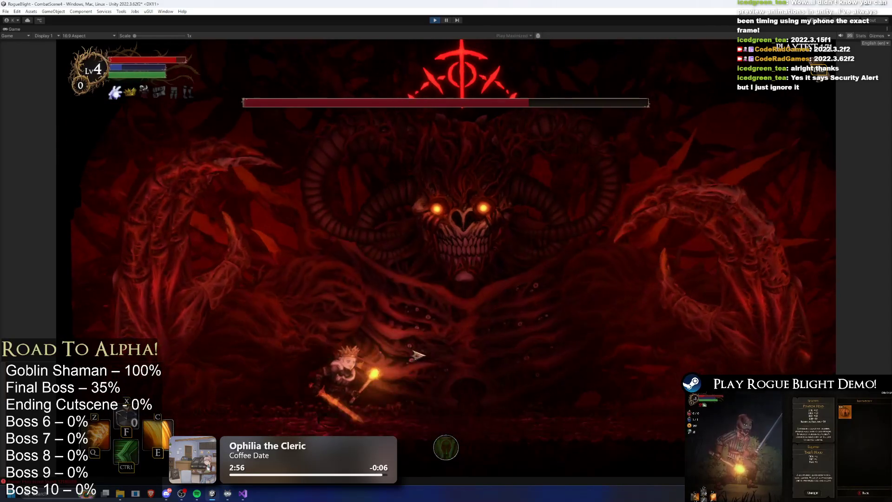
{"action": "key", "text": "d"}
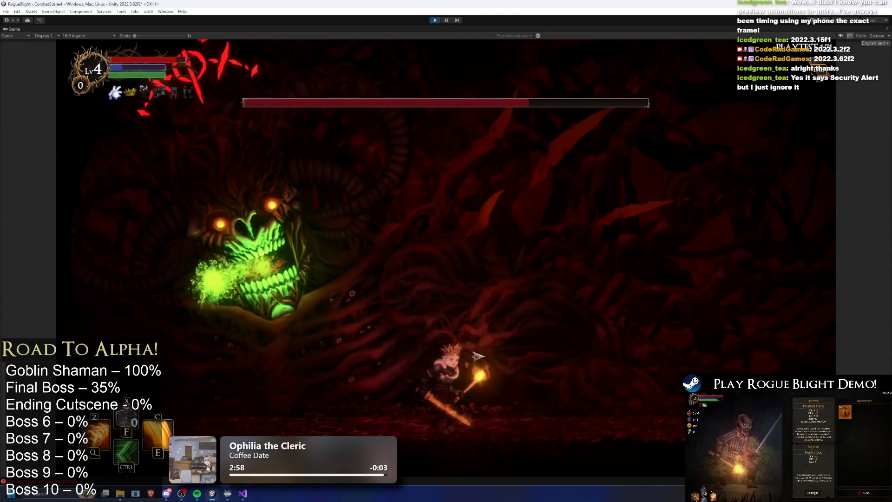
{"action": "key", "text": "d"}
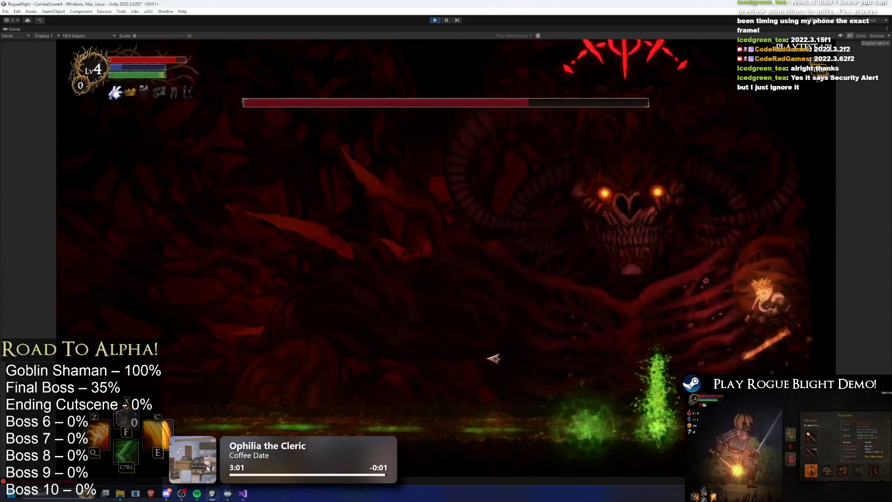
{"action": "key", "text": "d"}
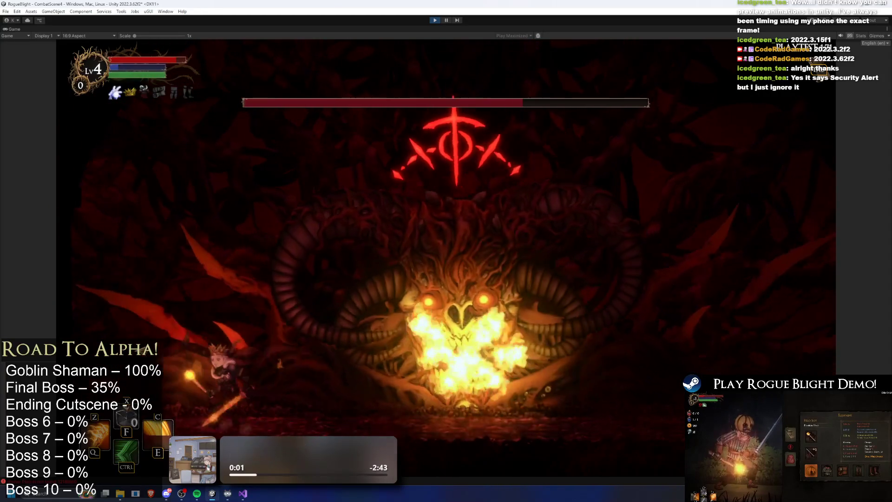
{"action": "left_click", "coordinate": [161, 344]}
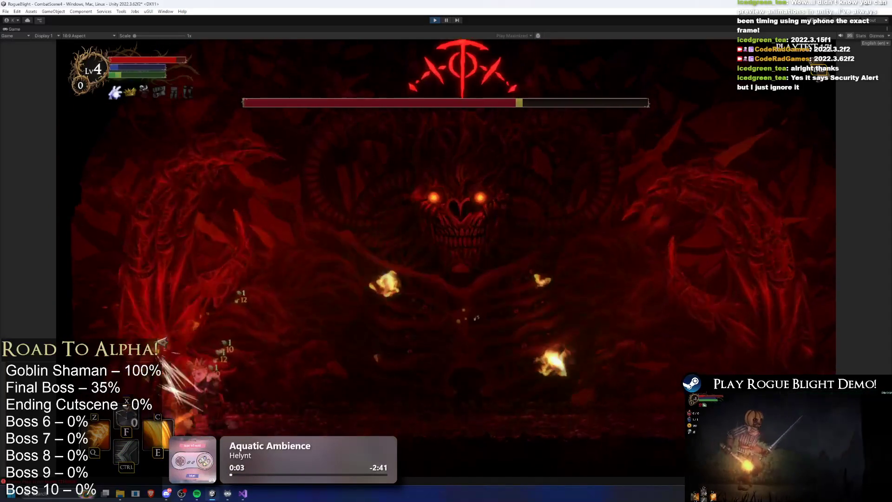
{"action": "left_click", "coordinate": [483, 335]}
{"action": "key", "text": "d"}
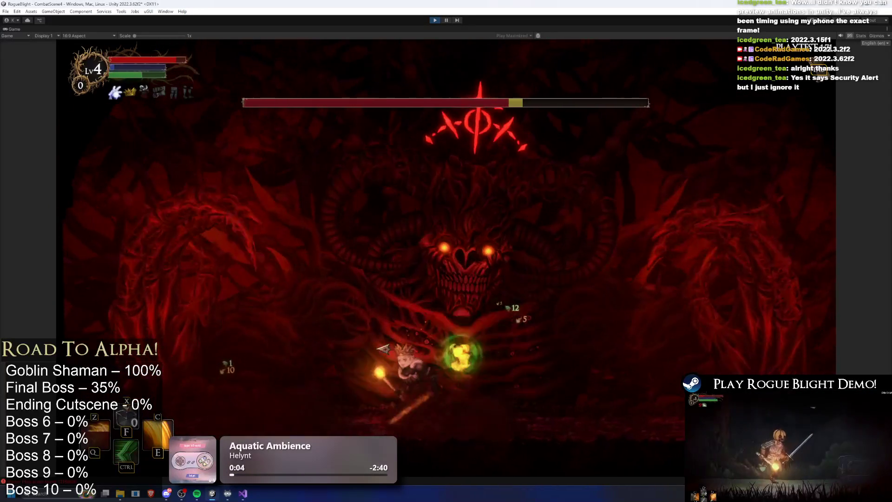
{"action": "key", "text": "c"}
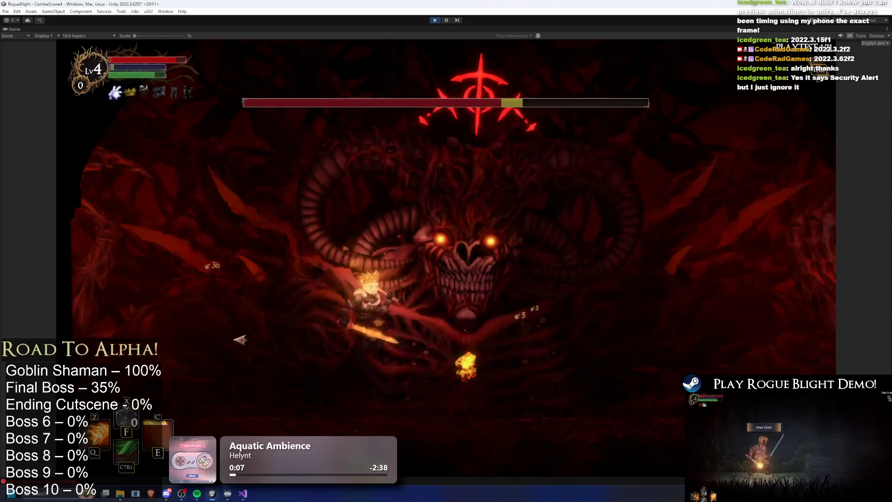
Run back and forth across the arena evading green projectiles and fire attacks.
{"action": "key", "text": "a"}
{"action": "key", "text": "d"}
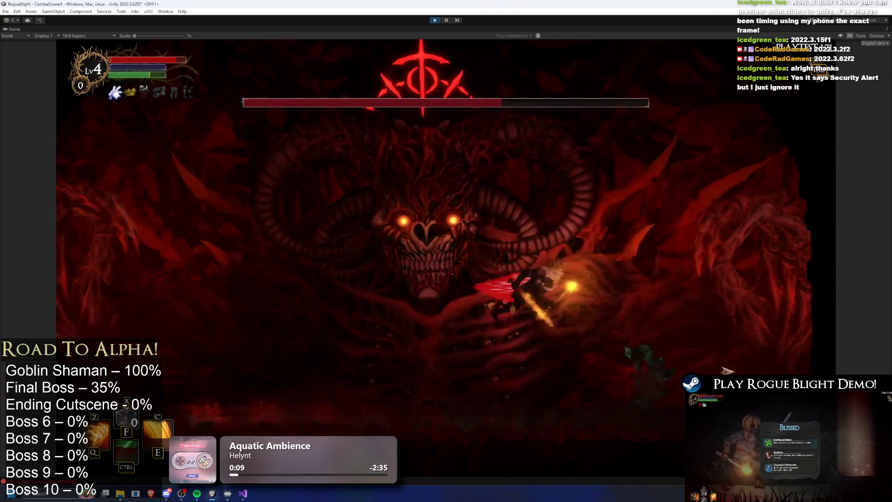
{"action": "key", "text": "a"}
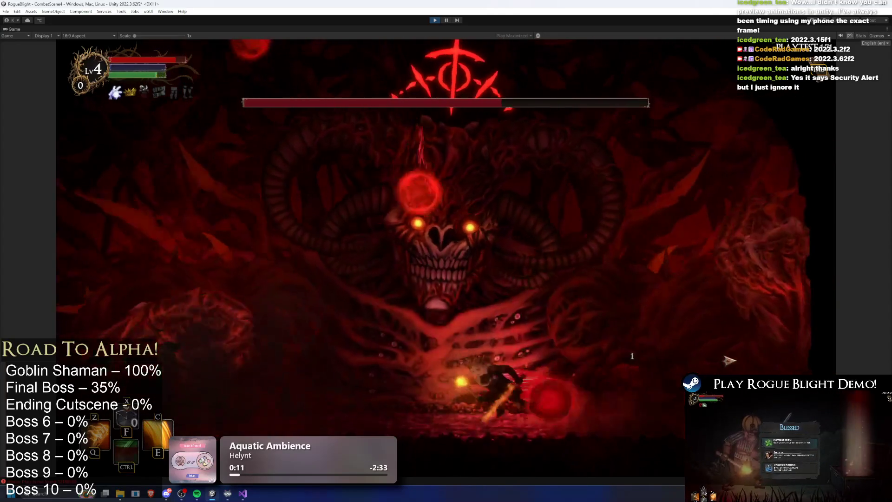
{"action": "key", "text": "d"}
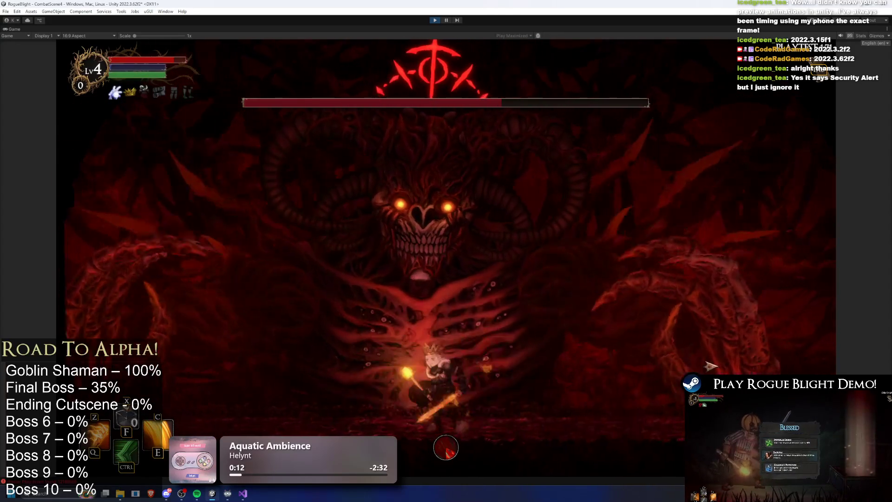
{"action": "key", "text": "d"}
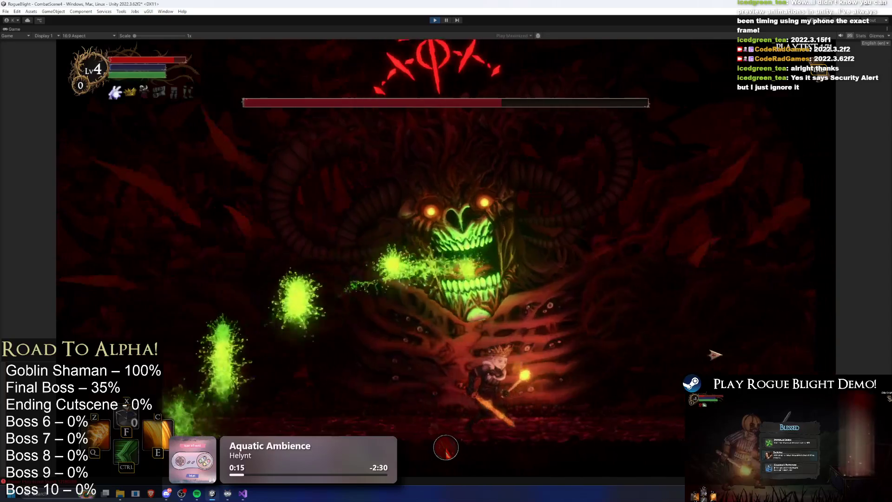
{"action": "key", "text": "a"}
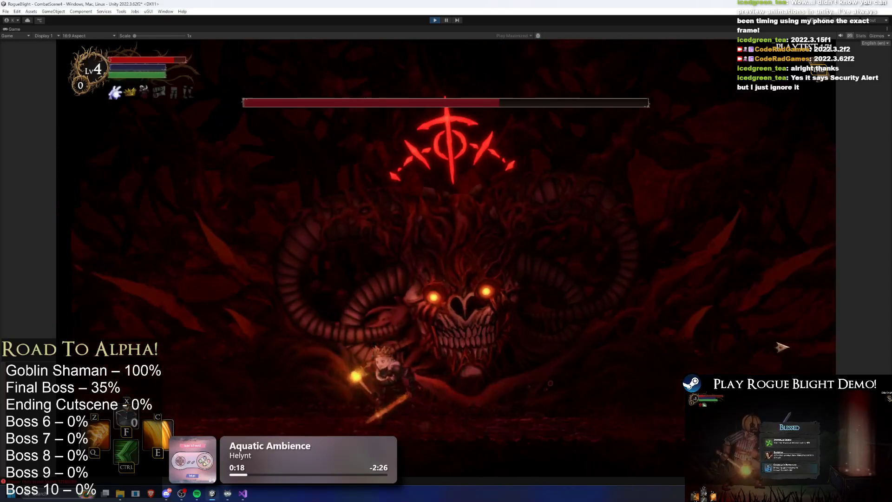
{"action": "key", "text": "a"}
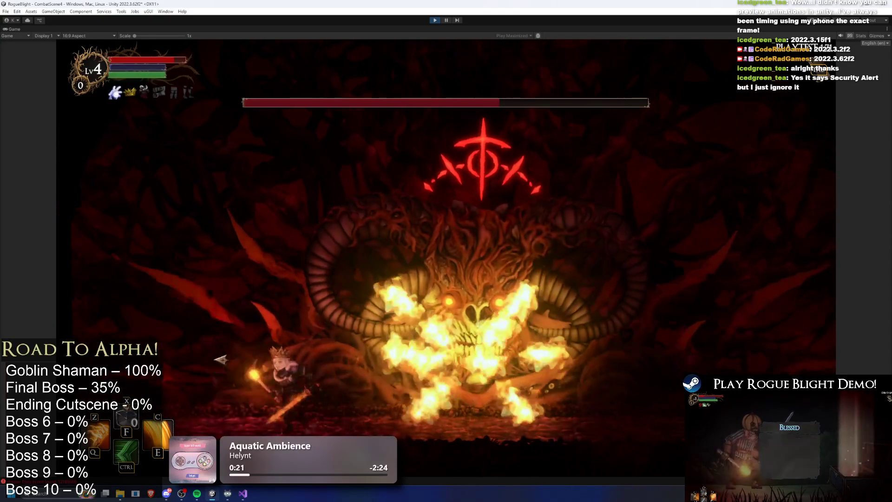
{"action": "key", "text": "d"}
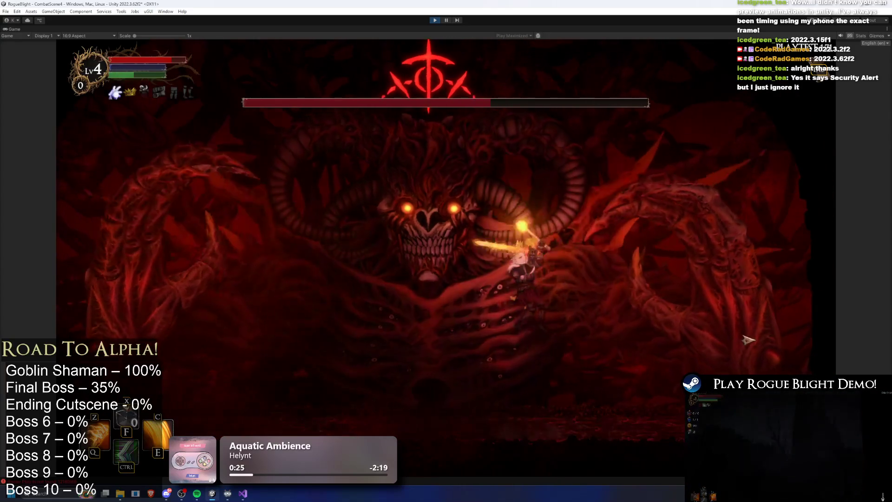